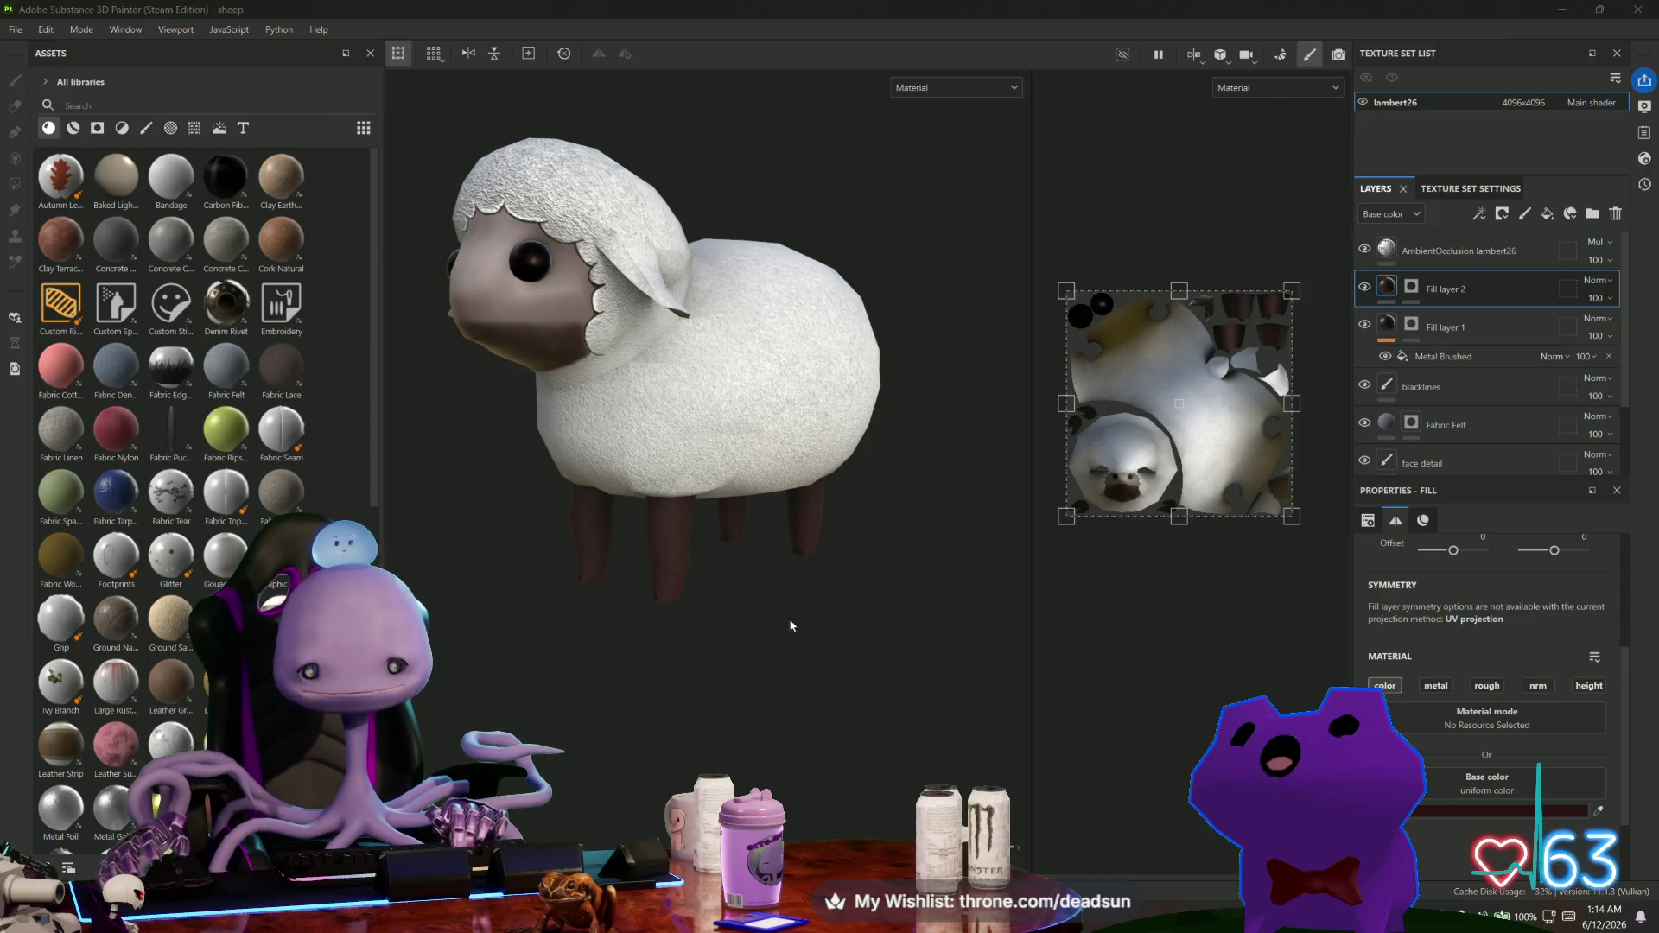
Zoom to the legs, check Fill layer 2's visibility, and start editing its mask with Polygon Fill.
{"action": "scroll", "coordinate": [717, 700], "scroll_direction": "up", "scroll_amount": 5}
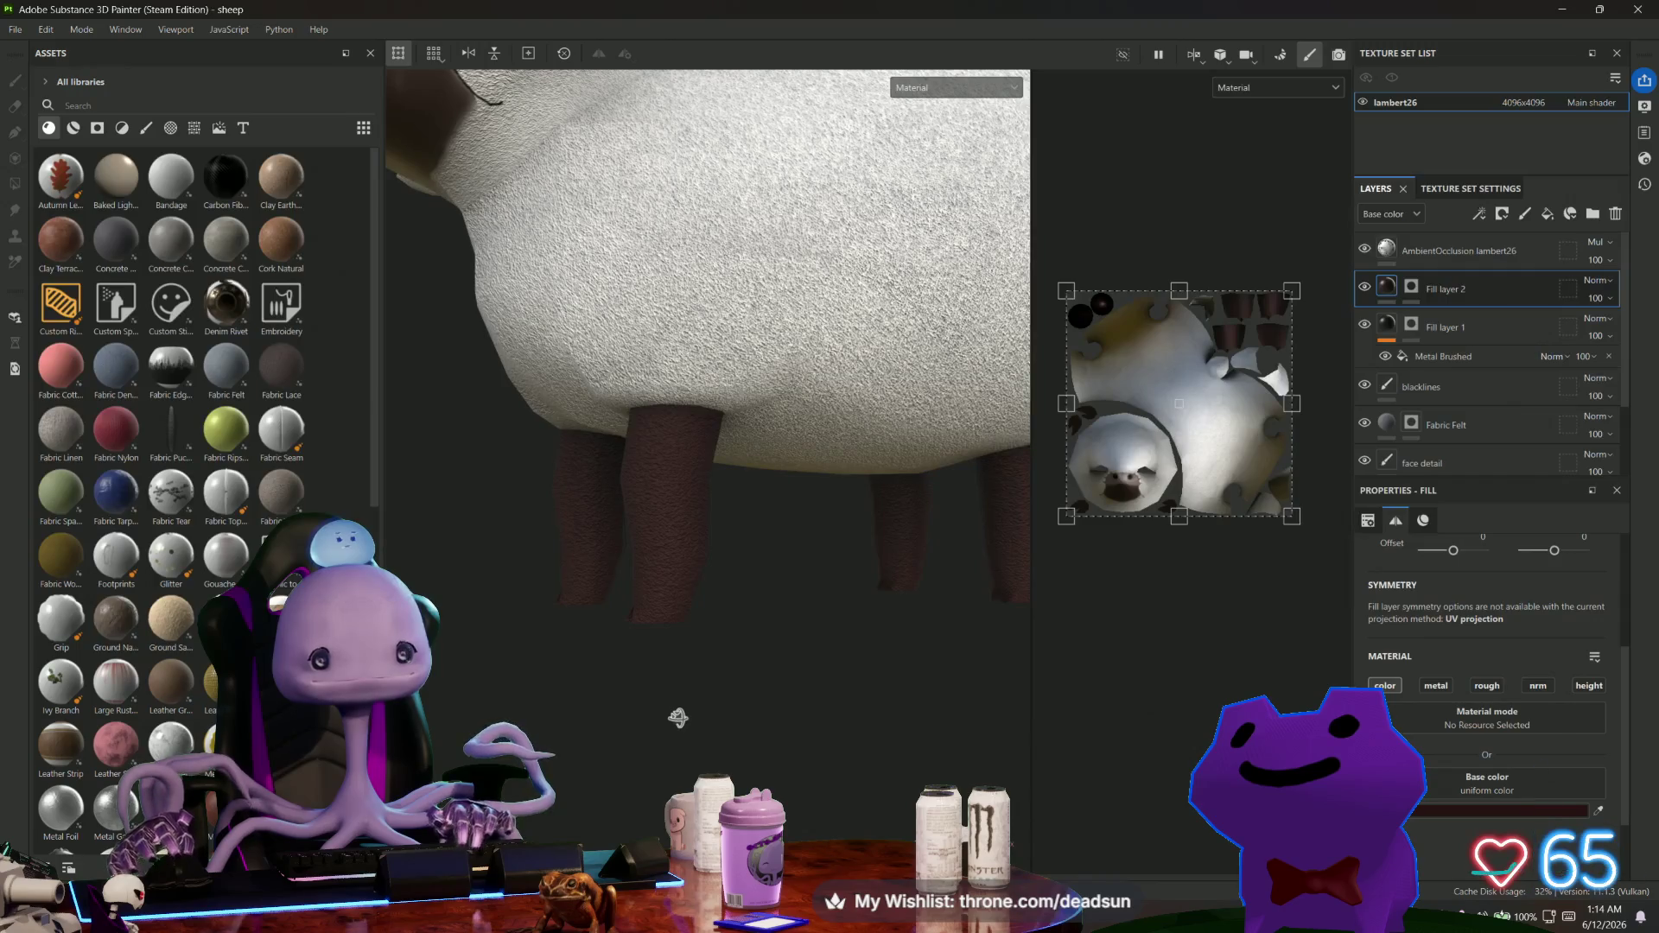
{"action": "left_click", "coordinate": [1366, 285]}
{"action": "left_click", "coordinate": [1366, 285]}
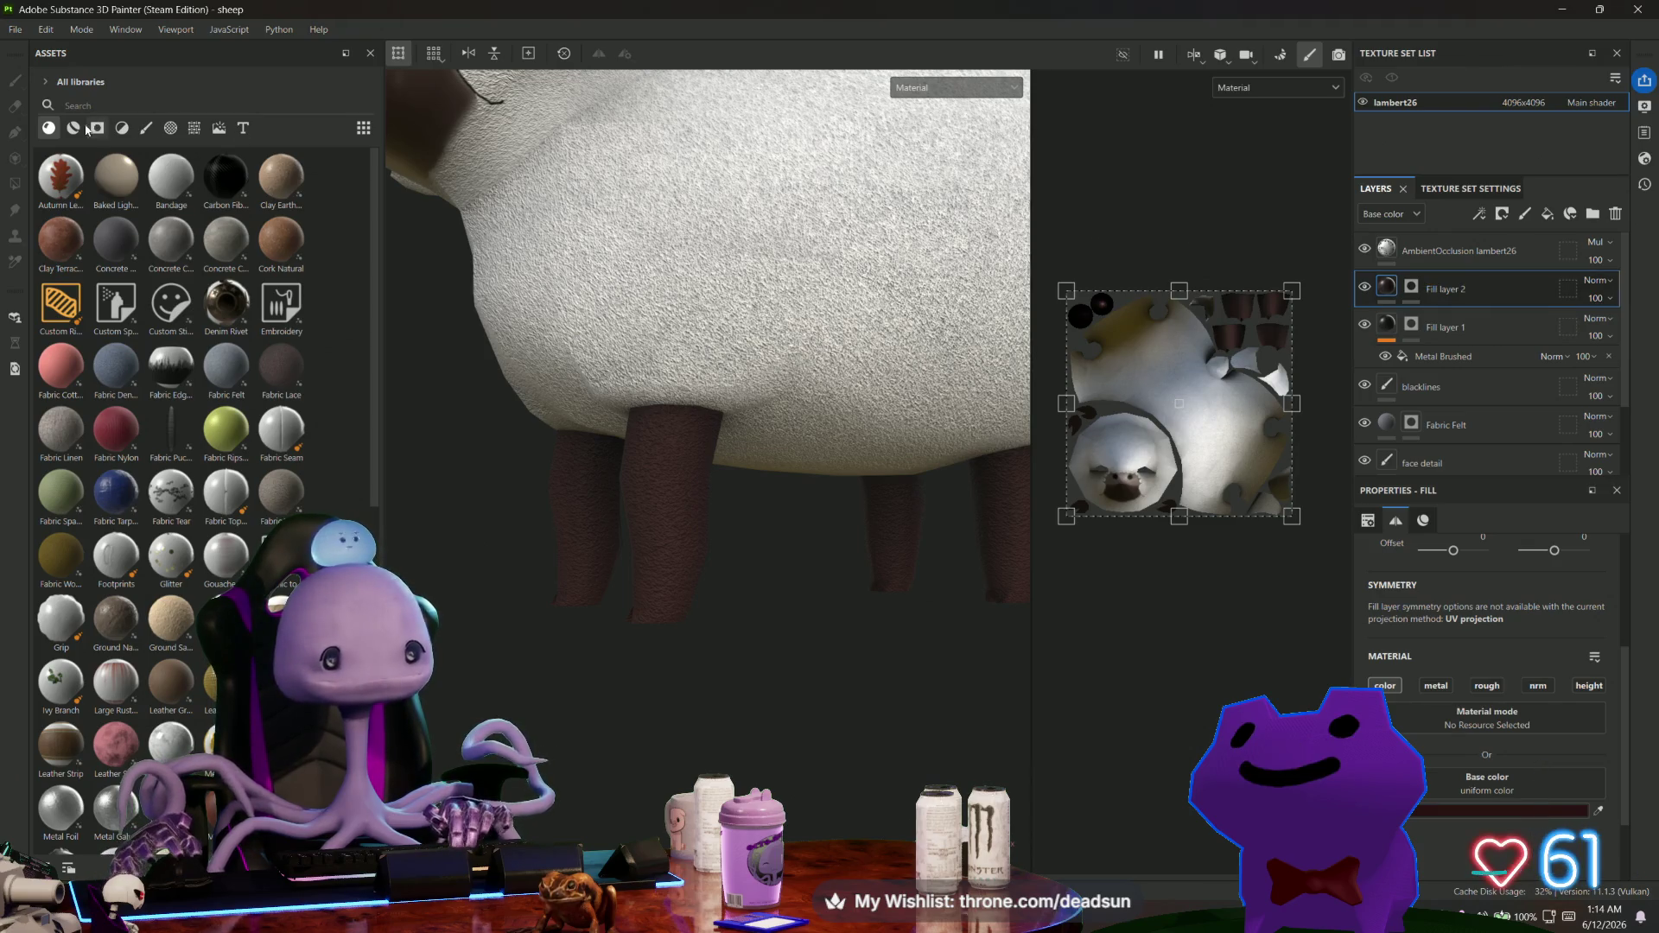
{"action": "left_click", "coordinate": [1409, 288]}
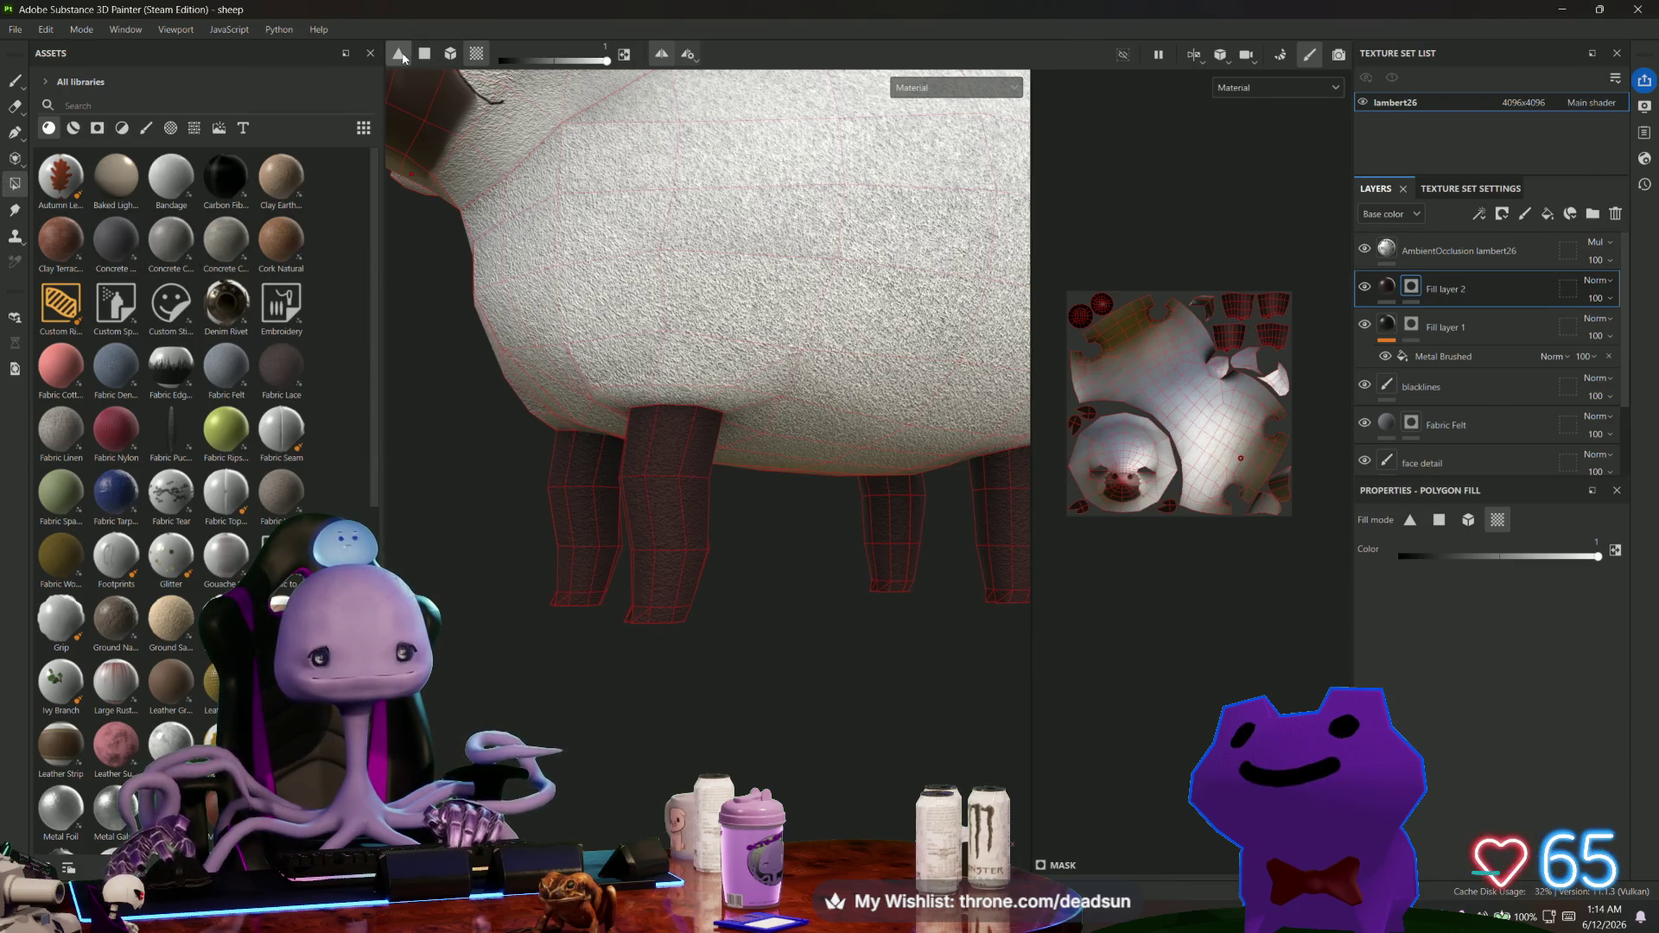
Undo the stray box fill over the lower body and return to whole-polygon filling.
{"action": "left_click_drag", "start_coordinate": [514, 407], "coordinate": [683, 499]}
{"action": "key", "text": "ctrl+z"}
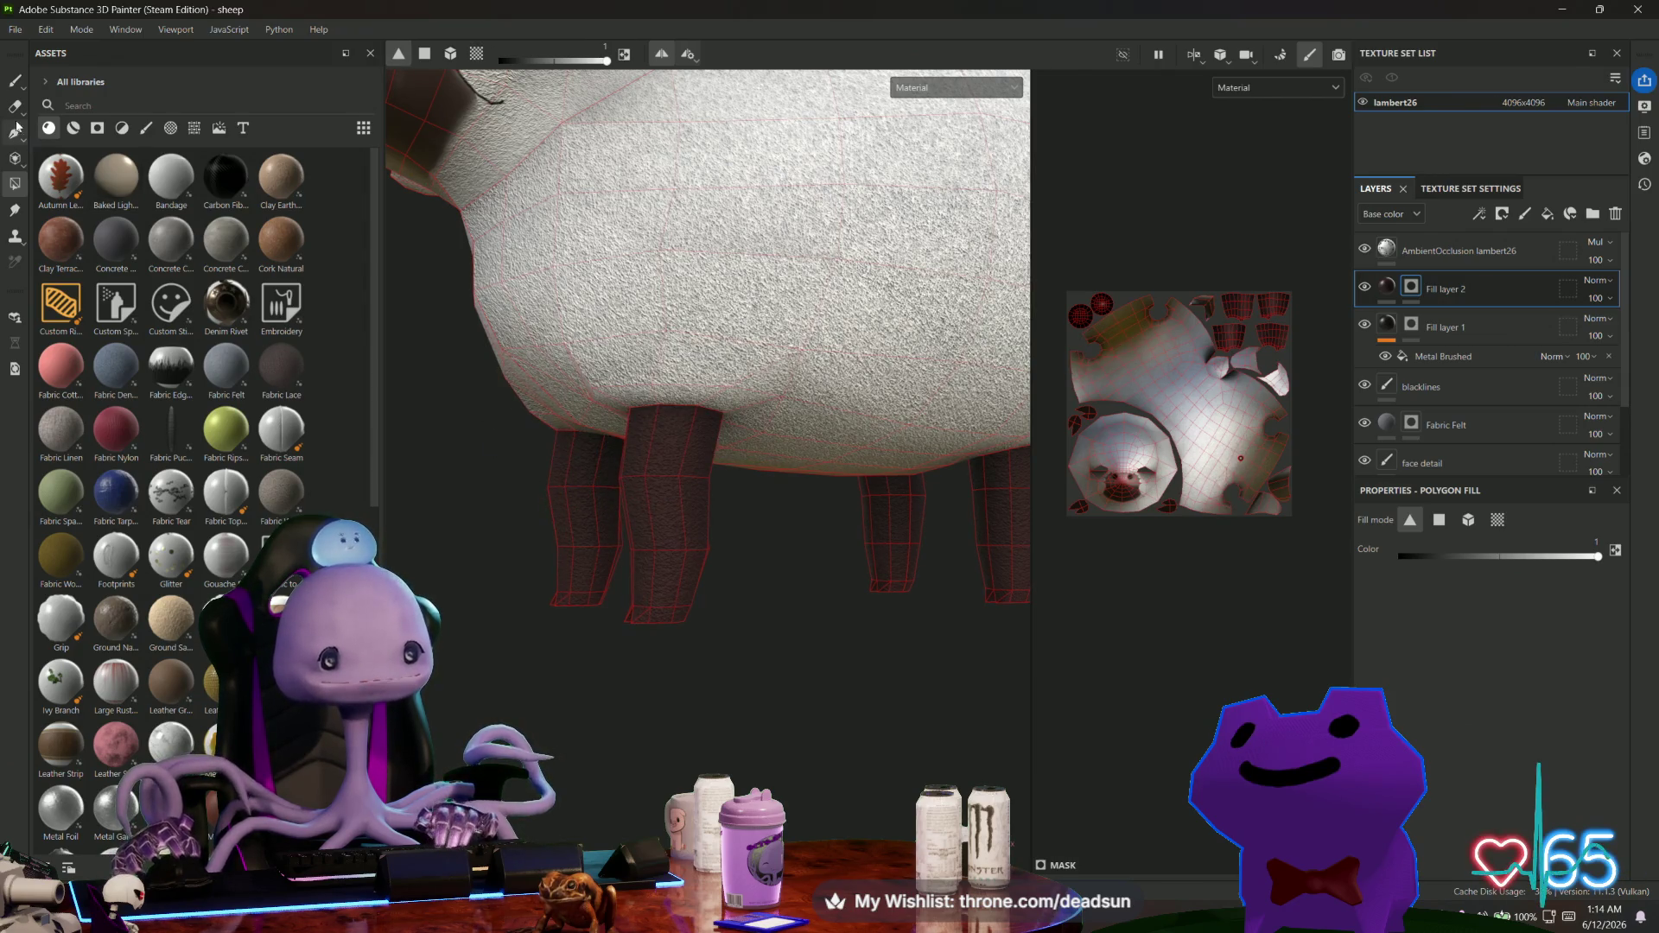
{"action": "left_click", "coordinate": [15, 110]}
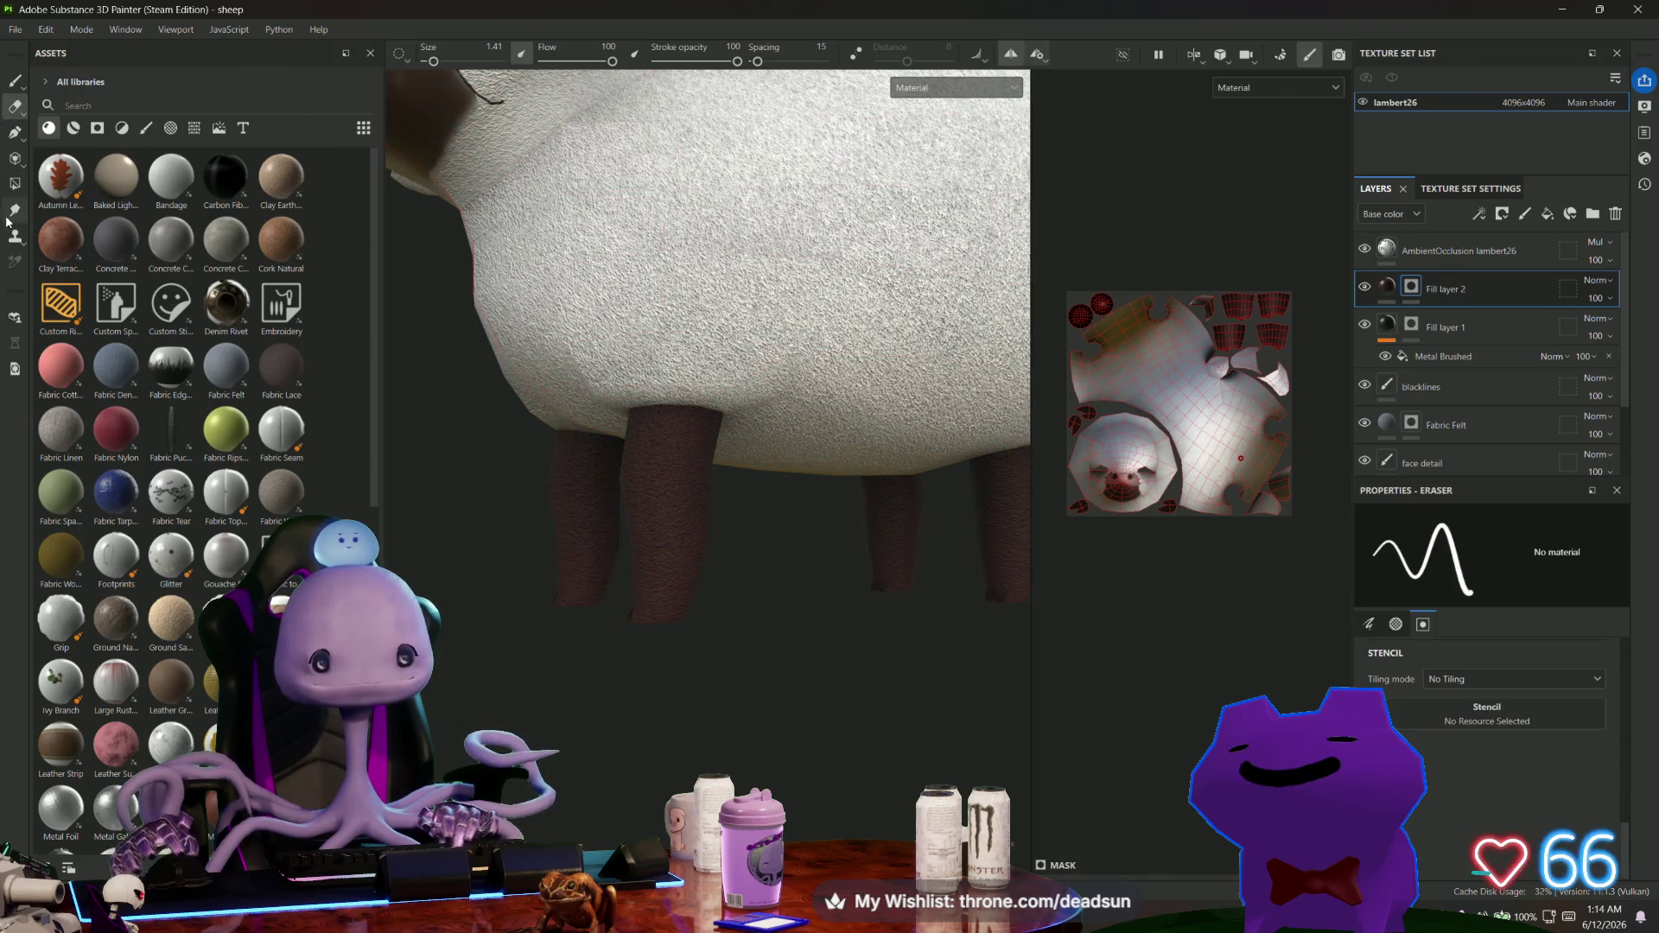
{"action": "left_click", "coordinate": [15, 183]}
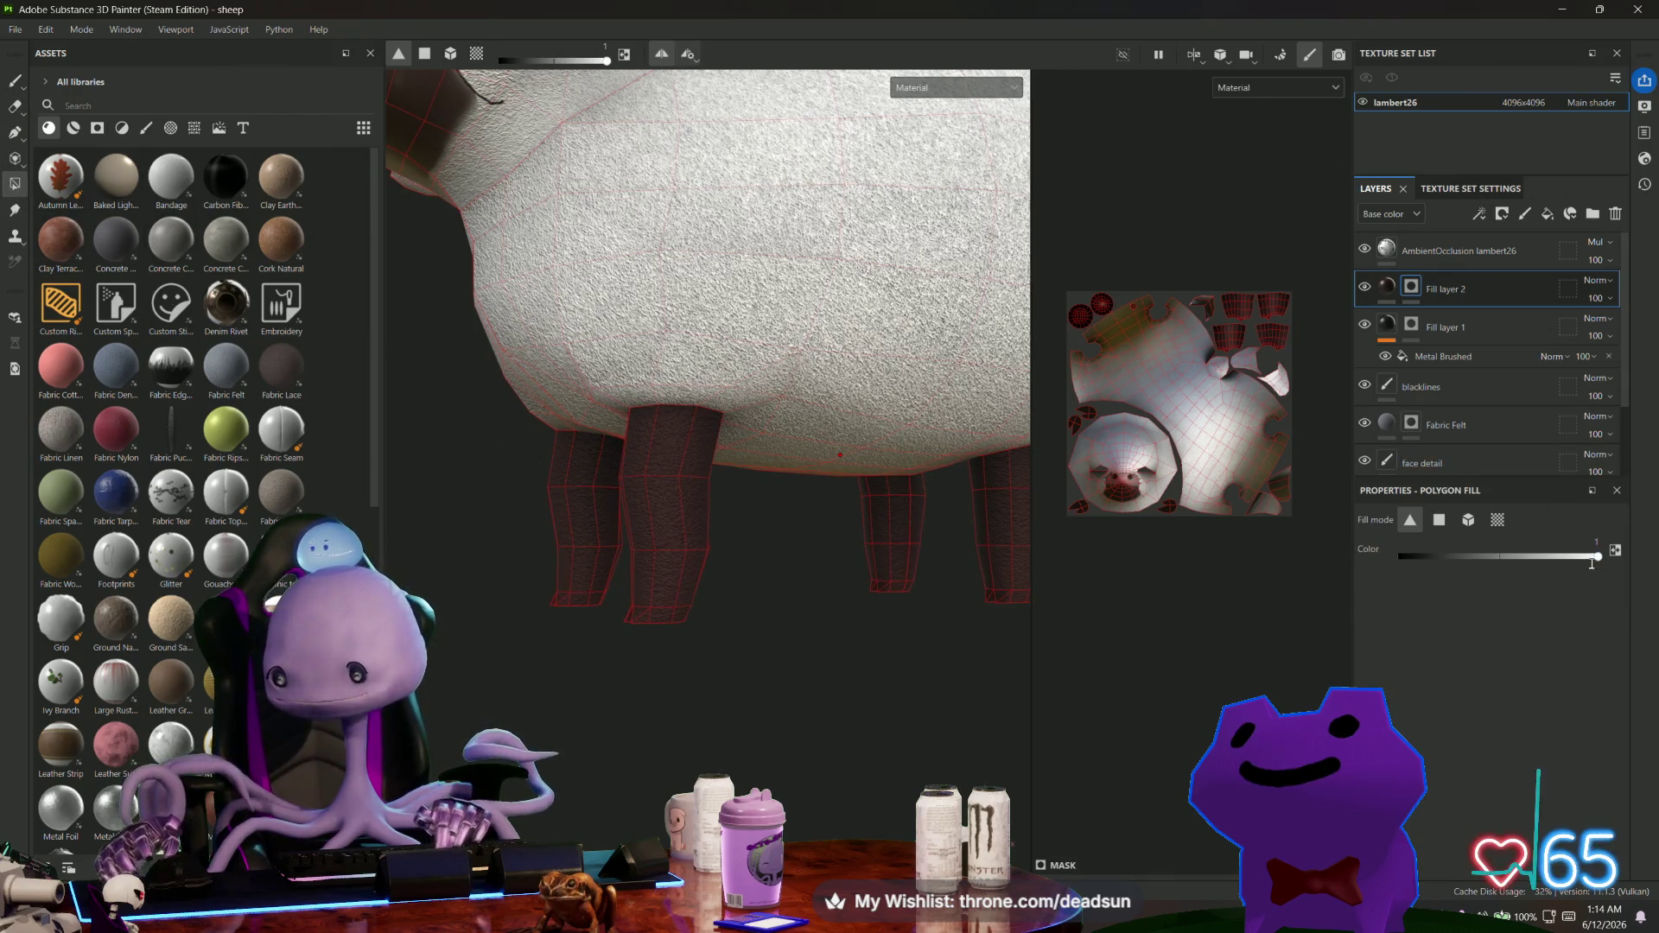
With mask fill value 0, box-select the upper leg faces to remove their dark colour.
{"action": "left_click", "coordinate": [1394, 553]}
{"action": "mouse_move", "coordinate": [503, 451]}
{"action": "left_mouse_down"}
{"action": "mouse_move", "coordinate": [691, 518]}
{"action": "mouse_move", "coordinate": [691, 568]}
{"action": "mouse_move", "coordinate": [630, 537]}
{"action": "mouse_move", "coordinate": [630, 585]}
{"action": "mouse_move", "coordinate": [752, 574]}
{"action": "mouse_move", "coordinate": [730, 611]}
{"action": "mouse_move", "coordinate": [814, 593]}
{"action": "mouse_move", "coordinate": [1155, 587]}
{"action": "mouse_move", "coordinate": [1094, 489]}
{"action": "mouse_move", "coordinate": [821, 605]}
{"action": "mouse_move", "coordinate": [677, 630]}
{"action": "mouse_move", "coordinate": [664, 718]}
{"action": "mouse_move", "coordinate": [682, 578]}
{"action": "left_mouse_up"}
{"action": "scroll", "coordinate": [683, 580], "scroll_direction": "up", "scroll_amount": 2}
{"action": "scroll", "coordinate": [743, 600], "scroll_direction": "up", "scroll_amount": 3}
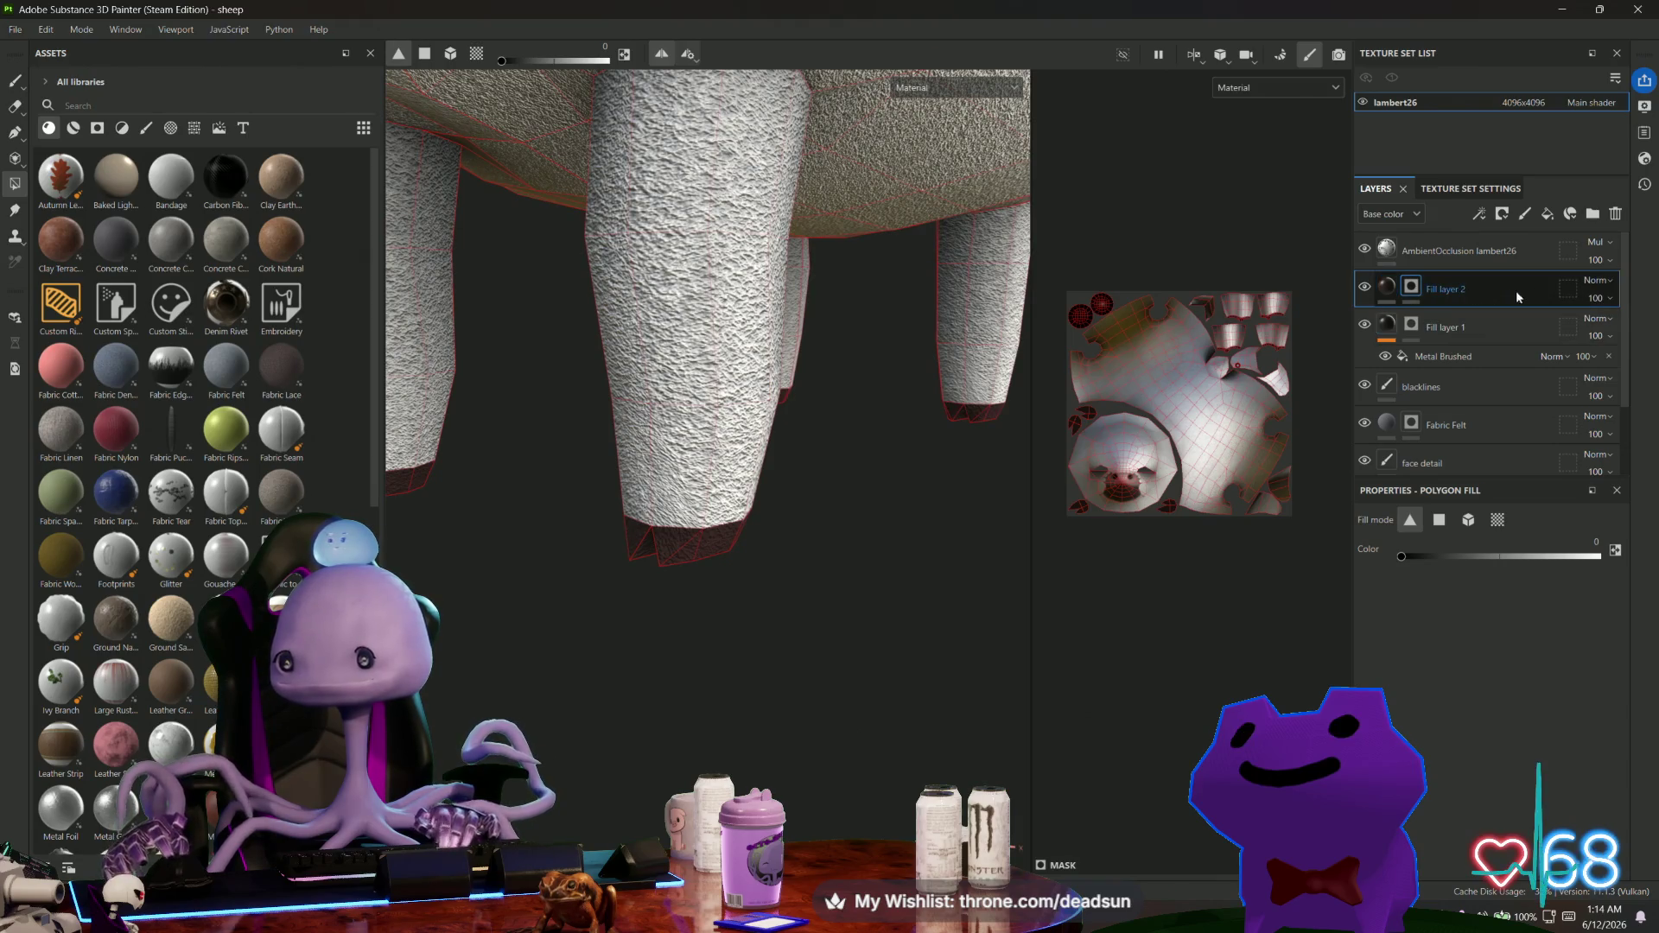
{"action": "left_click", "coordinate": [1596, 281]}
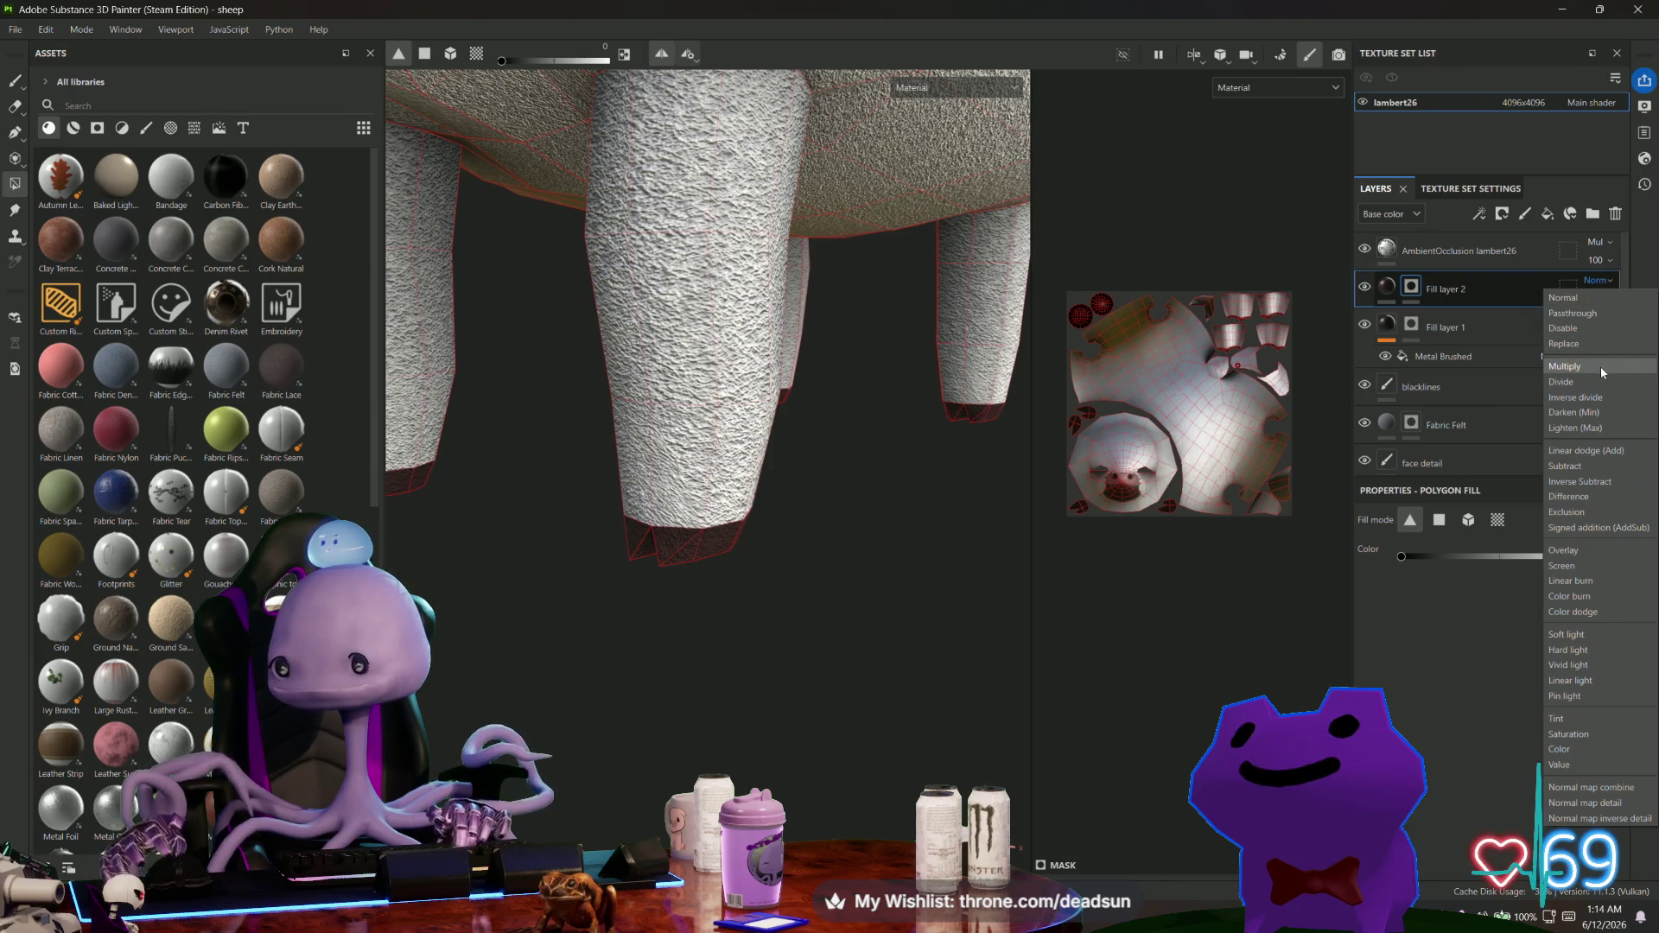
Try Passthrough and Normal blending on Fill layer 2, then settle on Replace.
{"action": "left_click", "coordinate": [1601, 344]}
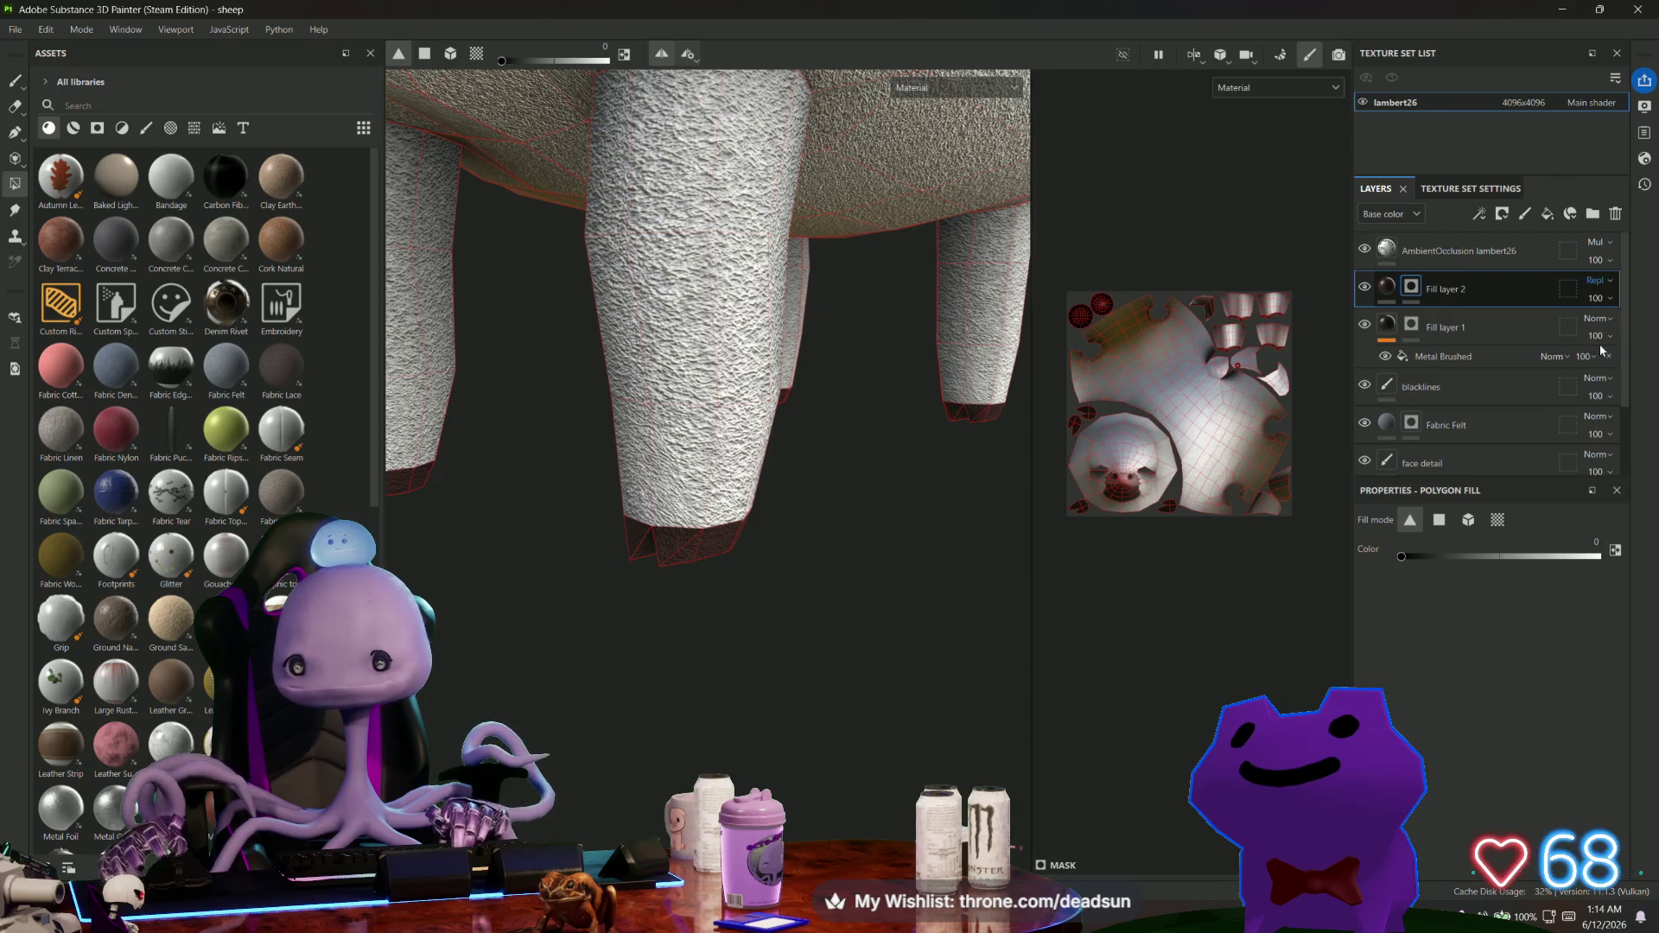
{"action": "scroll", "coordinate": [745, 611], "scroll_direction": "up", "scroll_amount": 5}
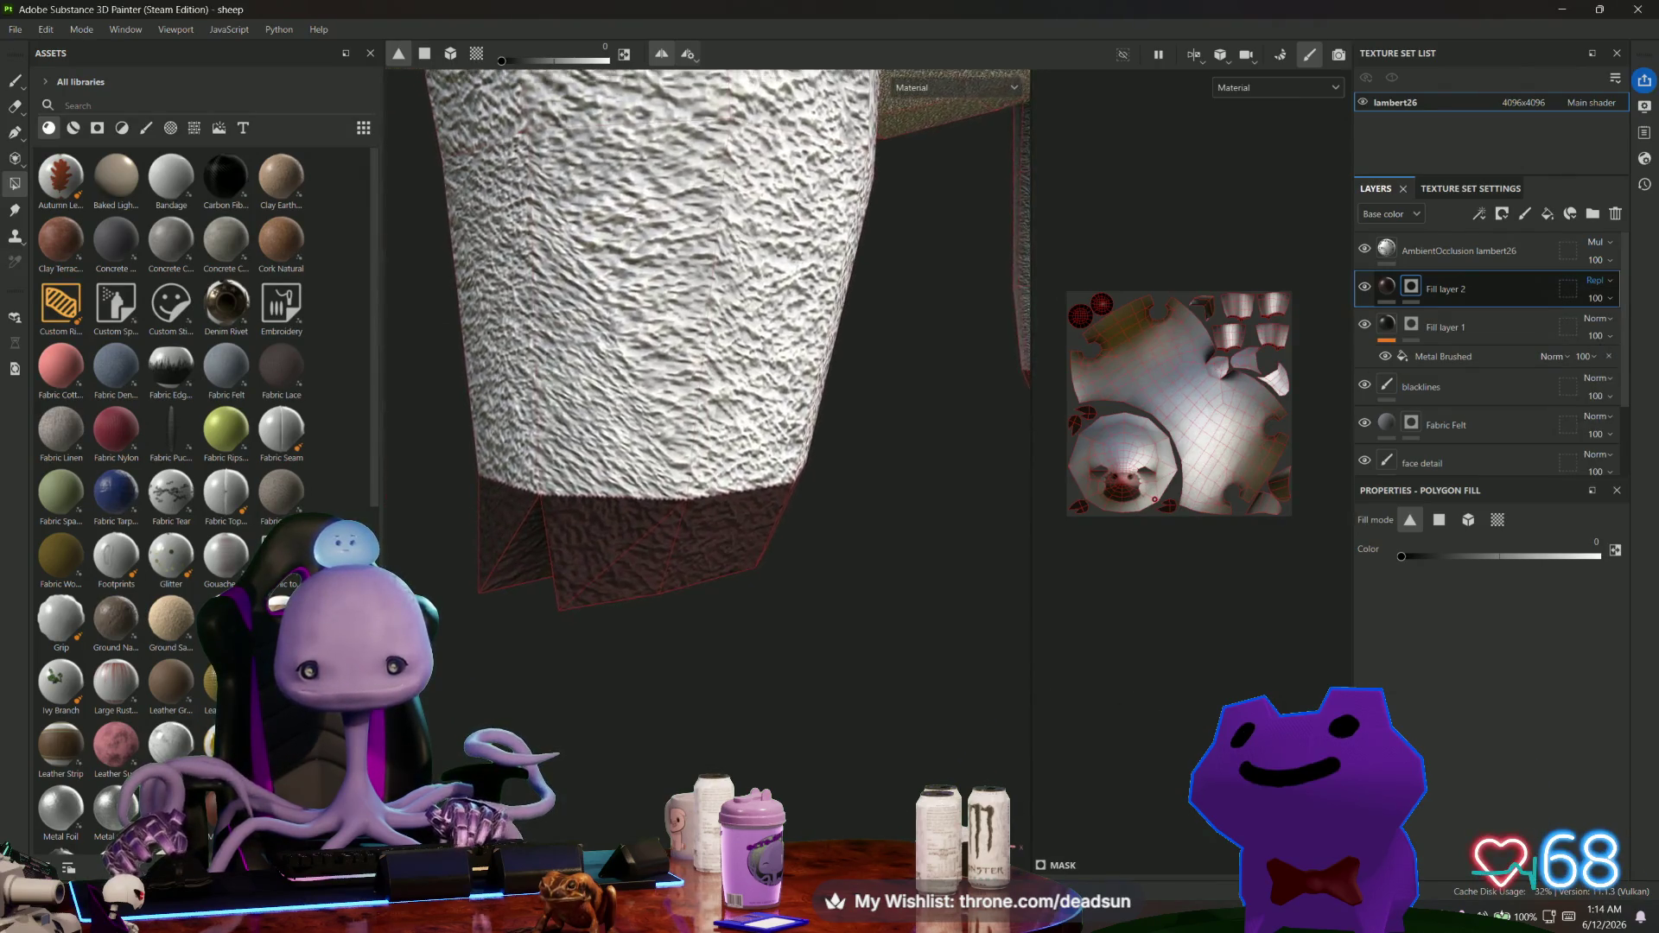
{"action": "mouse_move", "coordinate": [1490, 295]}
{"action": "left_mouse_down"}
{"action": "mouse_move", "coordinate": [1502, 235]}
{"action": "mouse_move", "coordinate": [1510, 301]}
{"action": "left_mouse_up"}
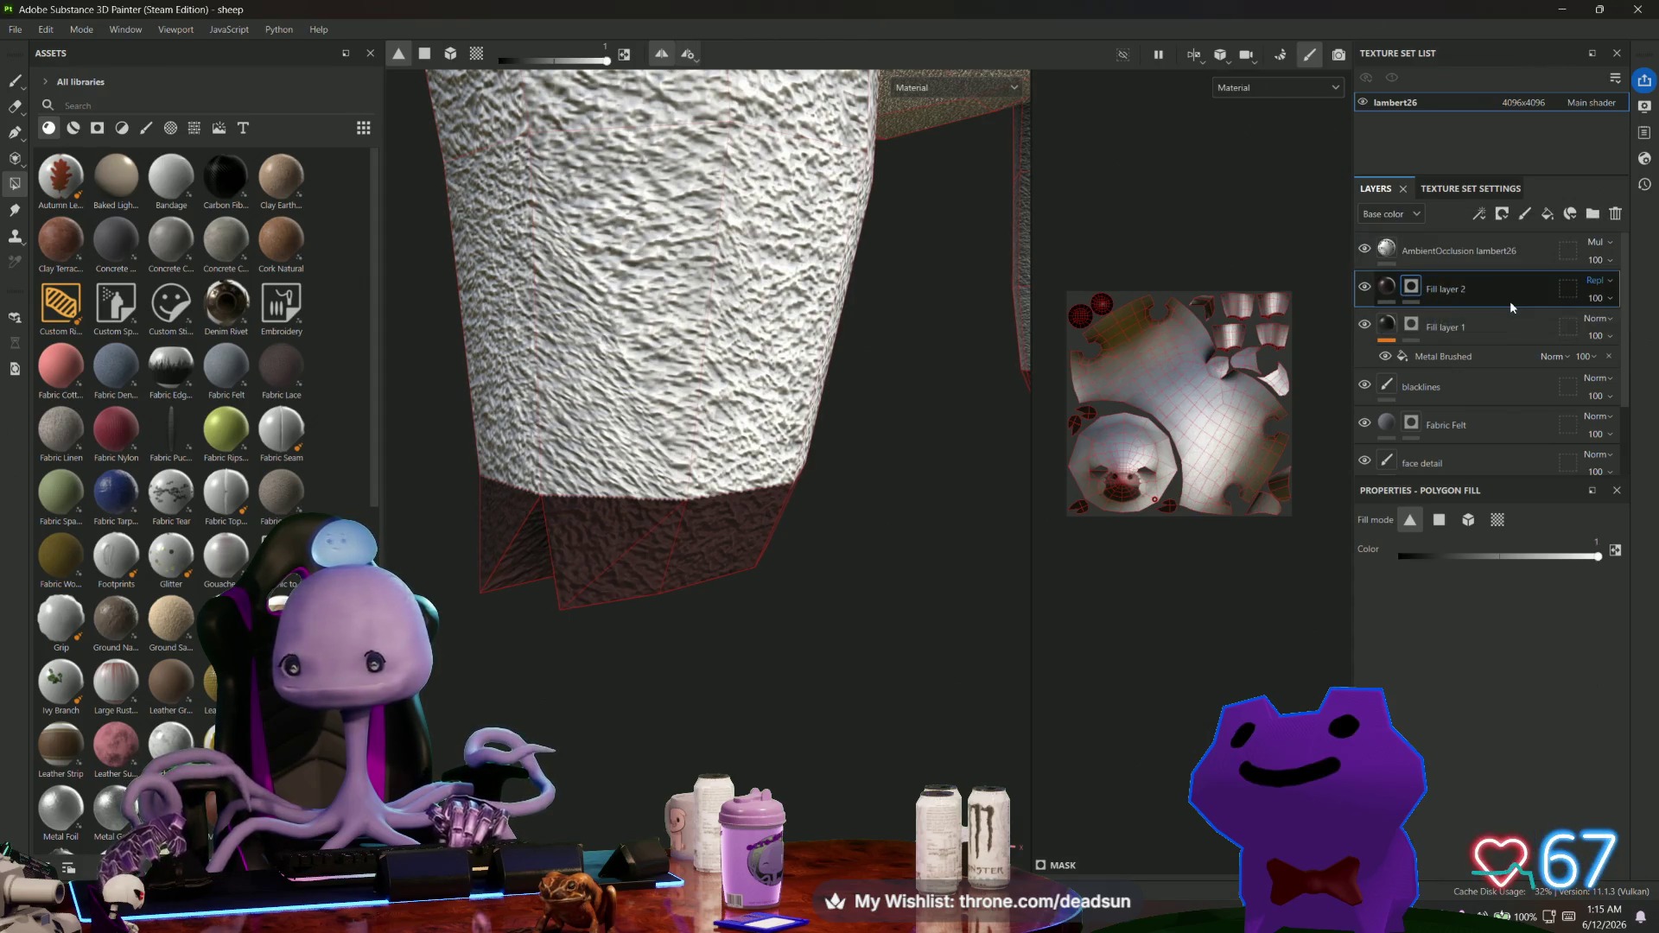
{"action": "left_click", "coordinate": [1596, 280]}
{"action": "left_click", "coordinate": [1588, 314]}
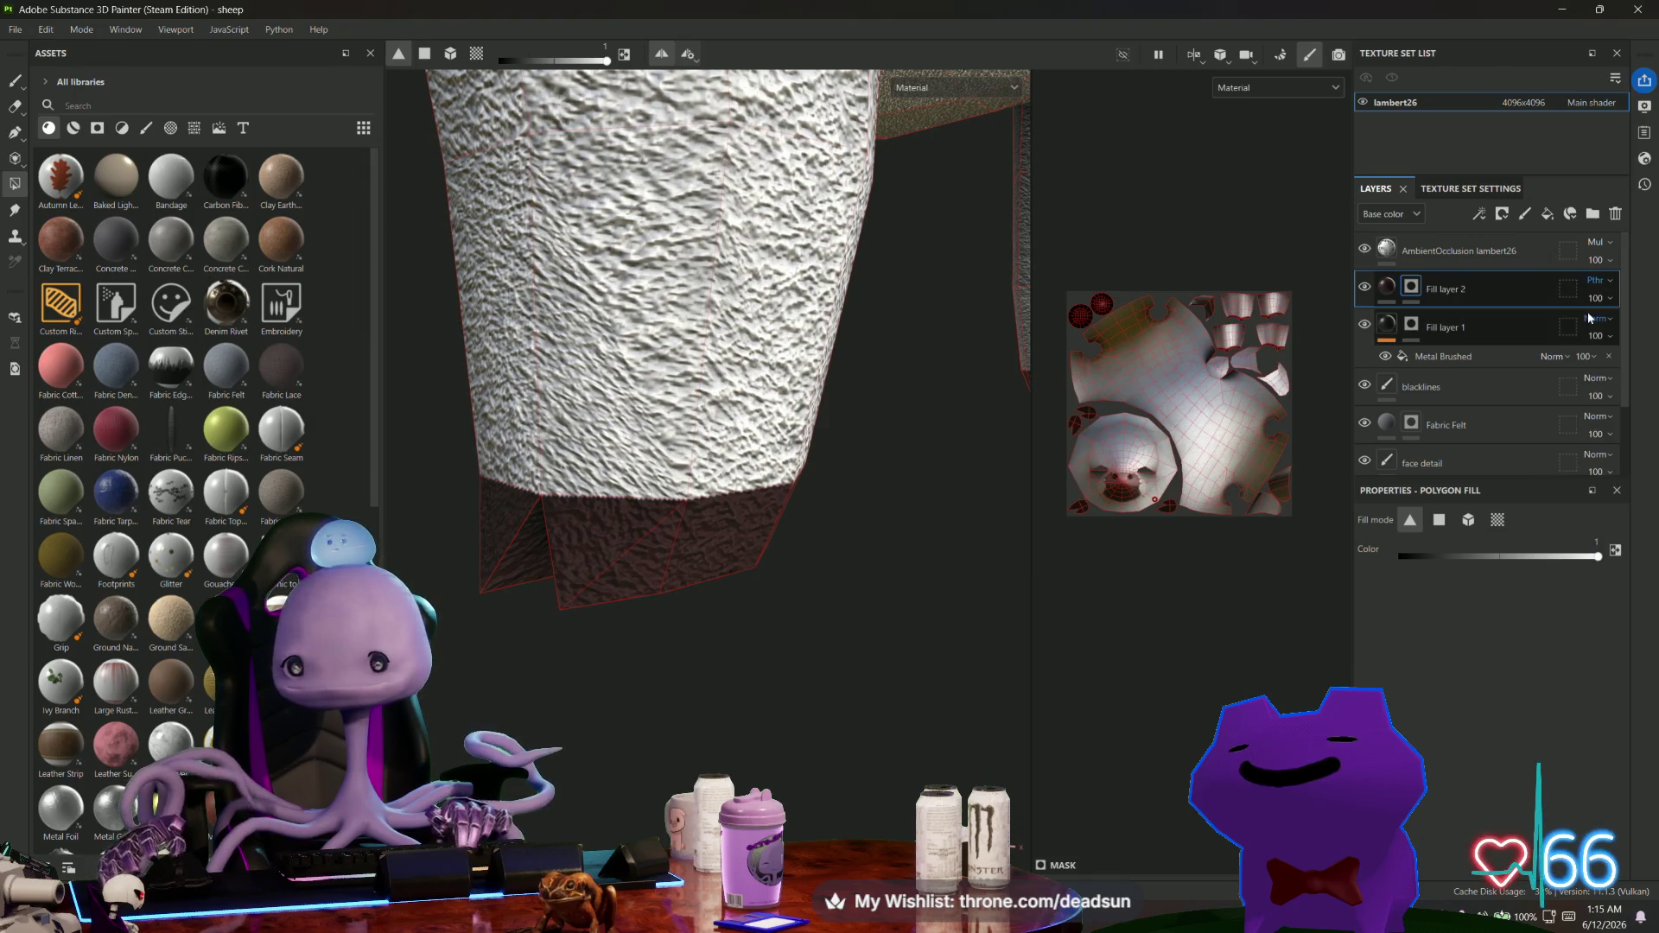
{"action": "left_click", "coordinate": [1596, 282]}
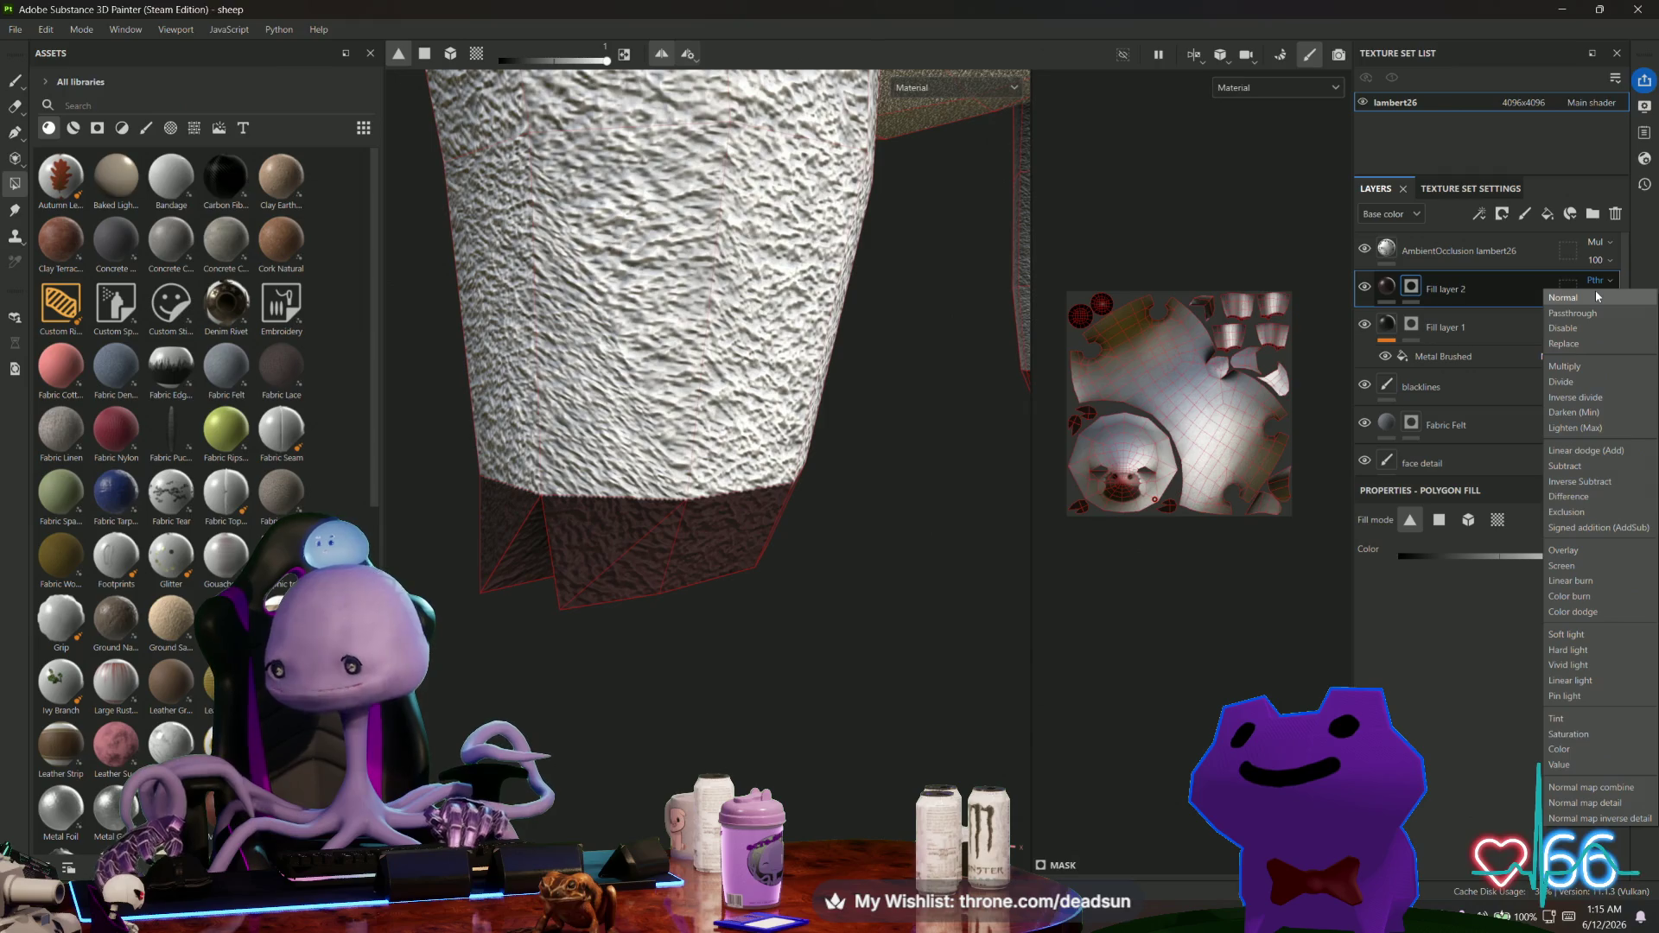
{"action": "left_click", "coordinate": [1597, 296]}
{"action": "left_click", "coordinate": [1597, 281]}
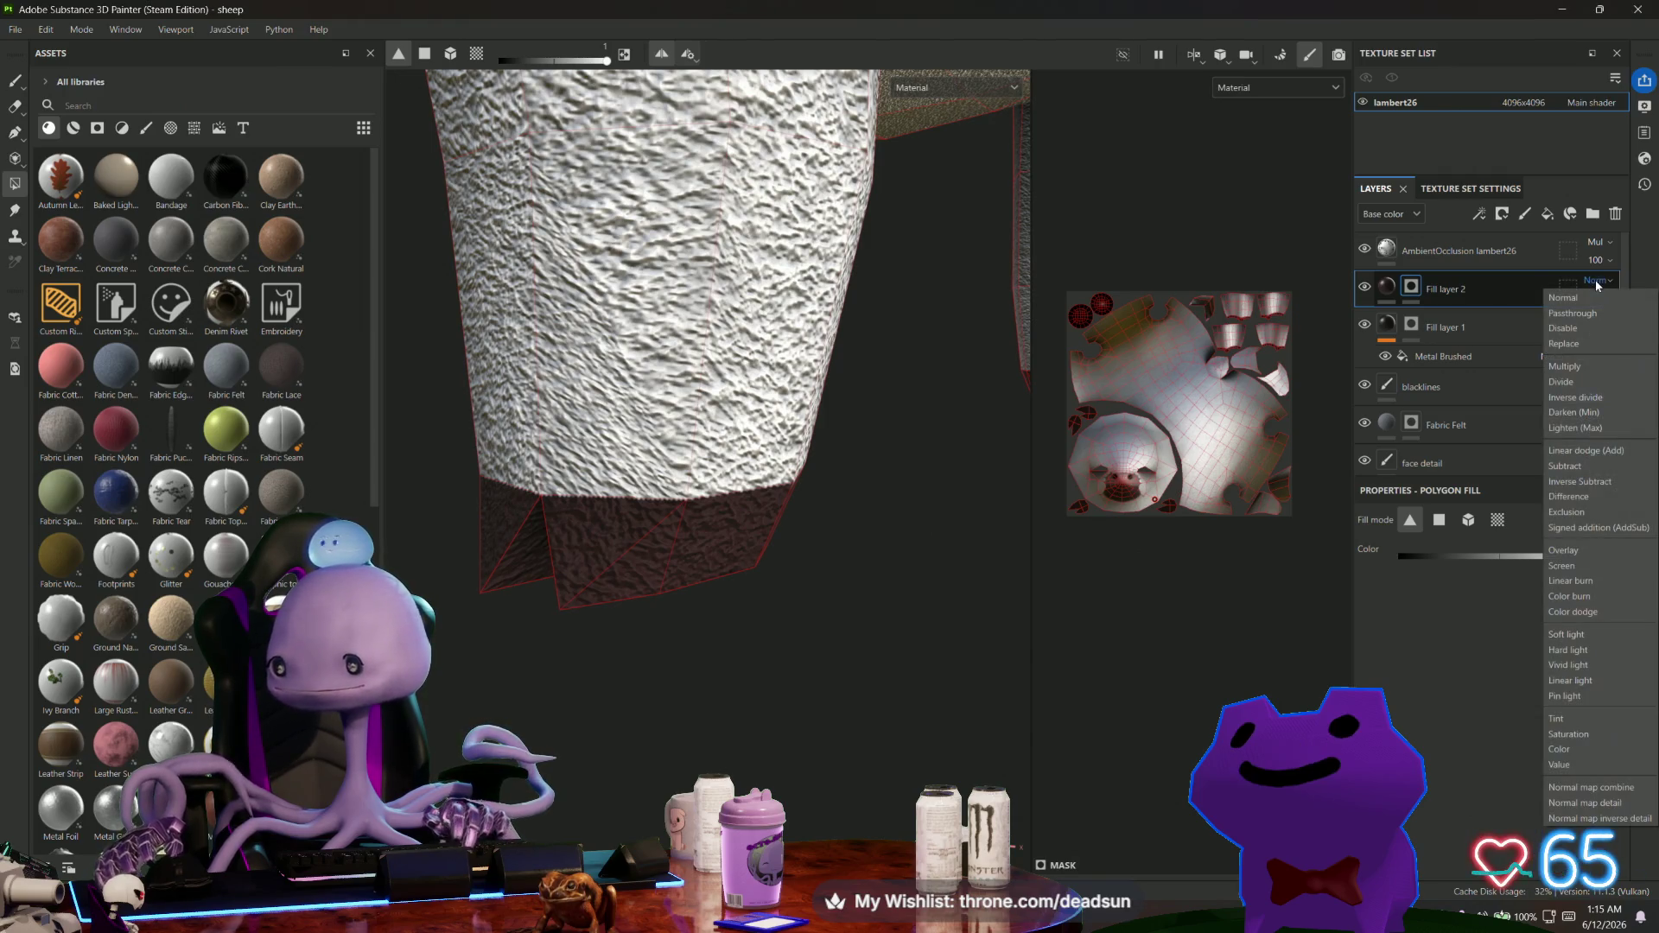
{"action": "left_click", "coordinate": [1602, 344]}
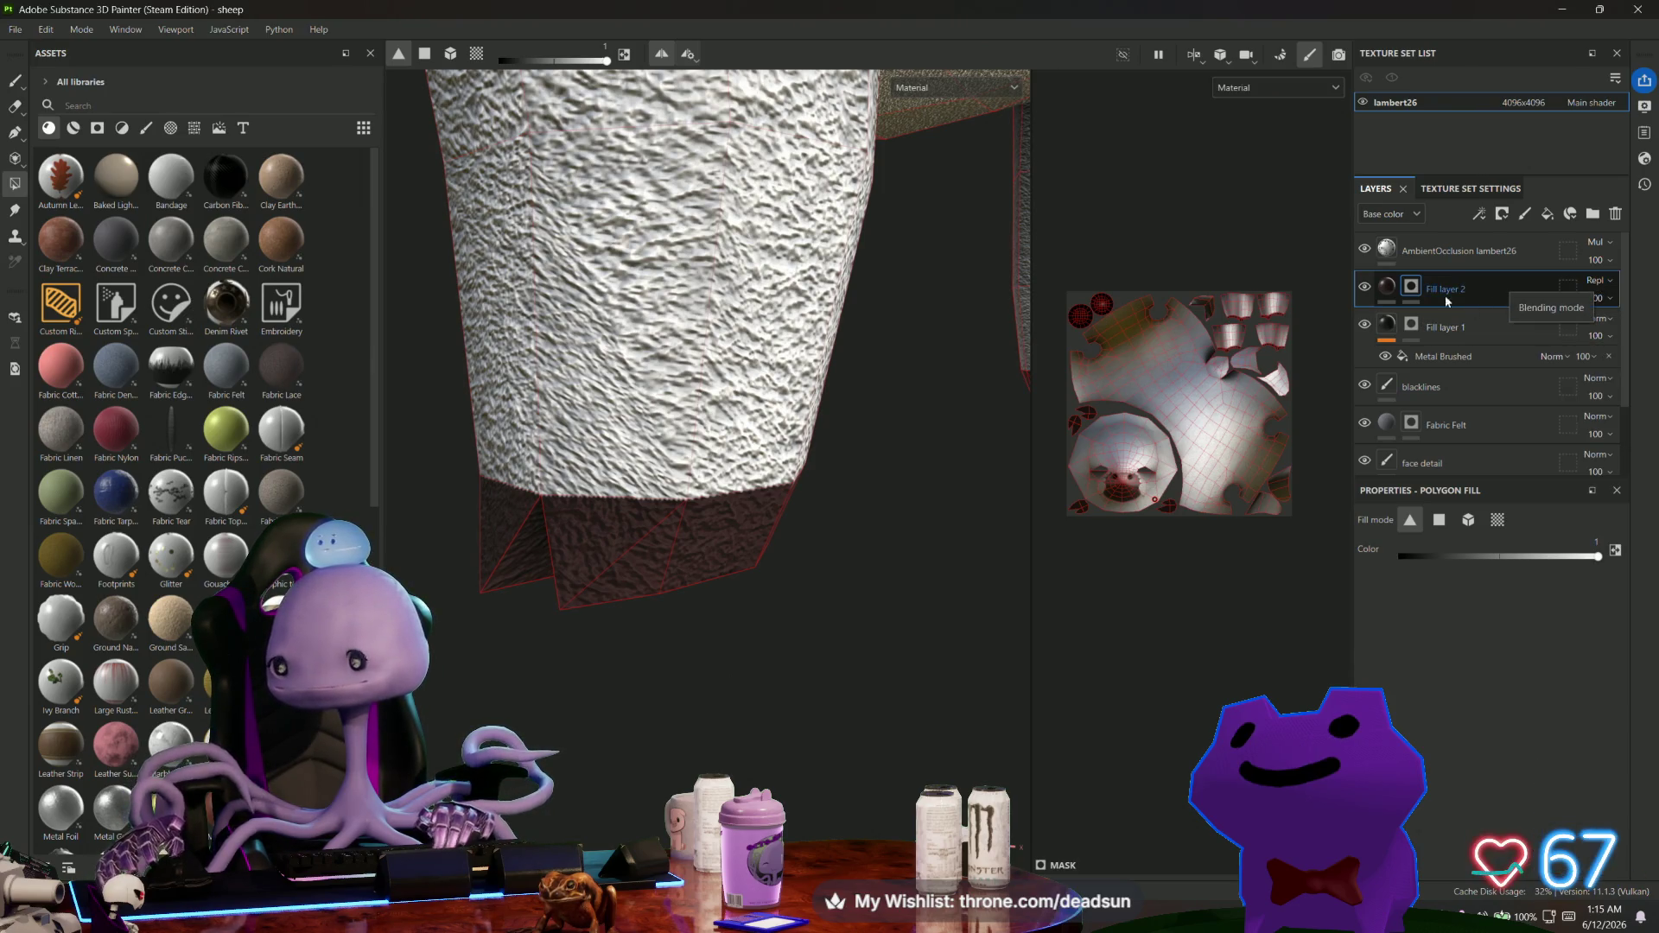
{"action": "left_click", "coordinate": [1388, 291]}
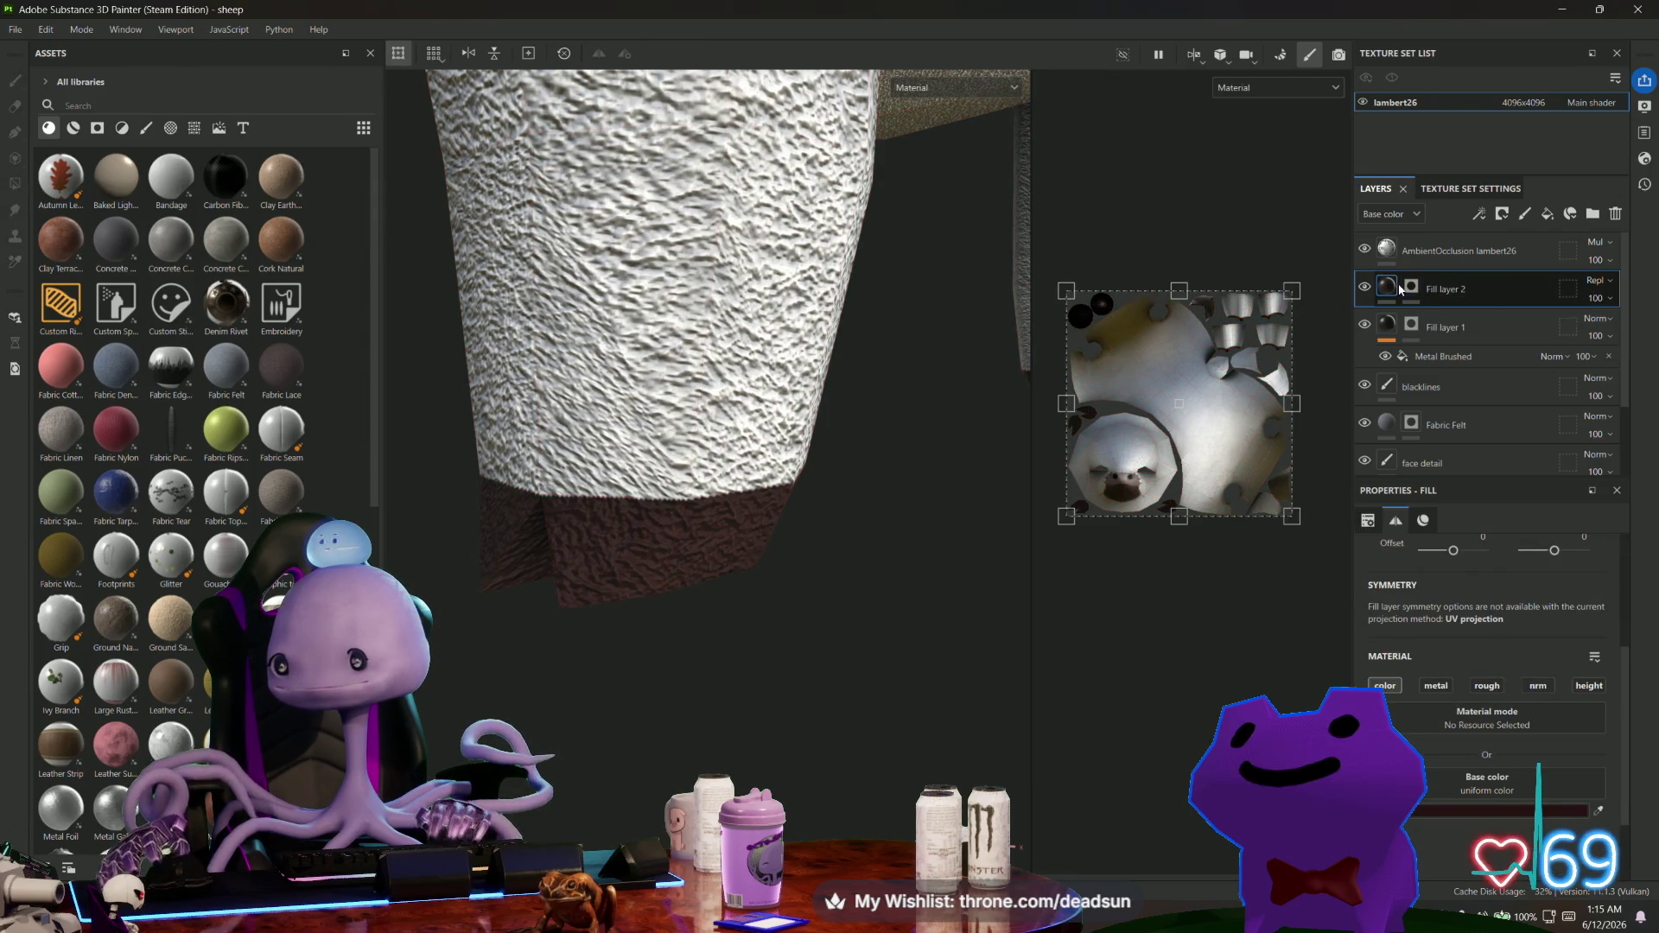
Keep Replace, then test Normal map detail blending on Fill layer 2.
{"action": "left_click", "coordinate": [1601, 282]}
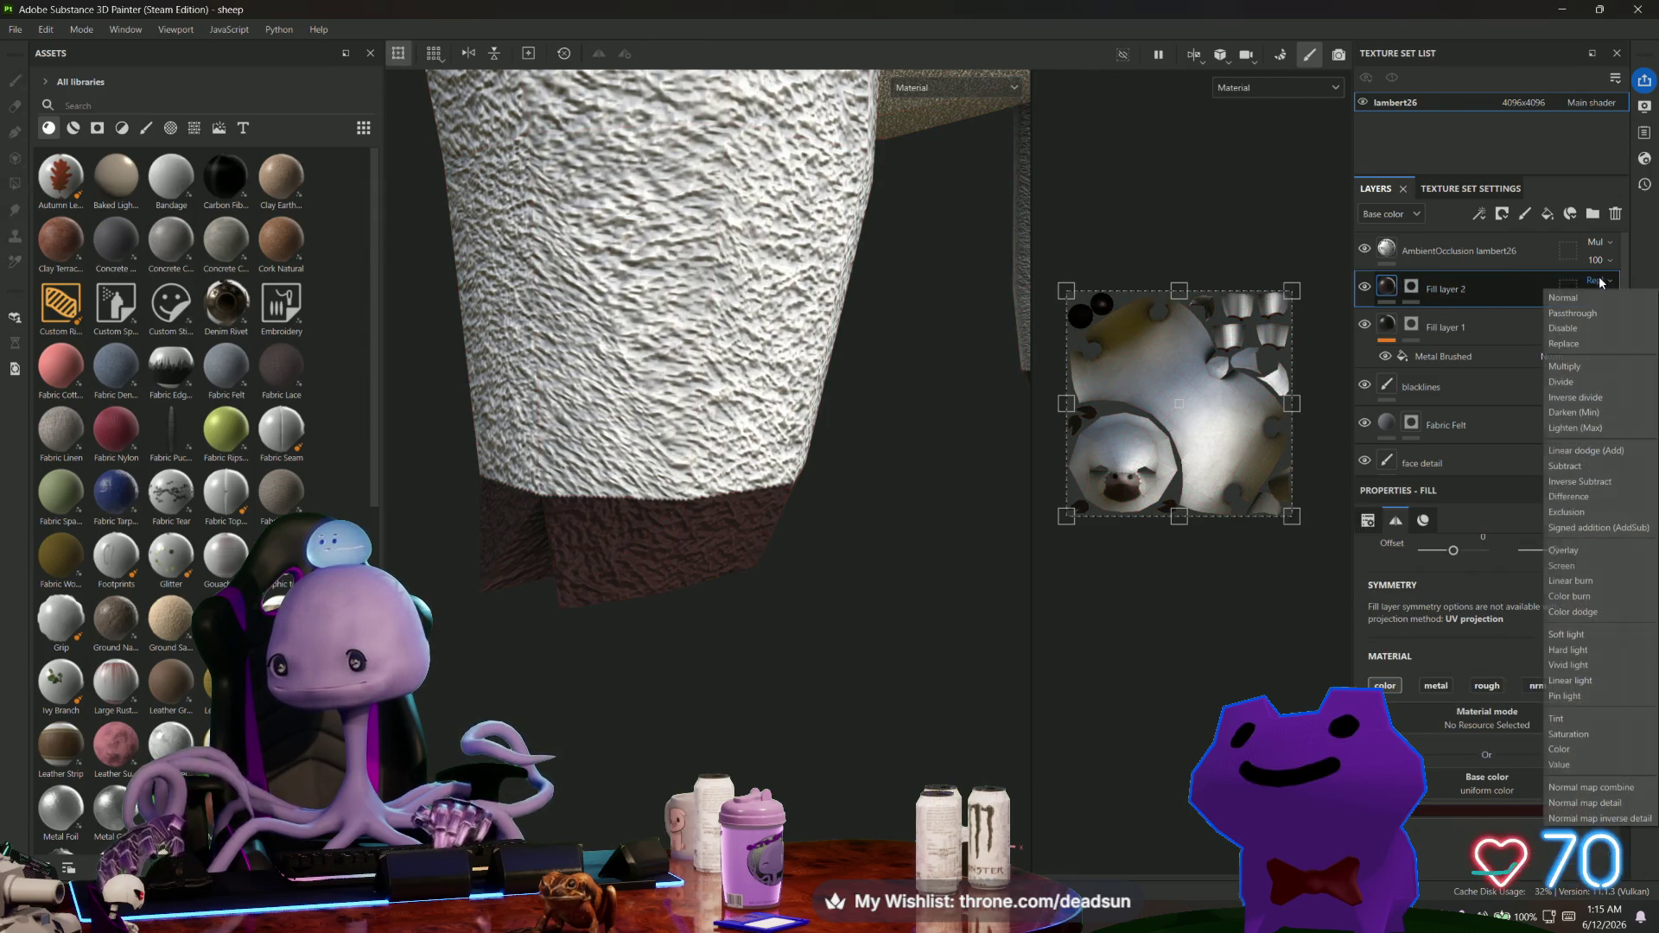
{"action": "left_click", "coordinate": [1584, 340]}
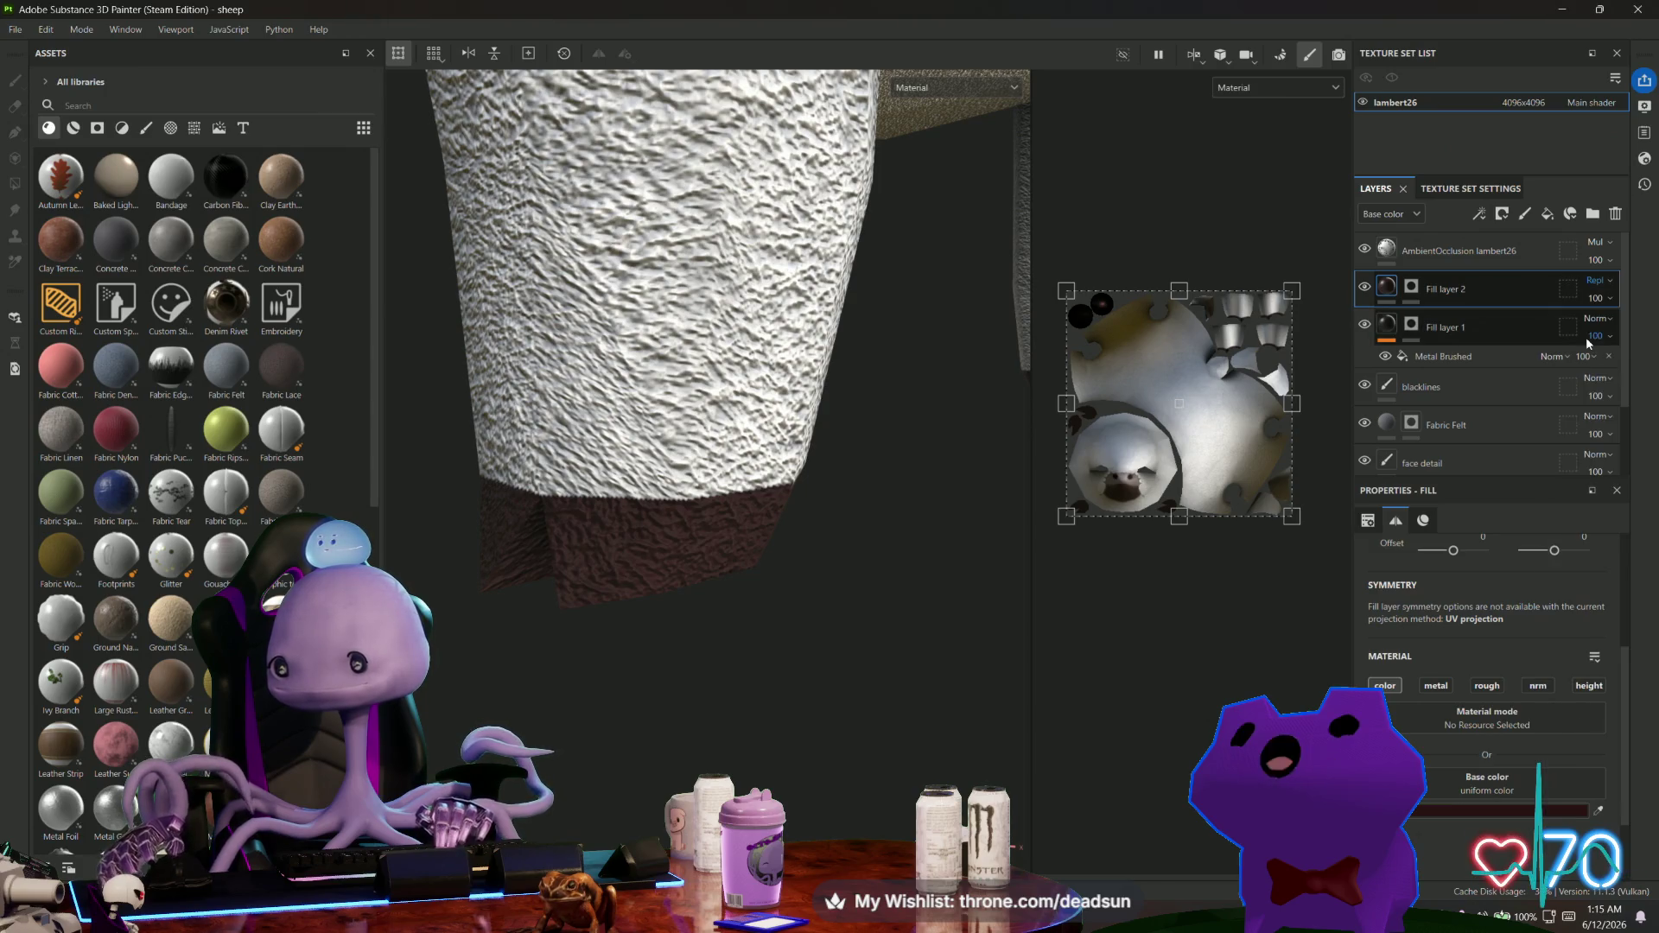
{"action": "left_click", "coordinate": [1600, 283]}
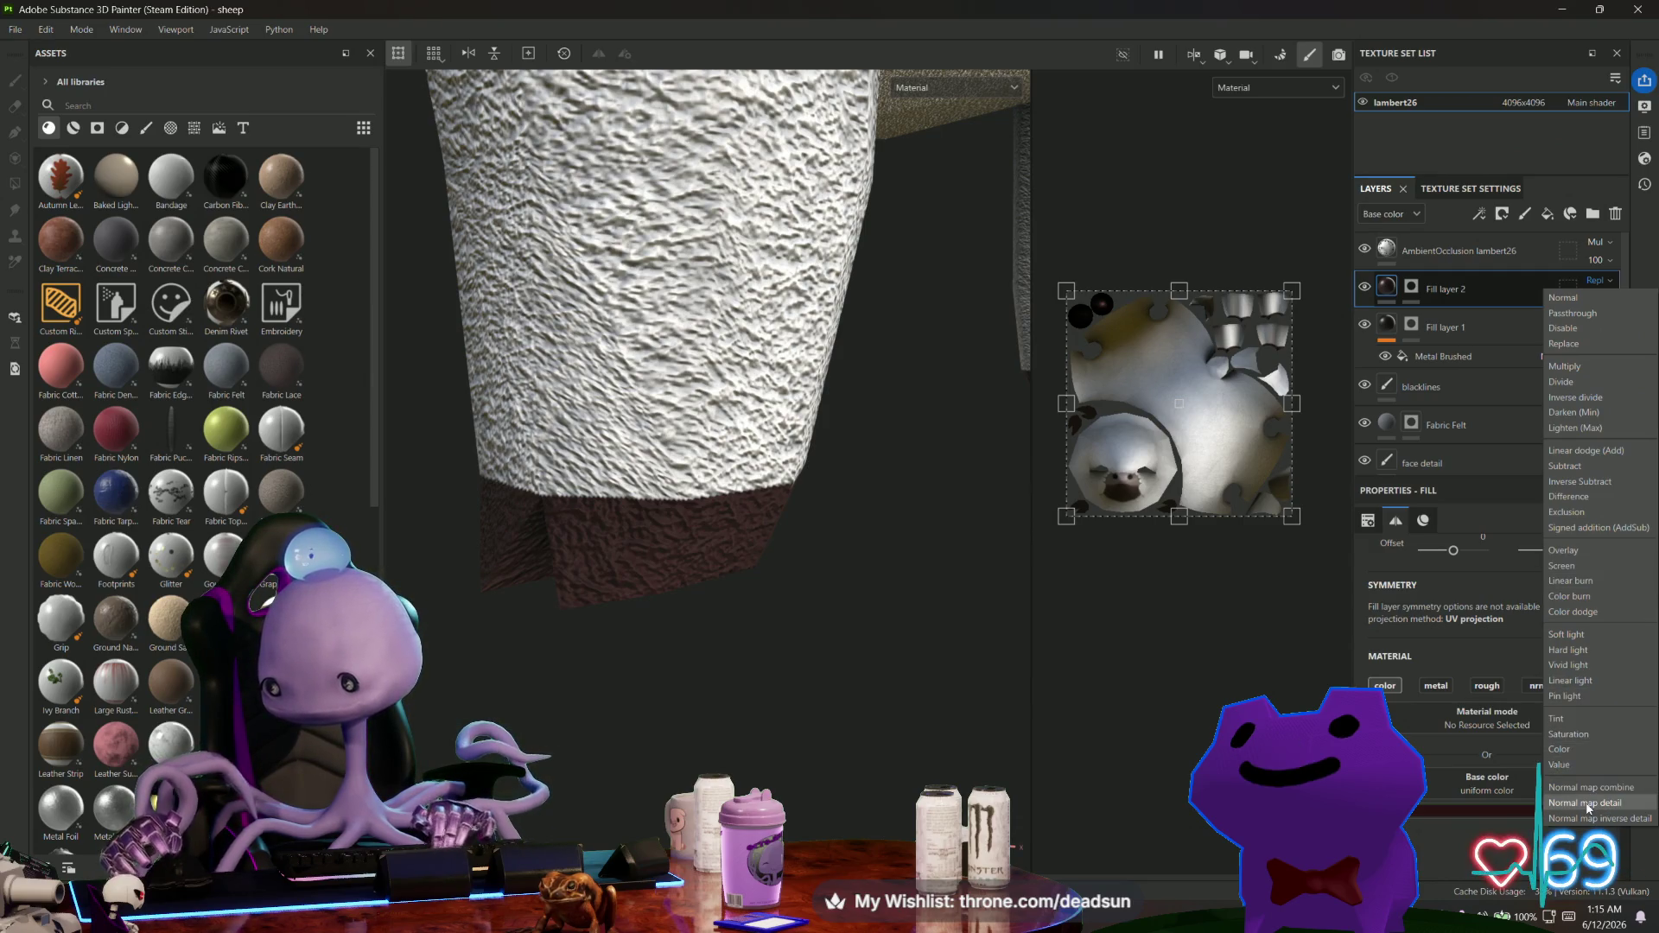
{"action": "left_click", "coordinate": [1583, 803]}
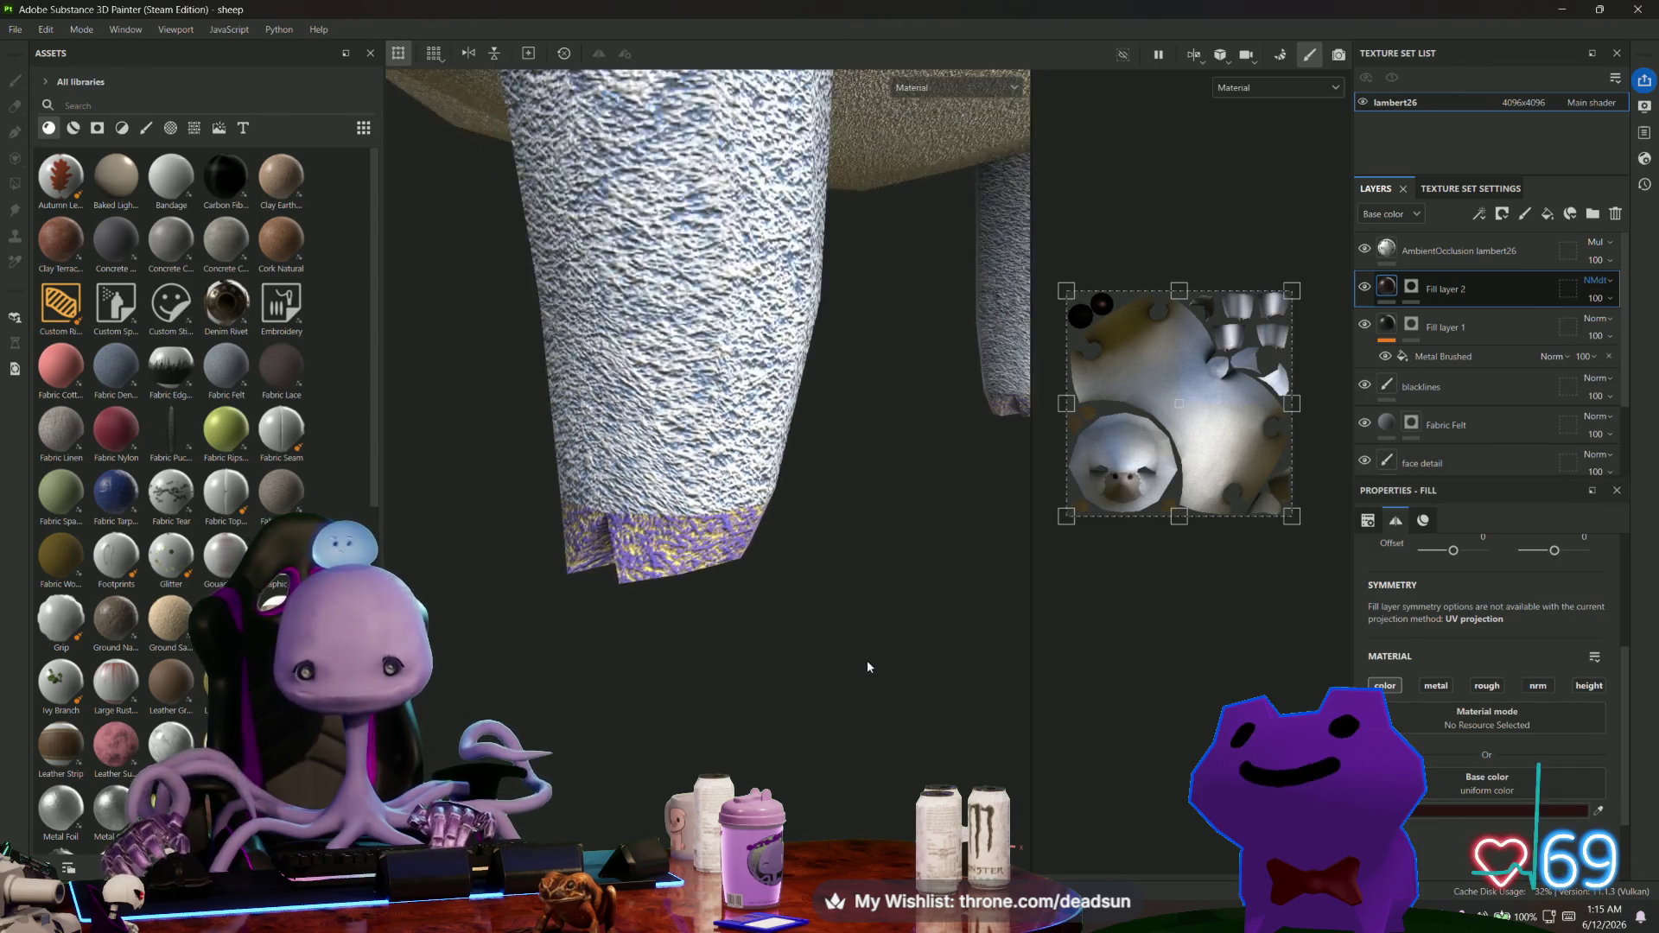
{"action": "scroll", "coordinate": [858, 666], "scroll_direction": "down", "scroll_amount": 5}
Test Normal map inverse detail and combine, then return Fill layer 2 to Normal.
{"action": "left_click", "coordinate": [1606, 280]}
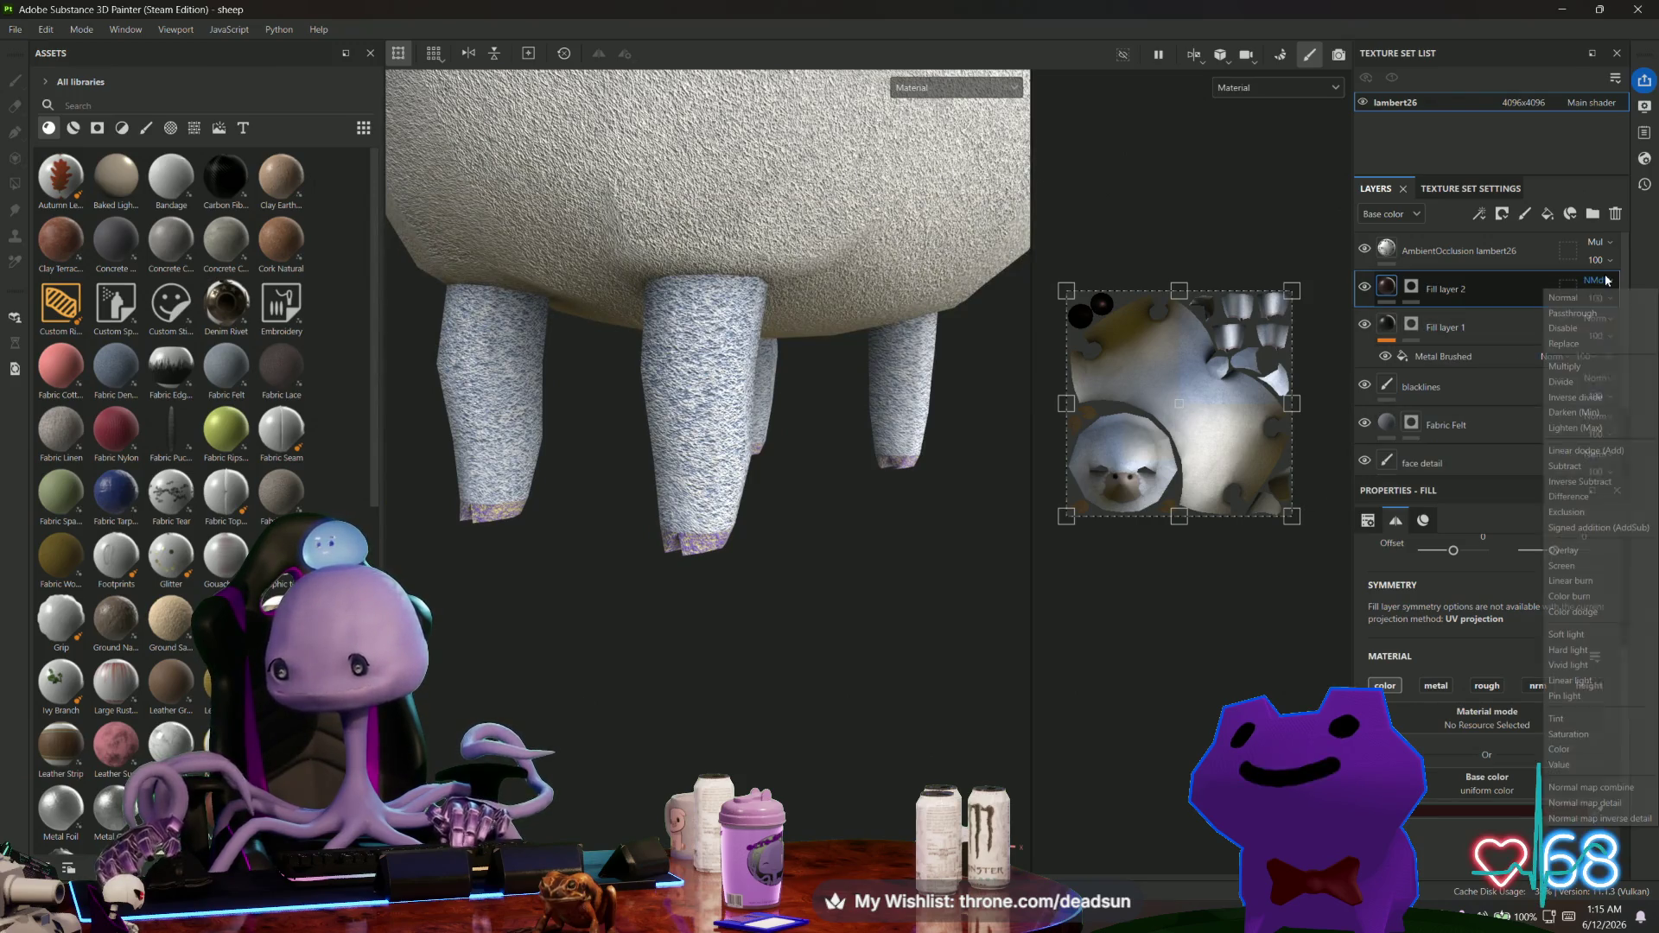
{"action": "left_click", "coordinate": [1595, 821]}
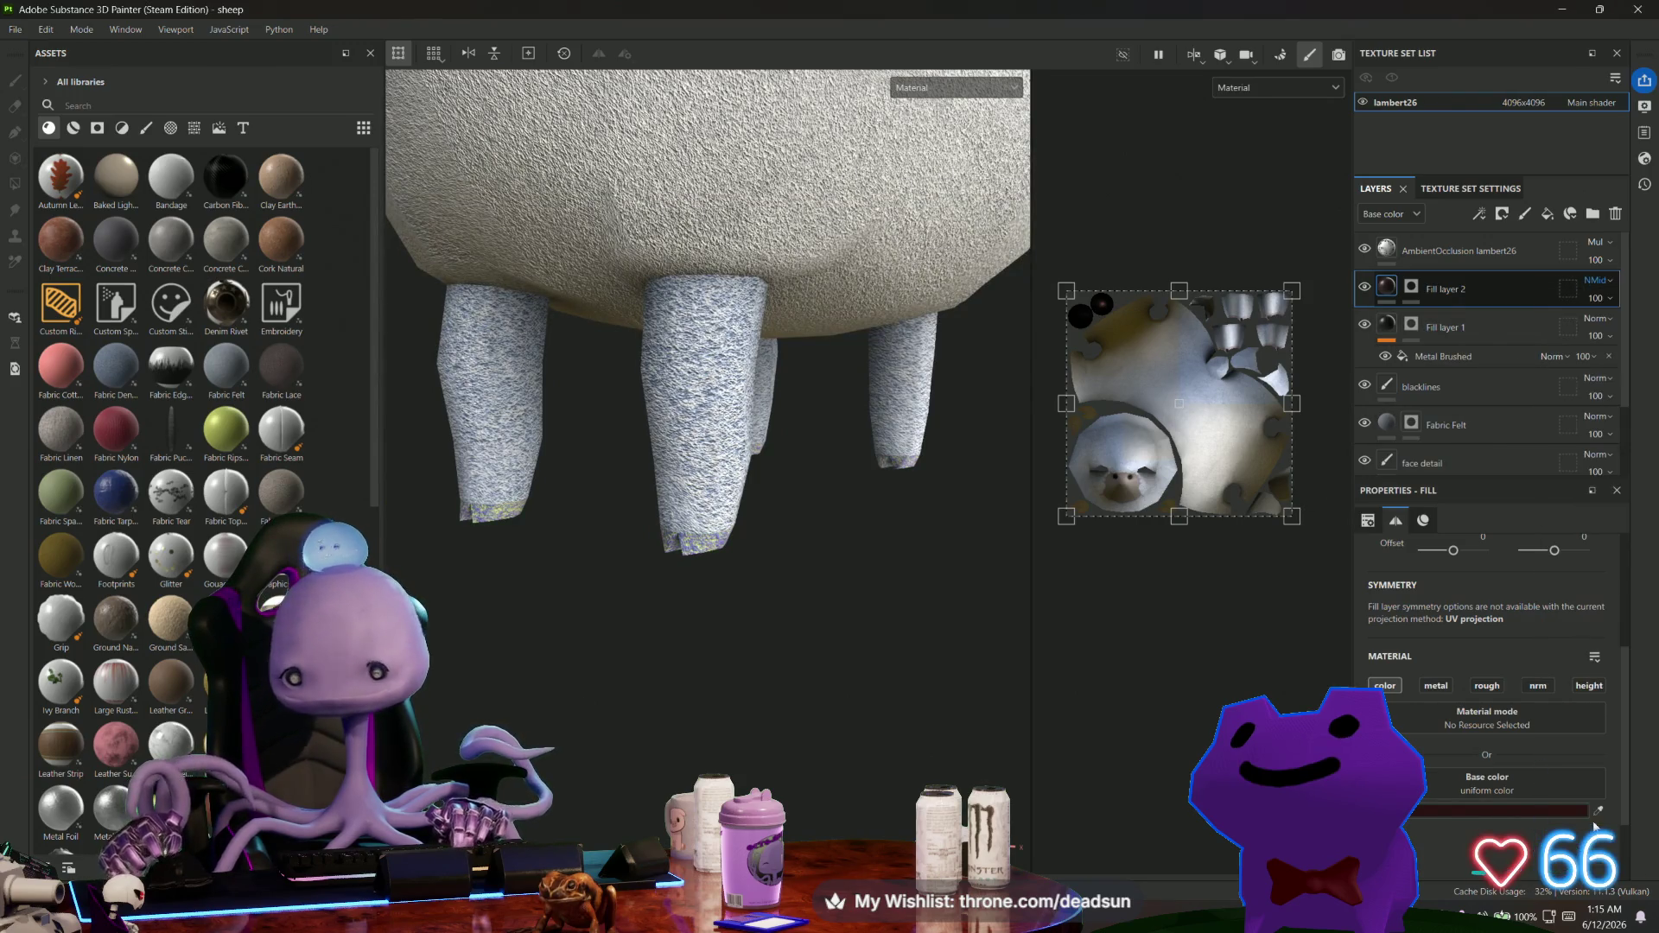
{"action": "left_click", "coordinate": [1595, 281]}
{"action": "left_click", "coordinate": [1573, 786]}
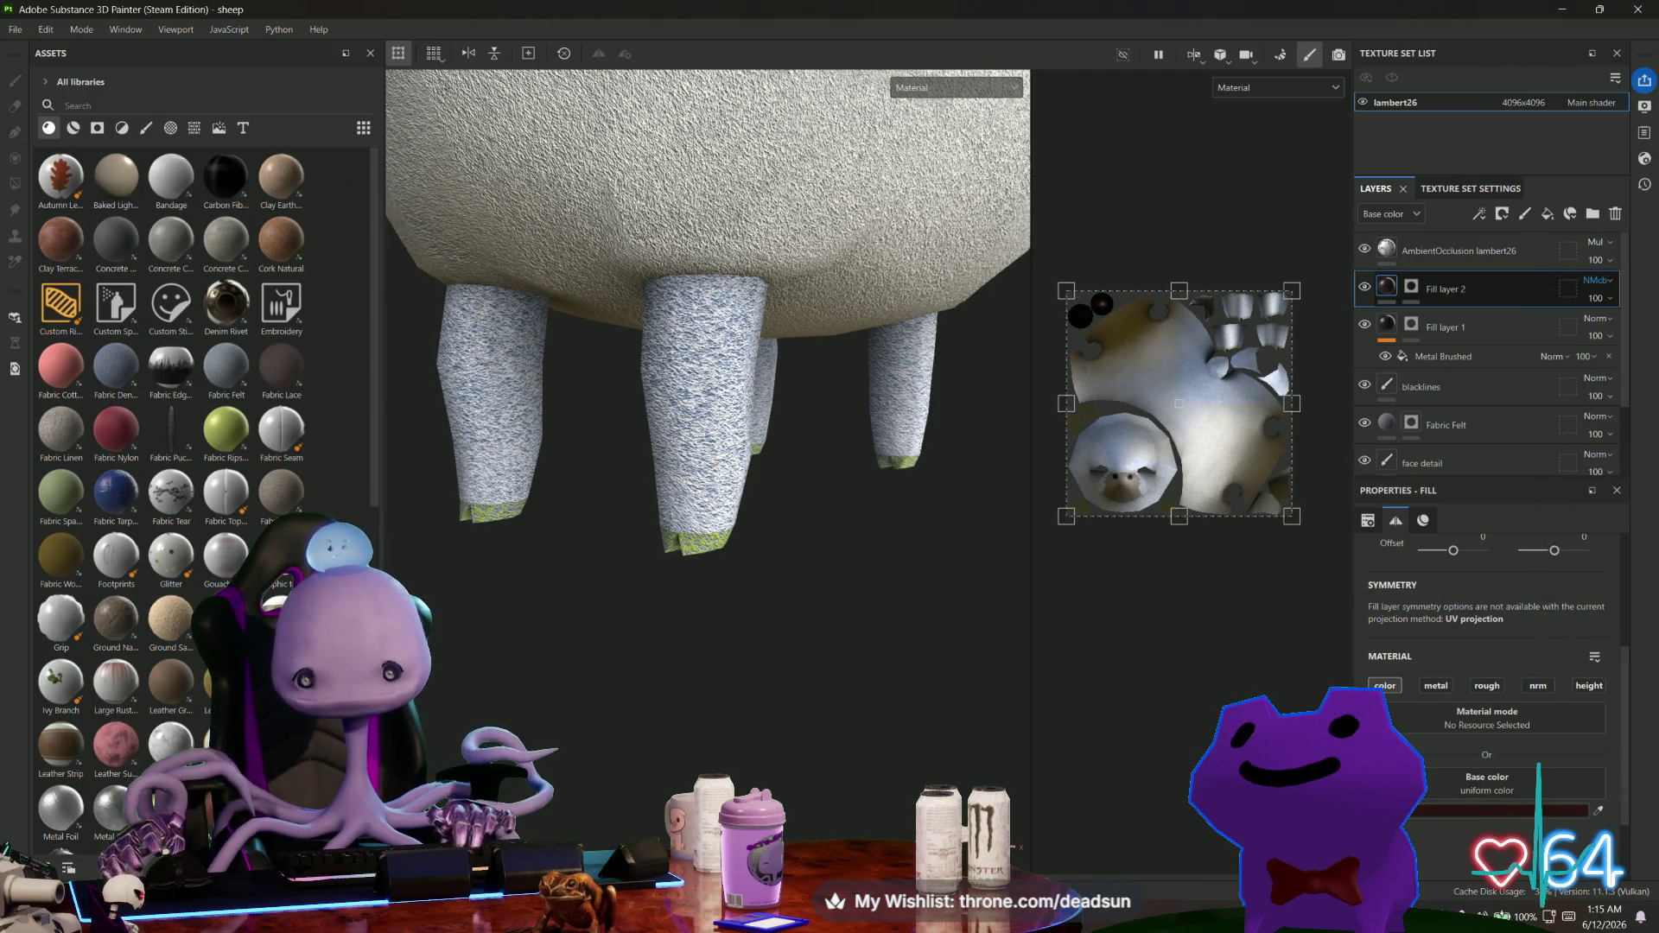
{"action": "left_click", "coordinate": [1609, 280]}
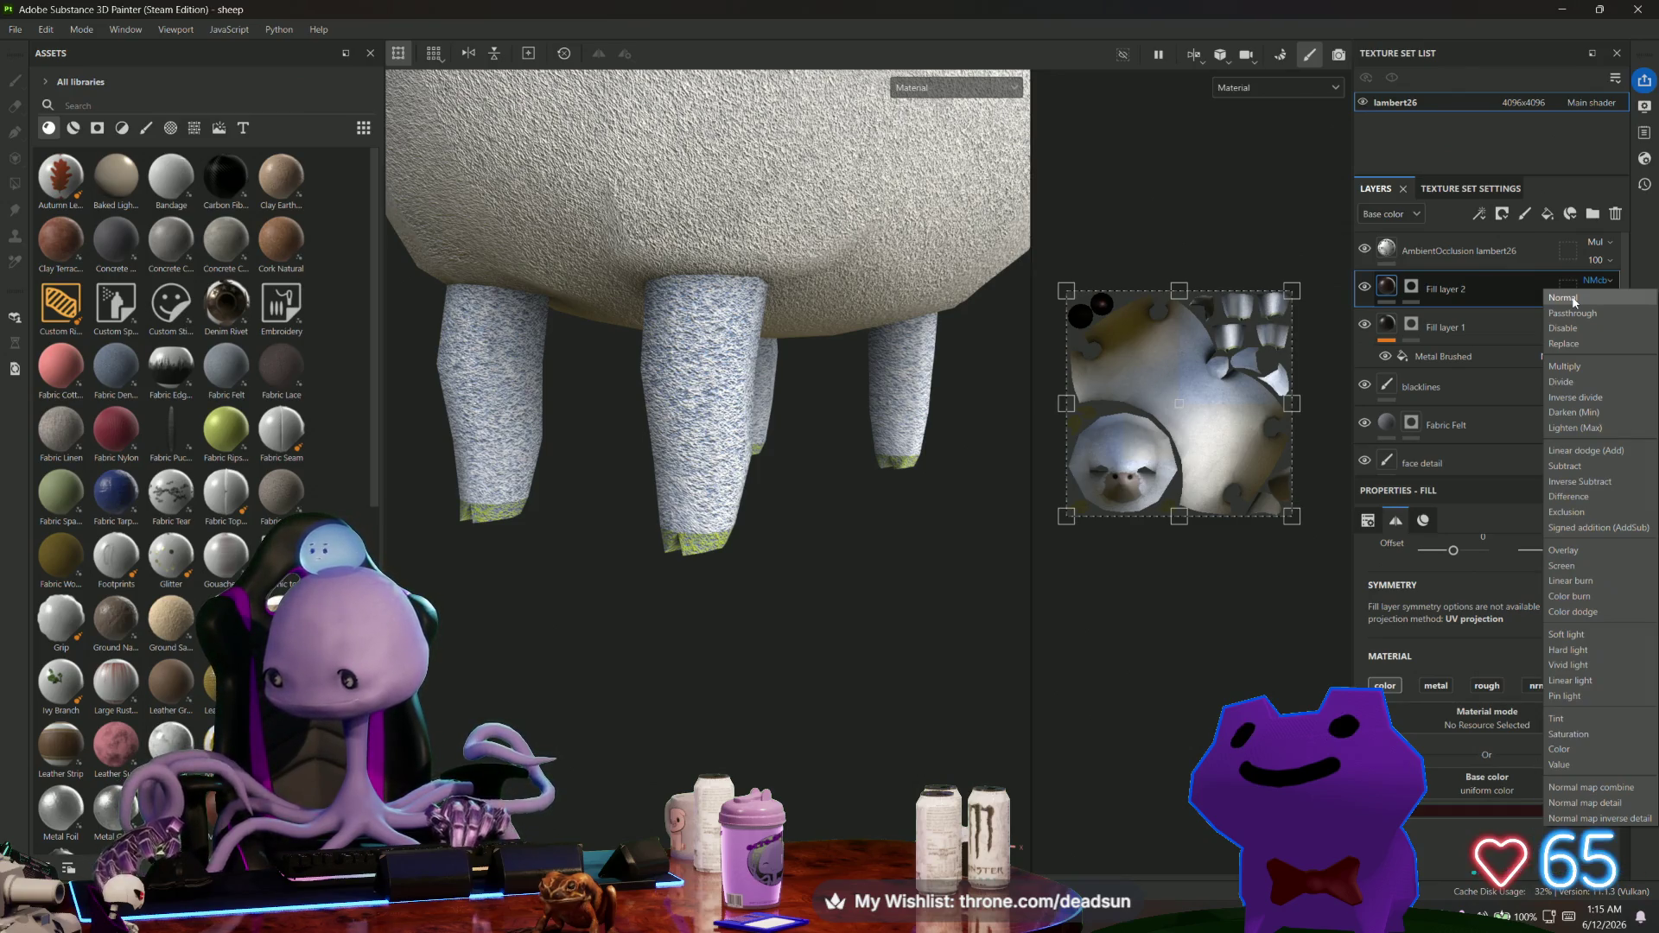
{"action": "left_click", "coordinate": [1571, 298]}
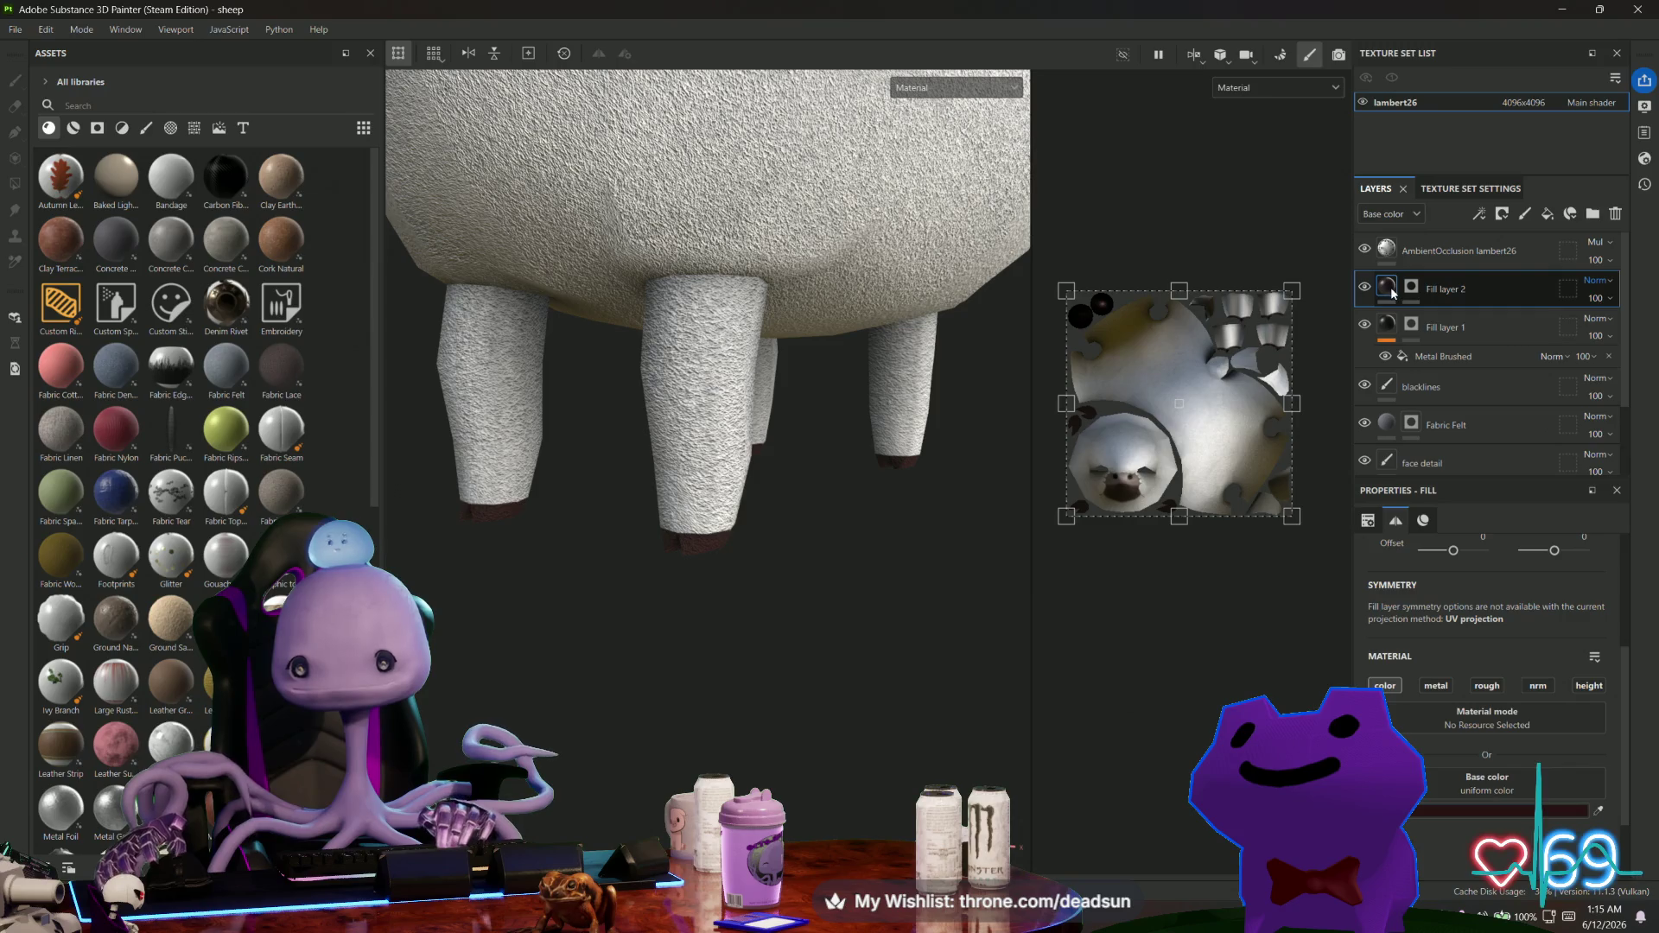
Inspect the sheep from several angles, then place Fill layer 2 below blacklines, above Fabric Felt.
{"action": "mouse_move", "coordinate": [1391, 286]}
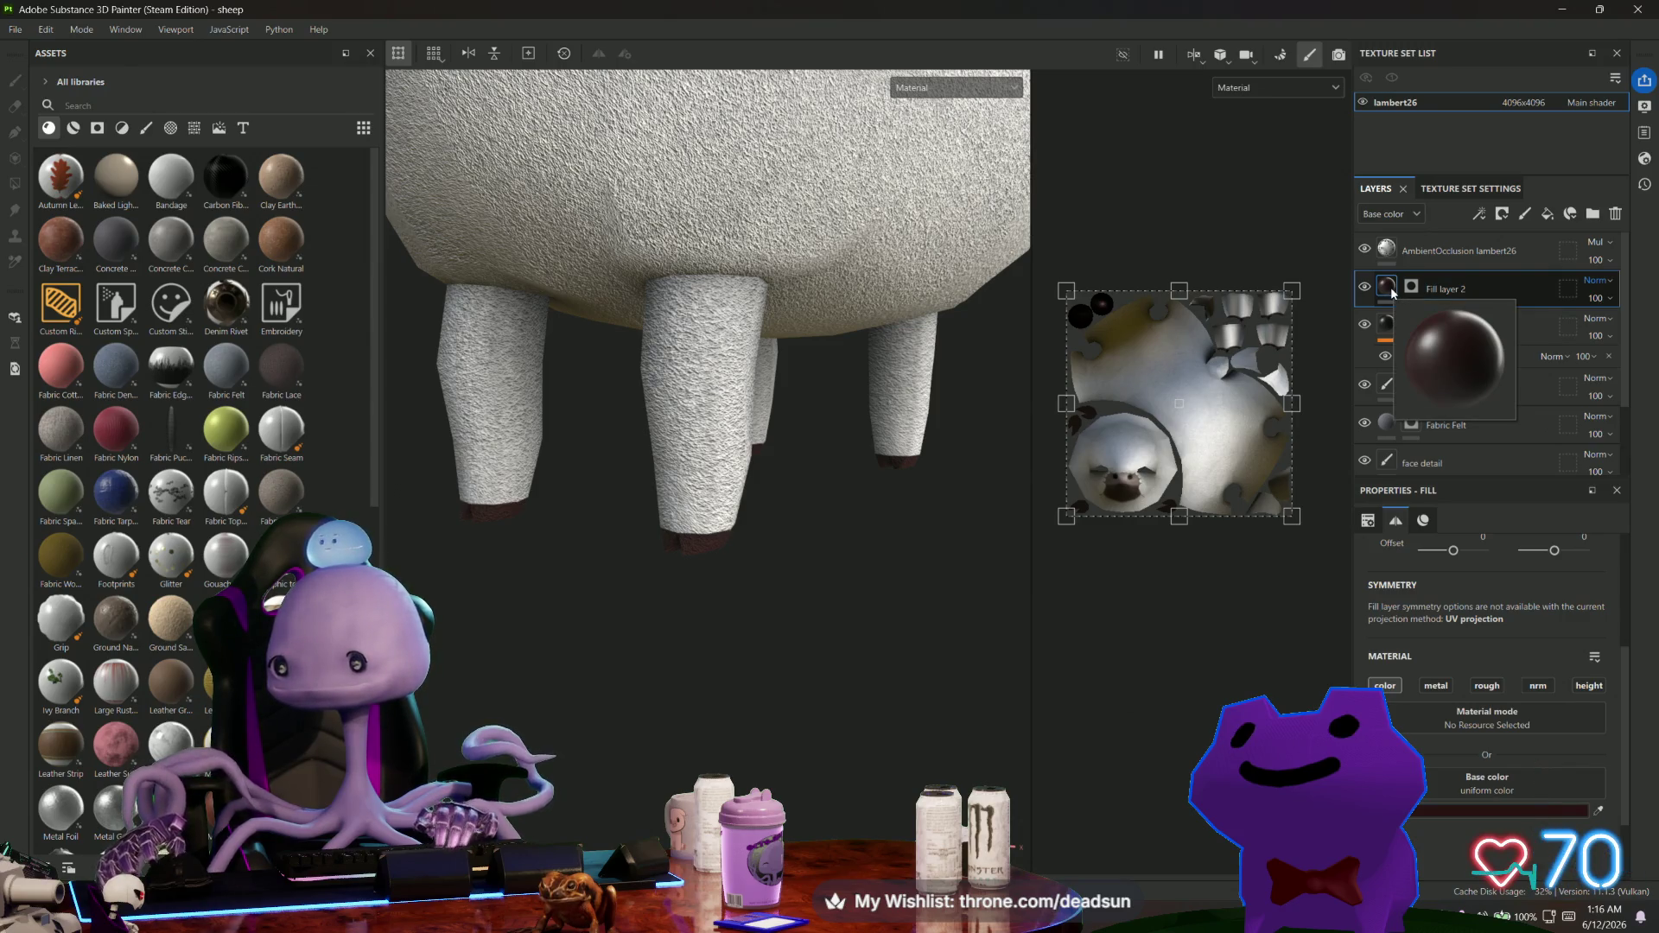
{"action": "scroll", "coordinate": [633, 577], "scroll_direction": "down", "scroll_amount": 5}
{"action": "mouse_move", "coordinate": [633, 577]}
{"action": "left_mouse_down", "text": "alt"}
{"action": "mouse_move", "coordinate": [640, 685]}
{"action": "mouse_move", "coordinate": [563, 733]}
{"action": "mouse_move", "coordinate": [585, 740]}
{"action": "mouse_move", "coordinate": [637, 707]}
{"action": "left_mouse_up", "text": "alt"}
{"action": "scroll", "coordinate": [691, 708], "scroll_direction": "up", "scroll_amount": 3}
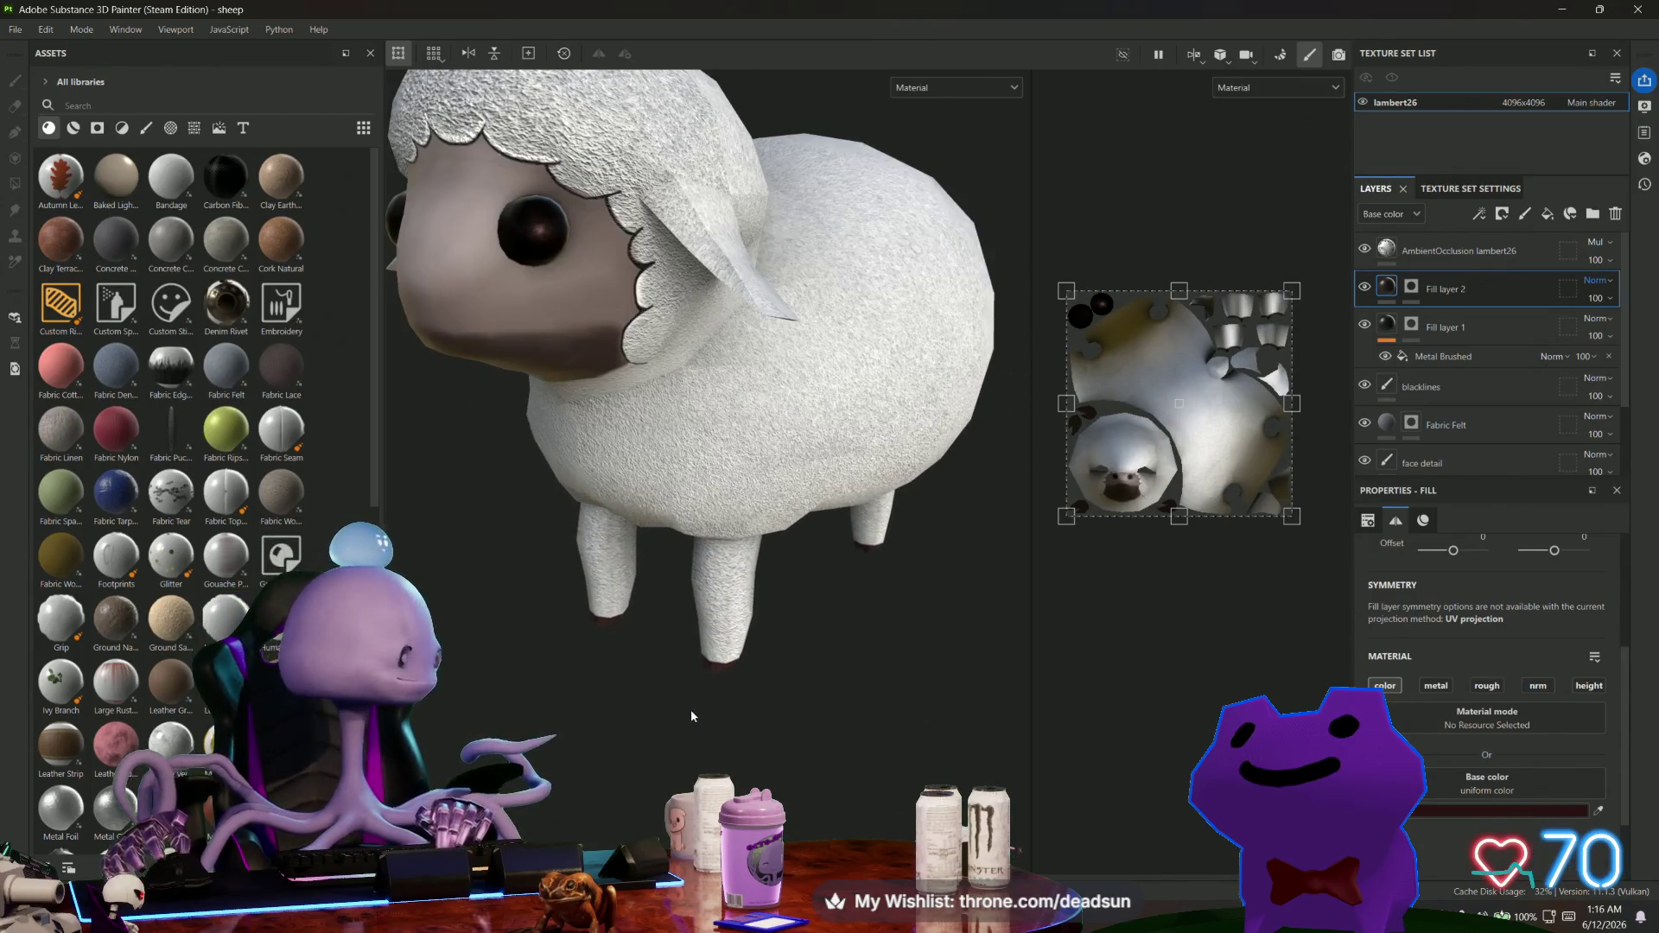
{"action": "mouse_move", "coordinate": [691, 710]}
{"action": "middle_mouse_down", "text": "alt"}
{"action": "mouse_move", "coordinate": [600, 698]}
{"action": "mouse_move", "coordinate": [682, 718]}
{"action": "middle_mouse_up", "text": "alt"}
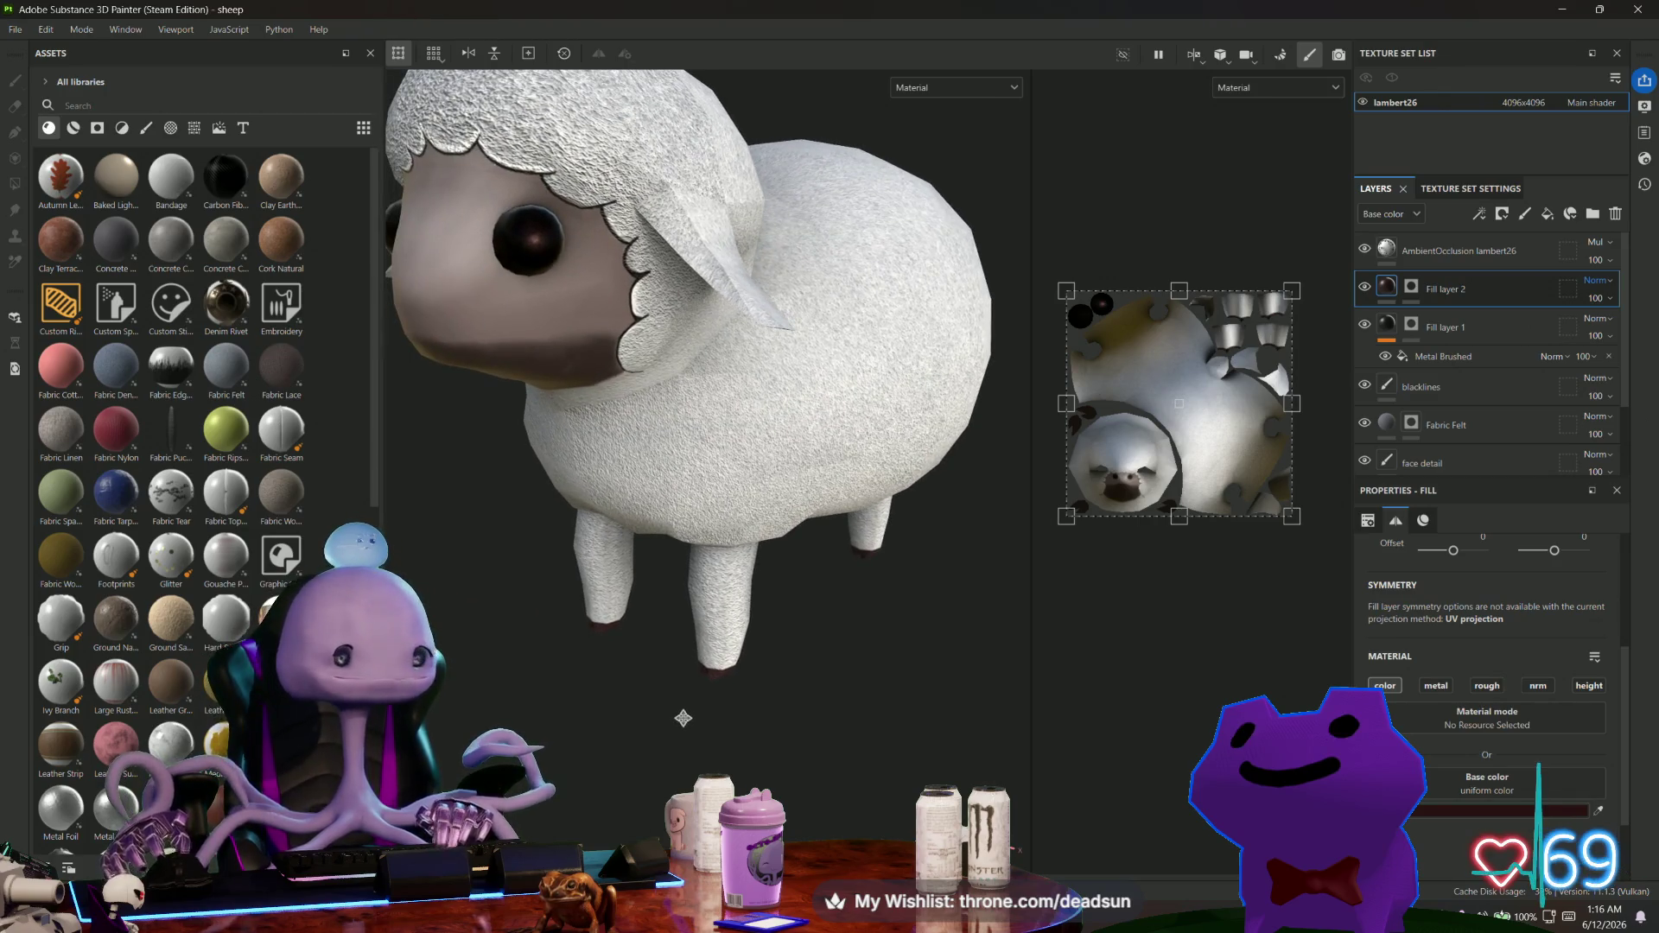
{"action": "scroll", "coordinate": [682, 718], "scroll_direction": "up", "scroll_amount": 4}
{"action": "scroll", "coordinate": [700, 687], "scroll_direction": "down", "scroll_amount": 5}
{"action": "scroll", "coordinate": [708, 691], "scroll_direction": "up", "scroll_amount": 5}
{"action": "mouse_move", "coordinate": [715, 697]}
{"action": "left_mouse_down", "text": "alt"}
{"action": "mouse_move", "coordinate": [677, 722]}
{"action": "mouse_move", "coordinate": [783, 671]}
{"action": "mouse_move", "coordinate": [671, 706]}
{"action": "mouse_move", "coordinate": [770, 682]}
{"action": "mouse_move", "coordinate": [567, 648]}
{"action": "mouse_move", "coordinate": [604, 604]}
{"action": "mouse_move", "coordinate": [647, 467]}
{"action": "mouse_move", "coordinate": [838, 633]}
{"action": "left_mouse_up", "text": "alt"}
{"action": "scroll", "coordinate": [681, 704], "scroll_direction": "down", "scroll_amount": 5}
{"action": "scroll", "coordinate": [901, 689], "scroll_direction": "up", "scroll_amount": 5}
{"action": "mouse_move", "coordinate": [901, 689]}
{"action": "left_mouse_down", "text": "alt"}
{"action": "mouse_move", "coordinate": [863, 622]}
{"action": "mouse_move", "coordinate": [822, 640]}
{"action": "mouse_move", "coordinate": [856, 616]}
{"action": "left_mouse_up", "text": "alt"}
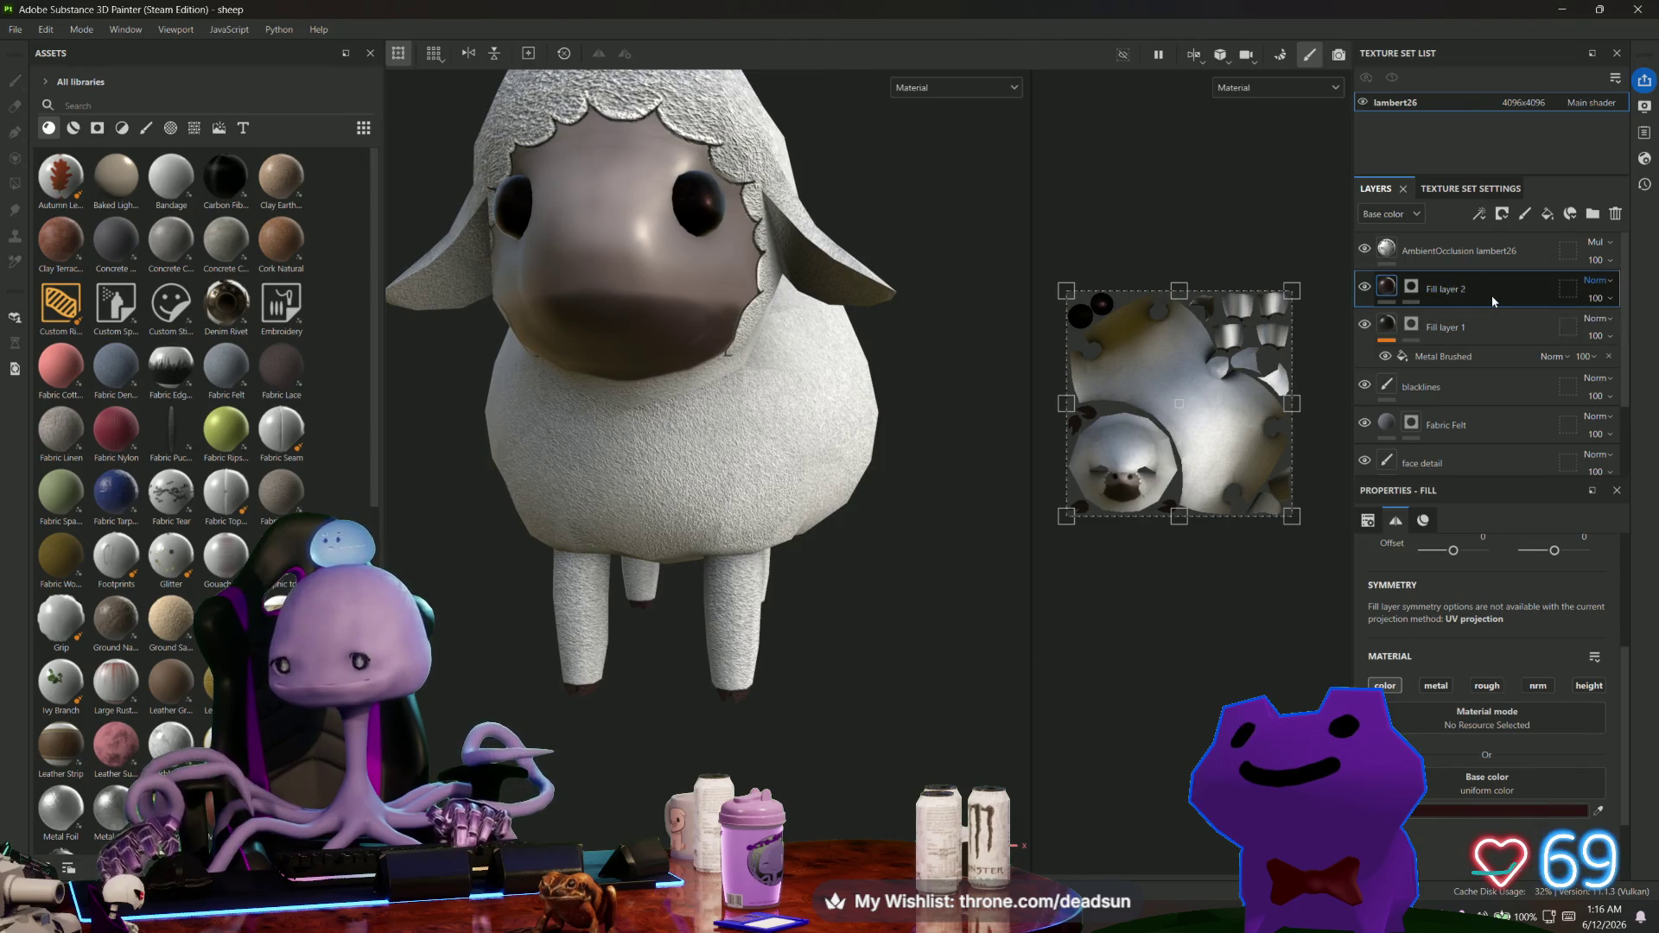
{"action": "left_click_drag", "start_coordinate": [1492, 294], "coordinate": [1500, 413]}
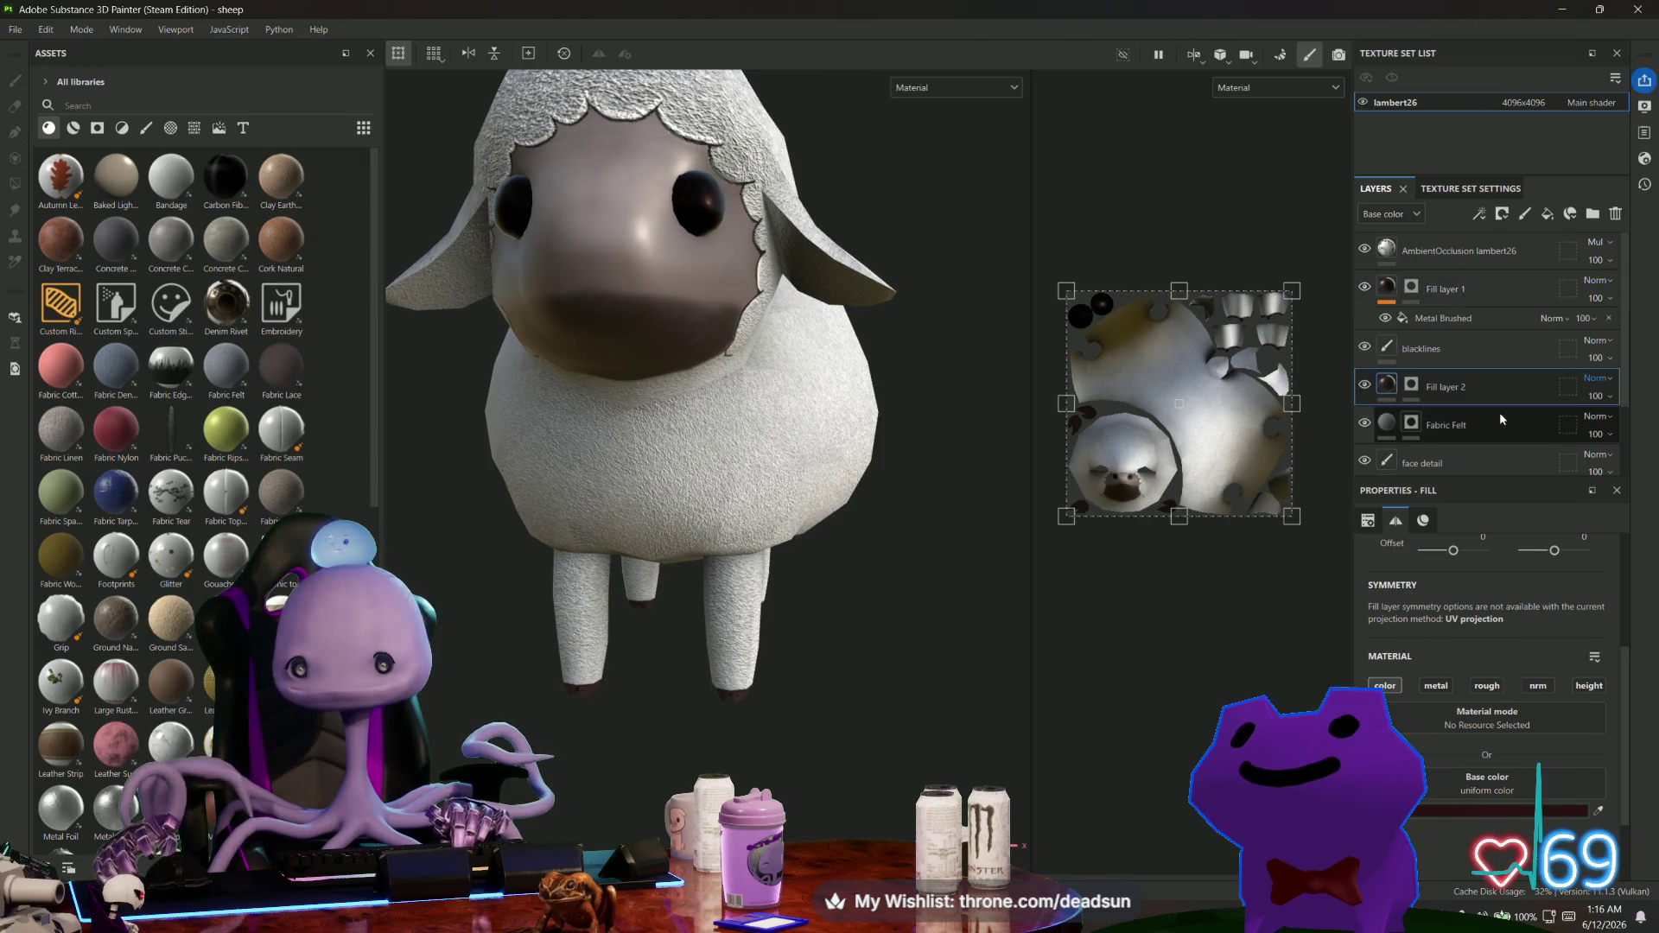
On the Fabric Felt mask, box-fill the hoof faces with value 0 so the hooves stay dark.
{"action": "left_click_drag", "start_coordinate": [872, 484], "coordinate": [784, 474], "text": "alt"}
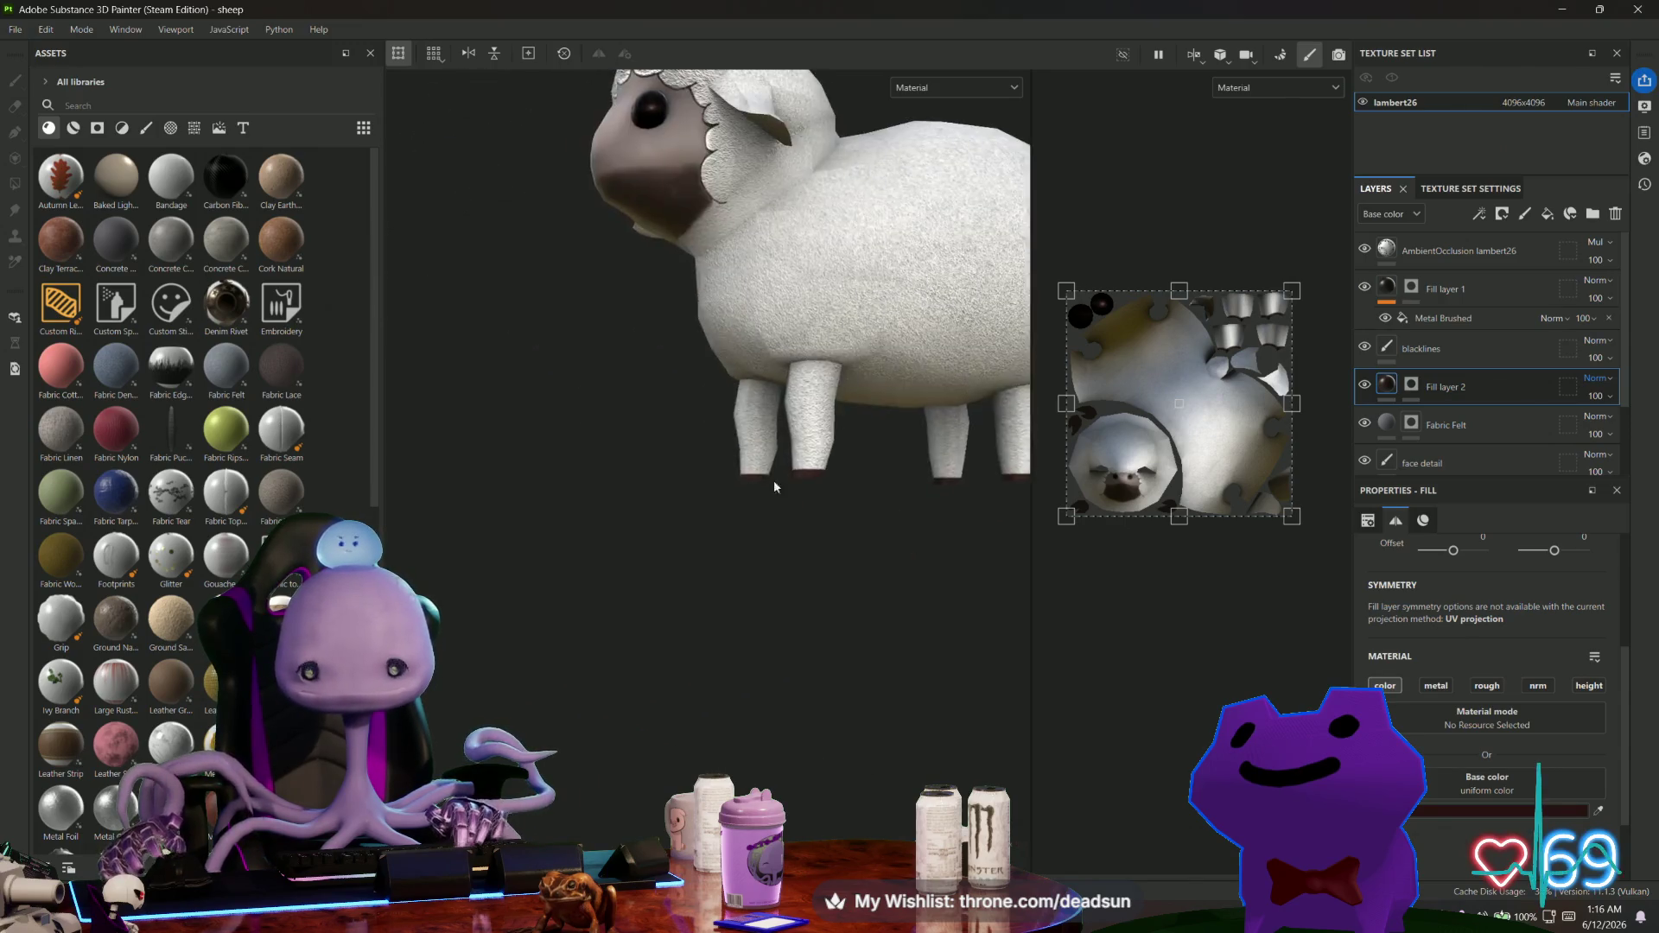
{"action": "scroll", "coordinate": [803, 488], "scroll_direction": "up", "scroll_amount": 5}
{"action": "scroll", "coordinate": [789, 530], "scroll_direction": "up", "scroll_amount": 3}
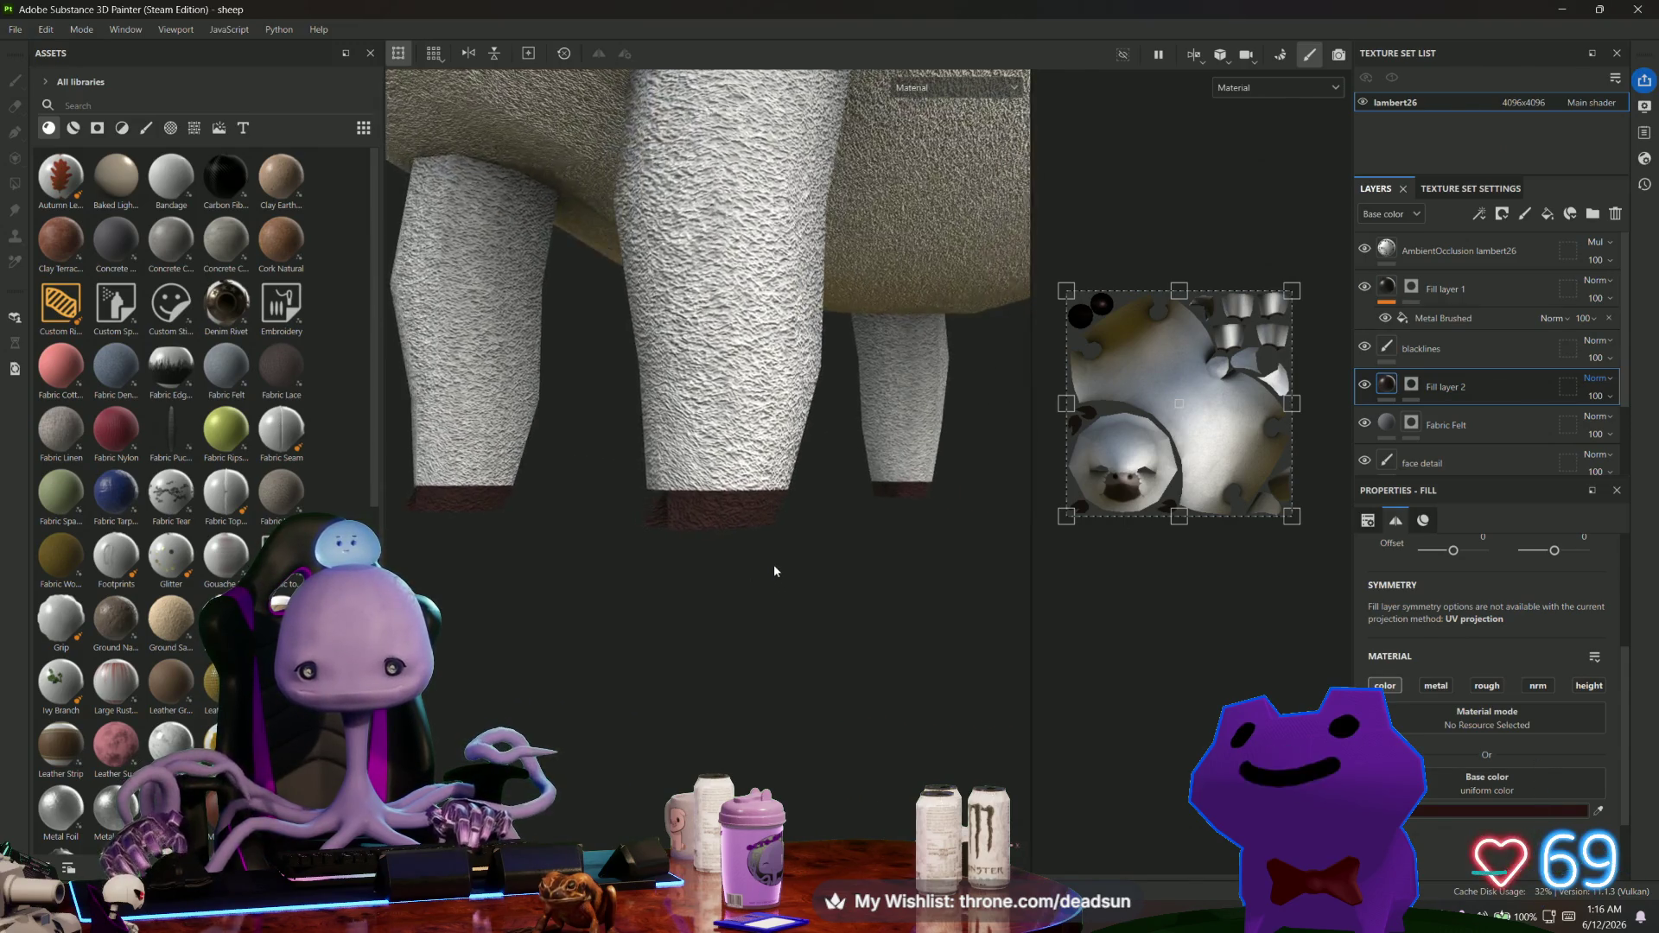
{"action": "scroll", "coordinate": [752, 577], "scroll_direction": "up", "scroll_amount": 3}
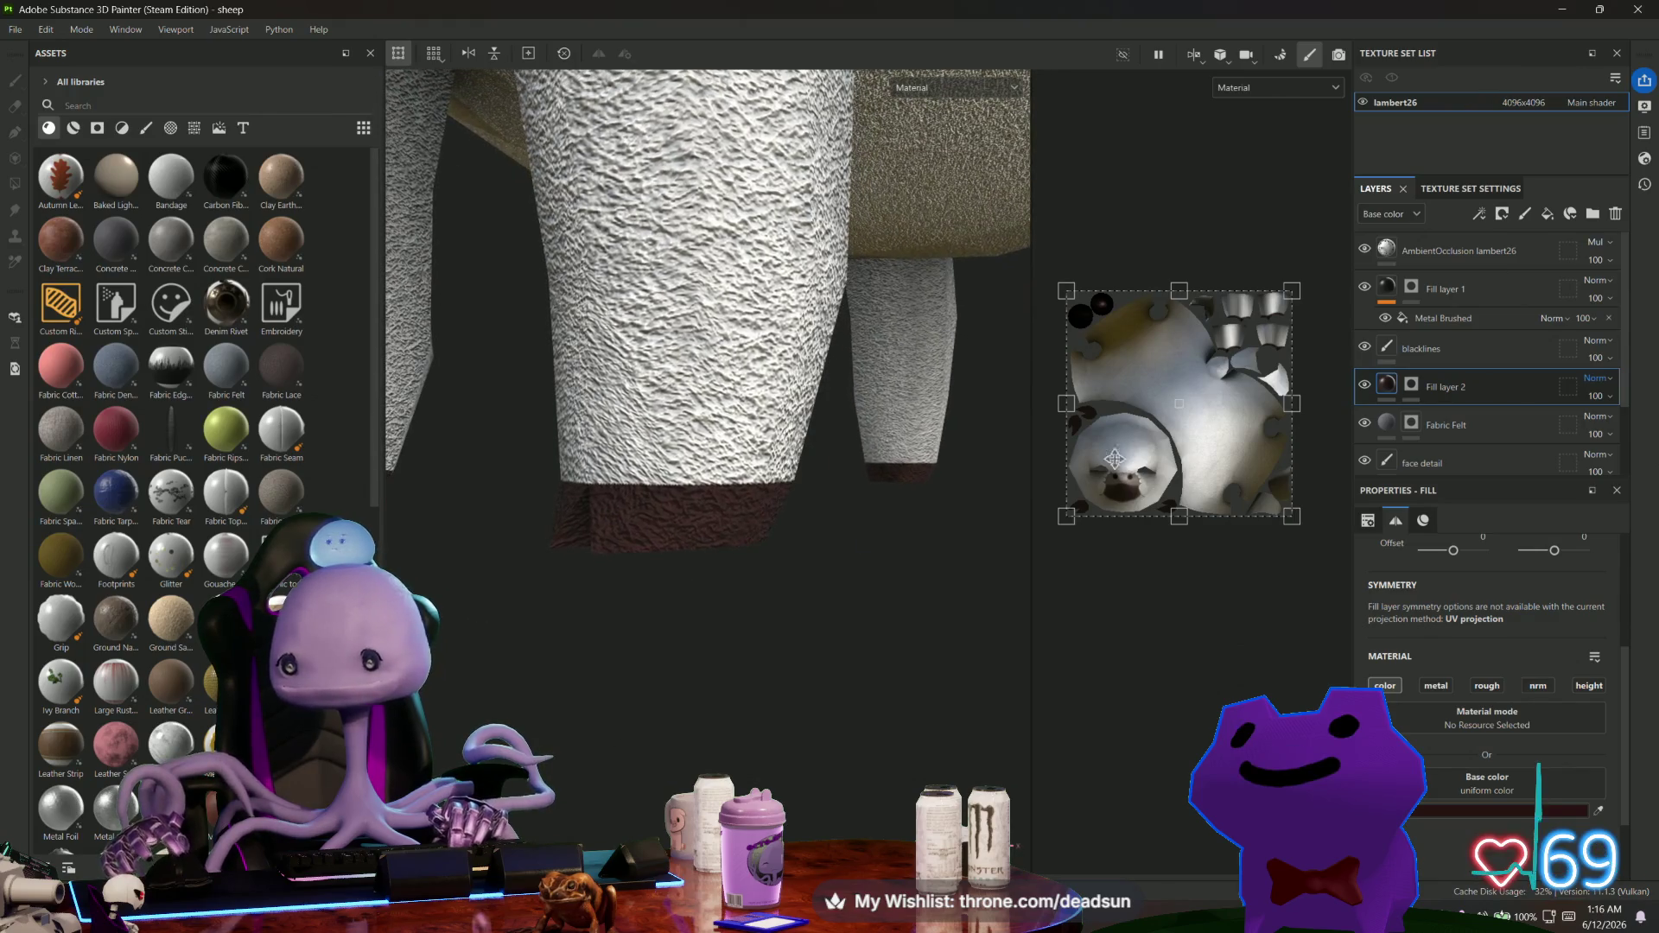
{"action": "scroll", "coordinate": [1446, 371], "scroll_direction": "down", "scroll_amount": 2}
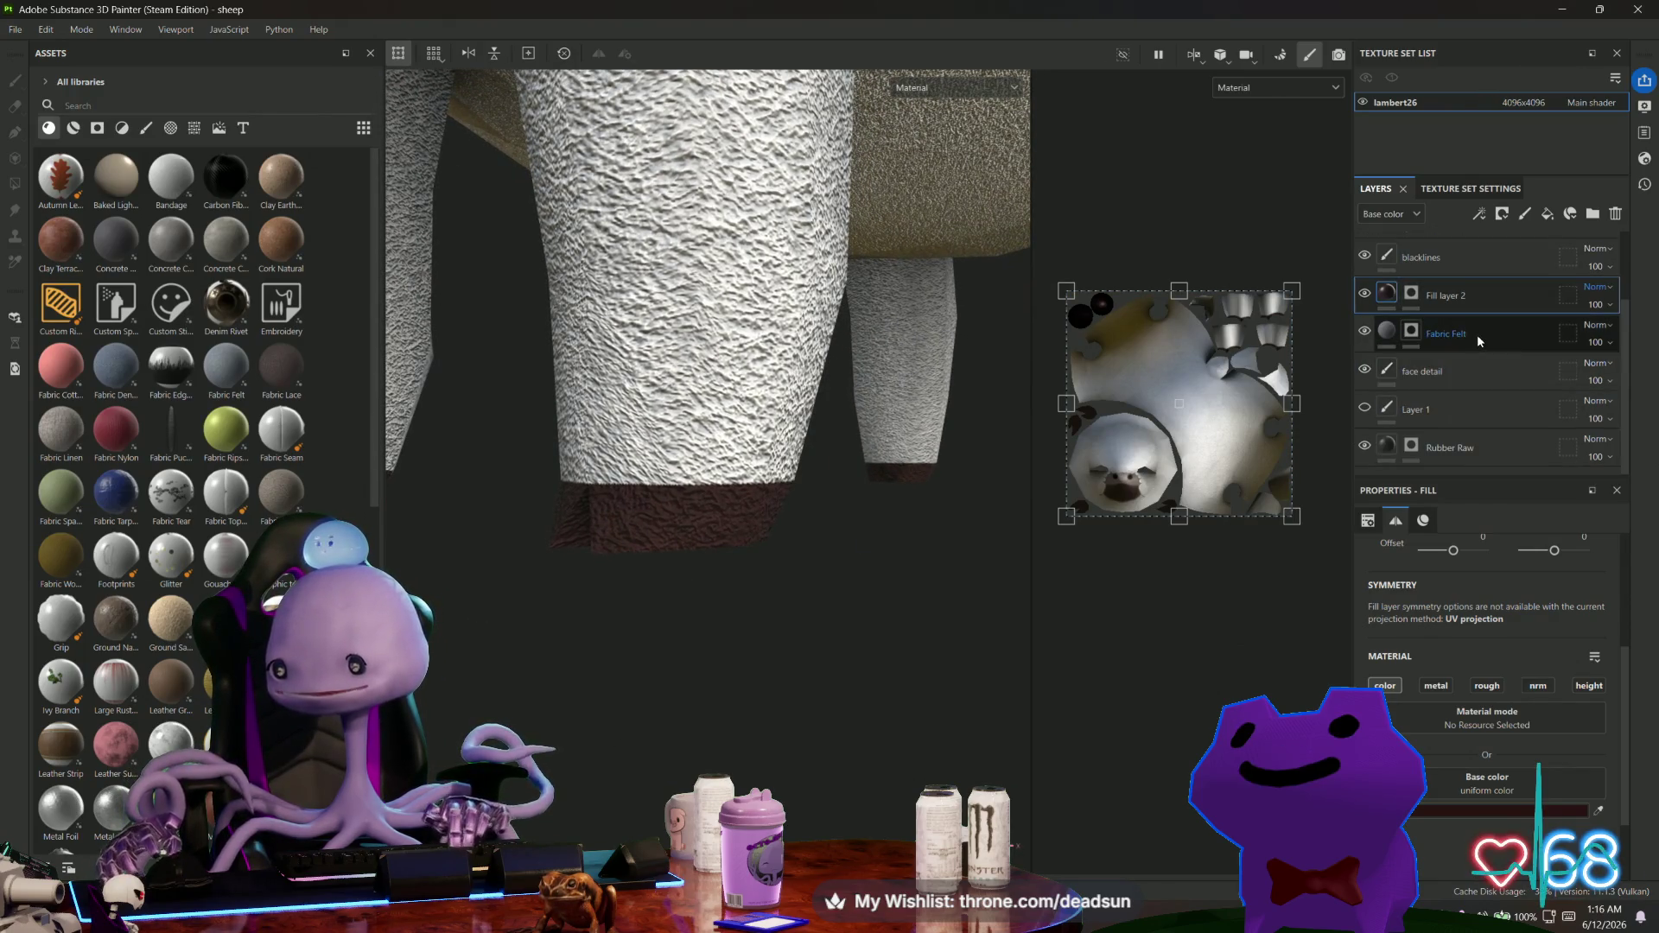
{"action": "left_click", "coordinate": [1476, 334]}
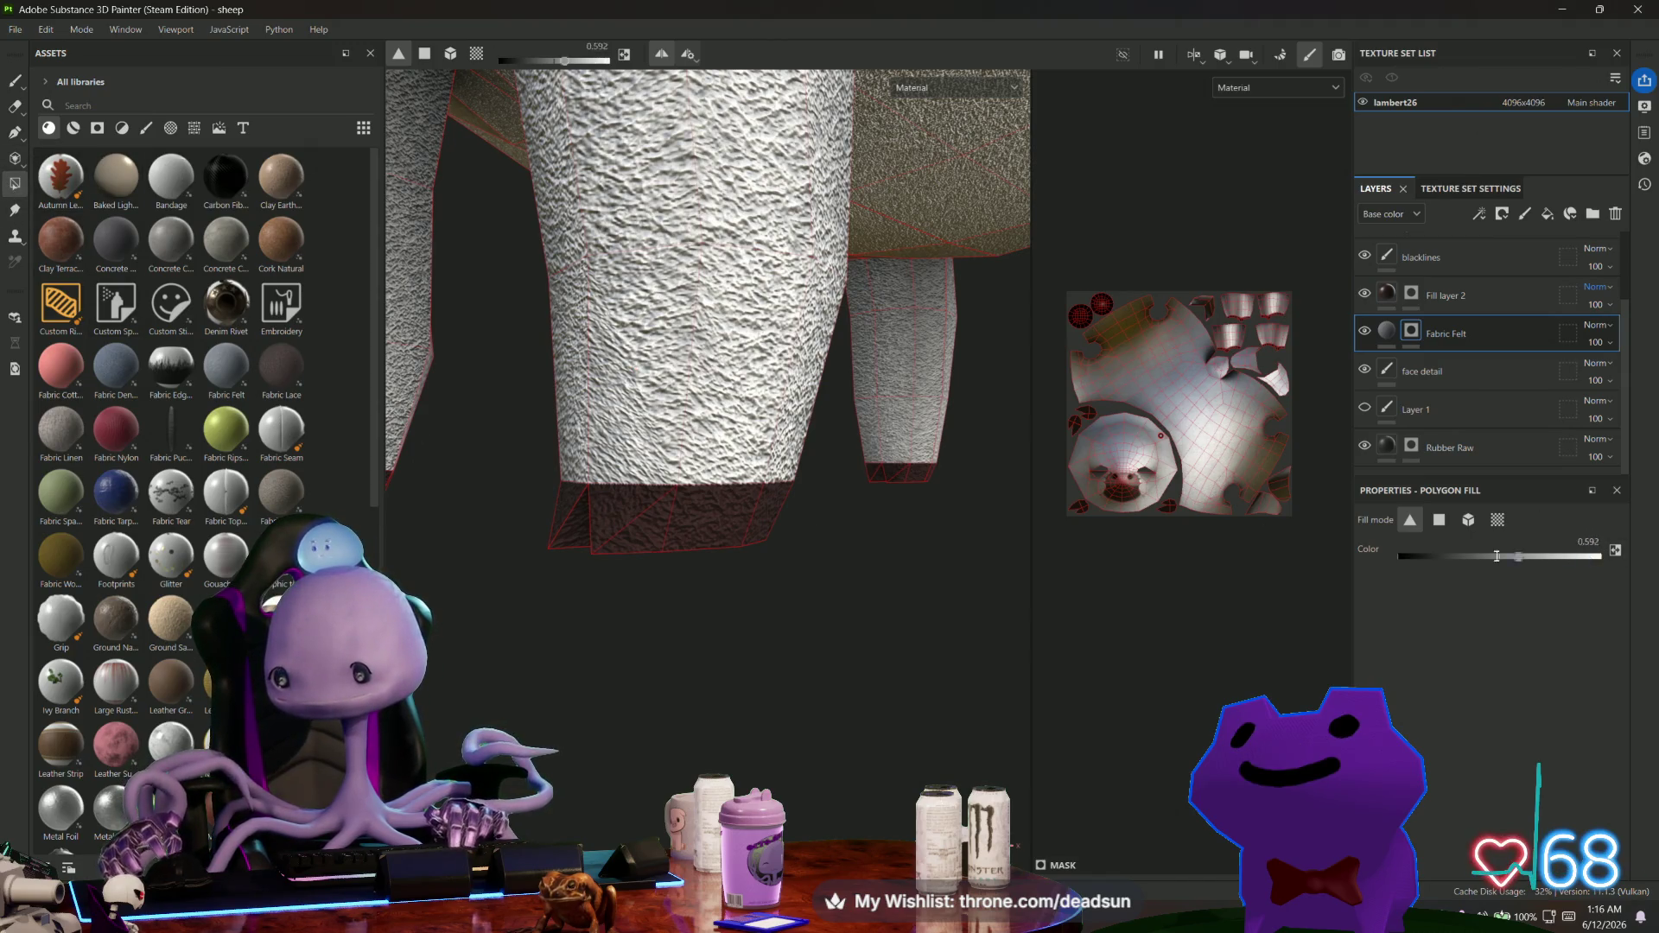
{"action": "left_click_drag", "start_coordinate": [522, 505], "coordinate": [817, 601]}
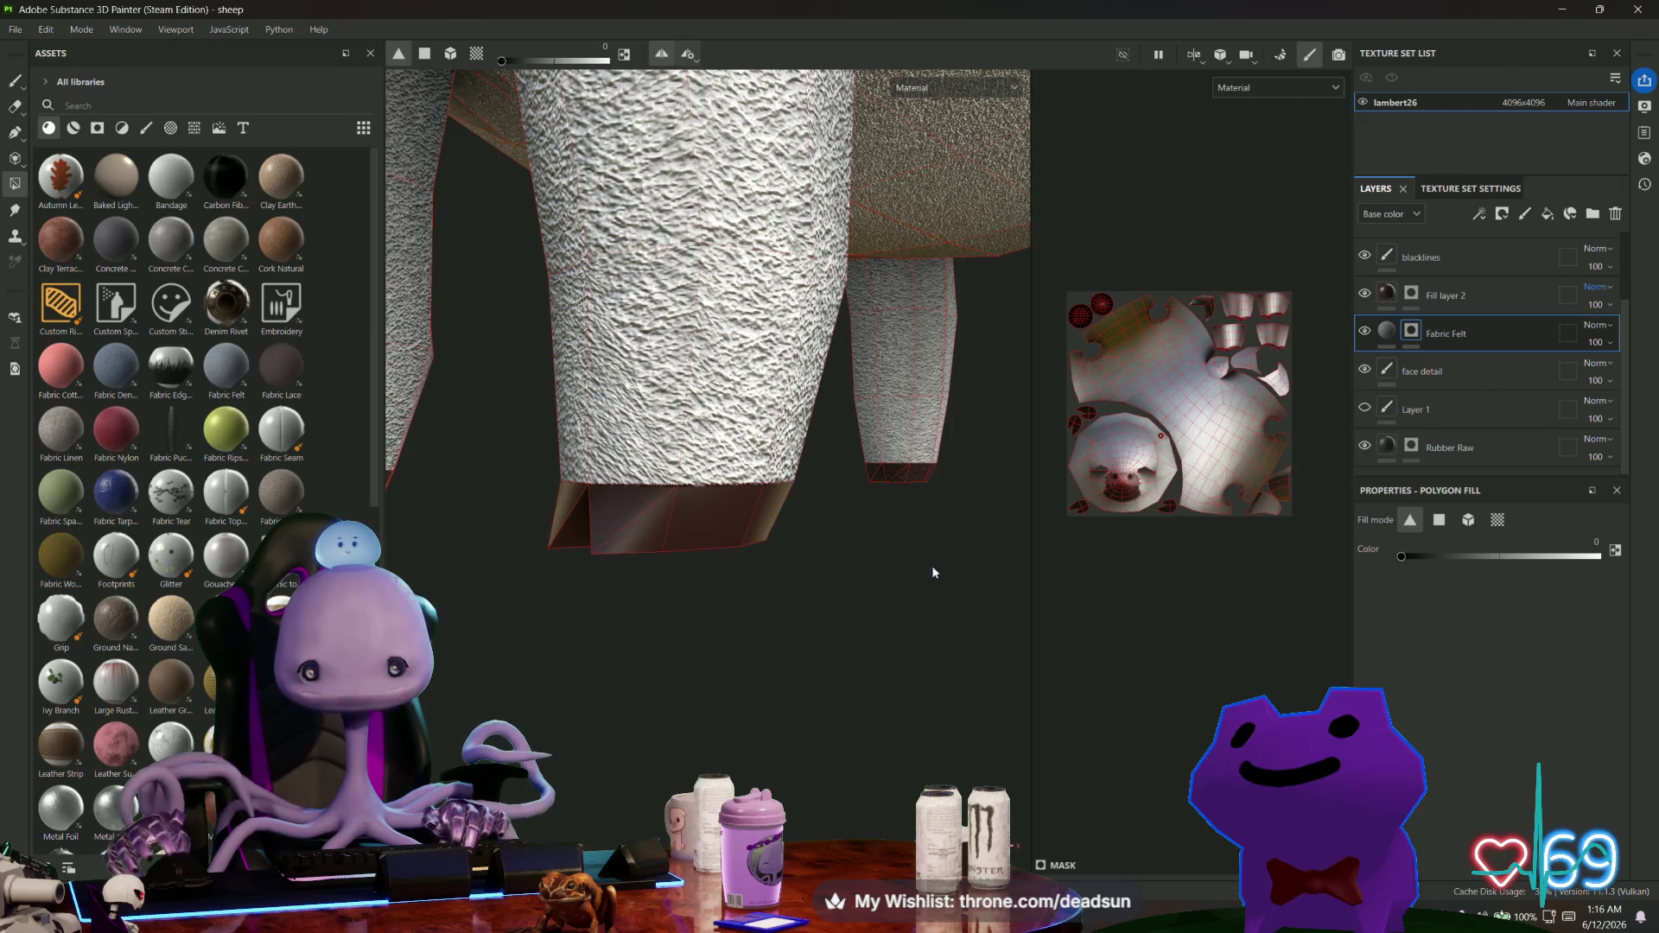
{"action": "middle_click_drag", "start_coordinate": [940, 529], "coordinate": [1074, 583]}
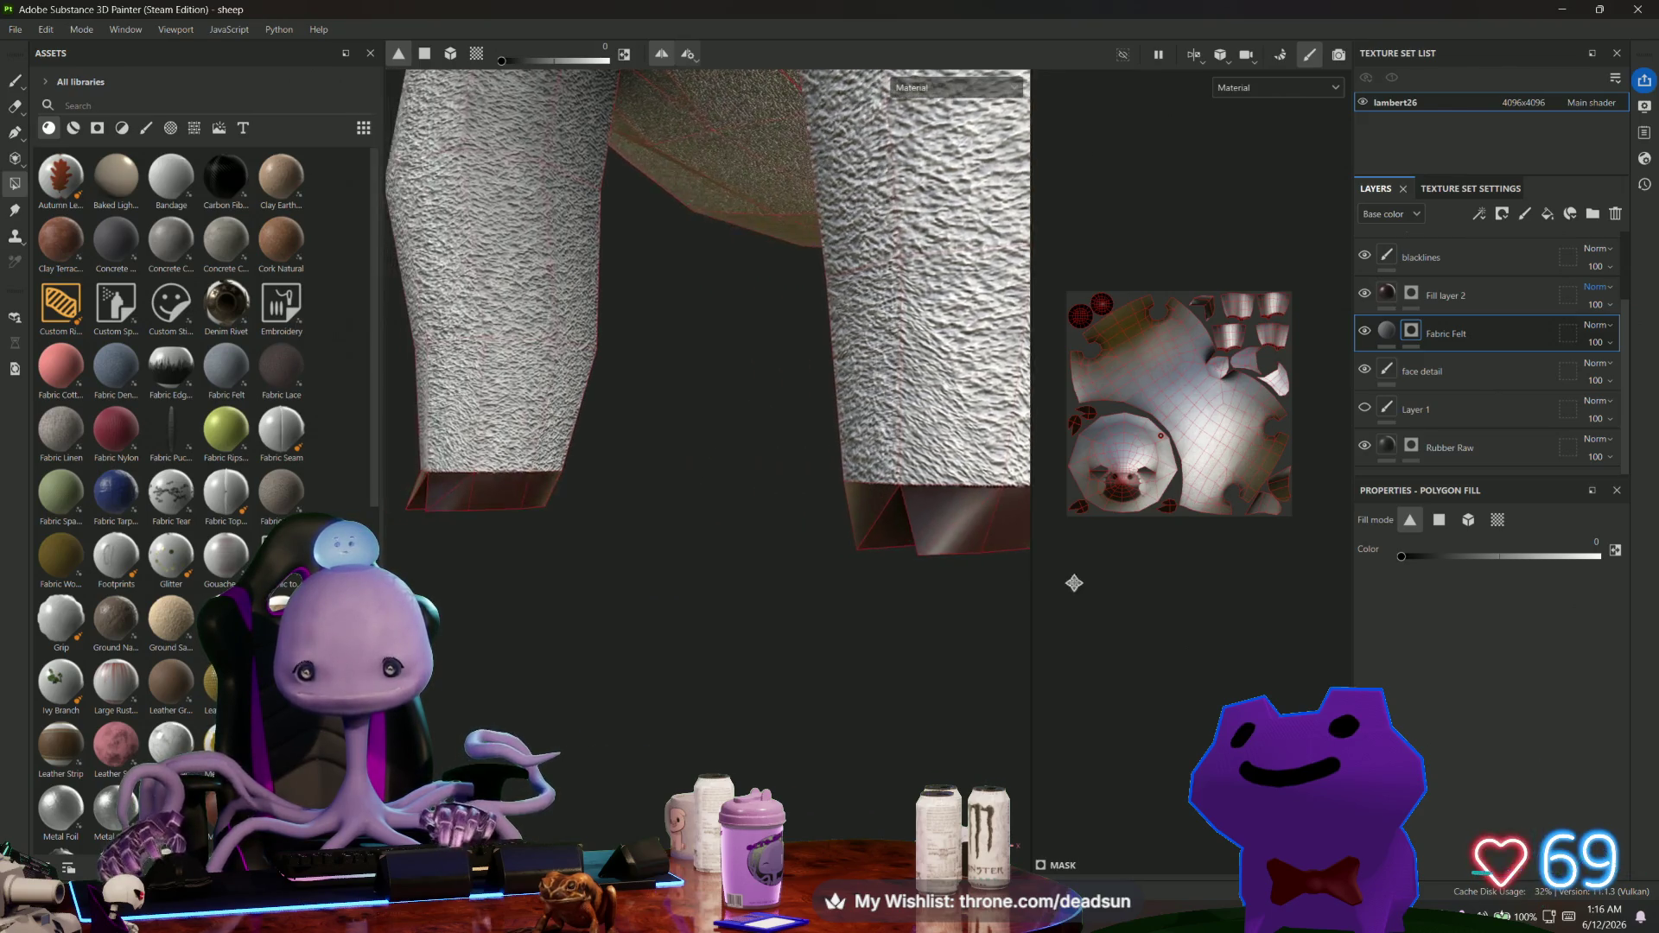
{"action": "scroll", "coordinate": [705, 560], "scroll_direction": "down", "scroll_amount": 6}
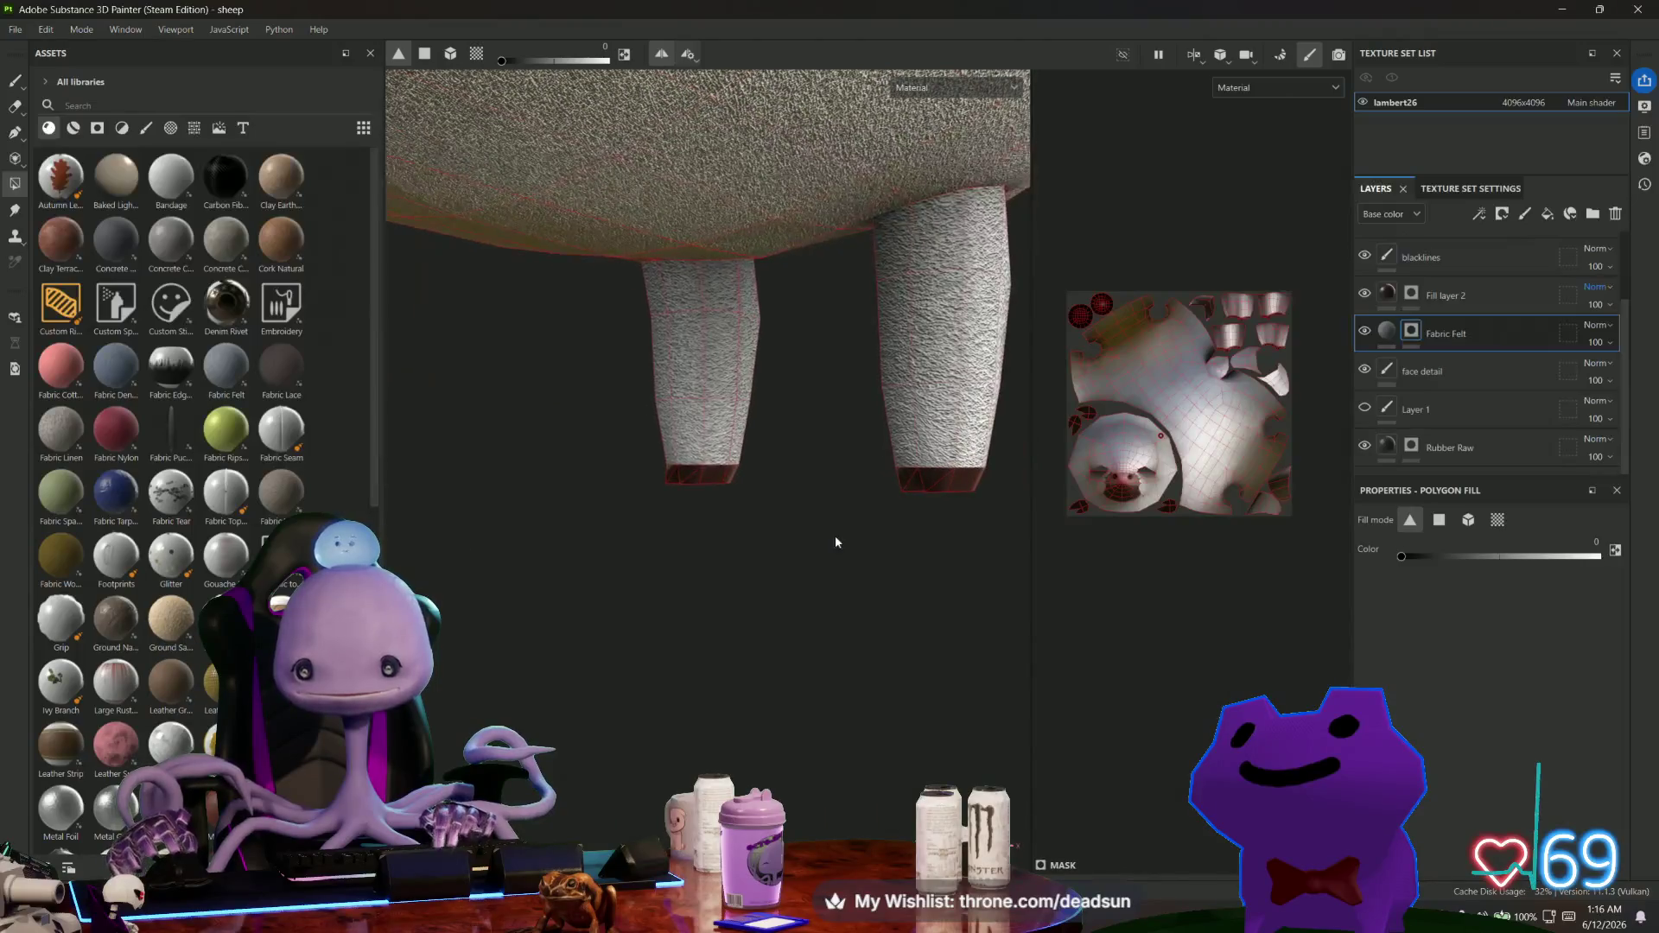
{"action": "scroll", "coordinate": [587, 563], "scroll_direction": "down", "scroll_amount": 1}
{"action": "scroll", "coordinate": [534, 567], "scroll_direction": "up", "scroll_amount": 4}
{"action": "middle_click_drag", "start_coordinate": [533, 566], "coordinate": [1038, 594]}
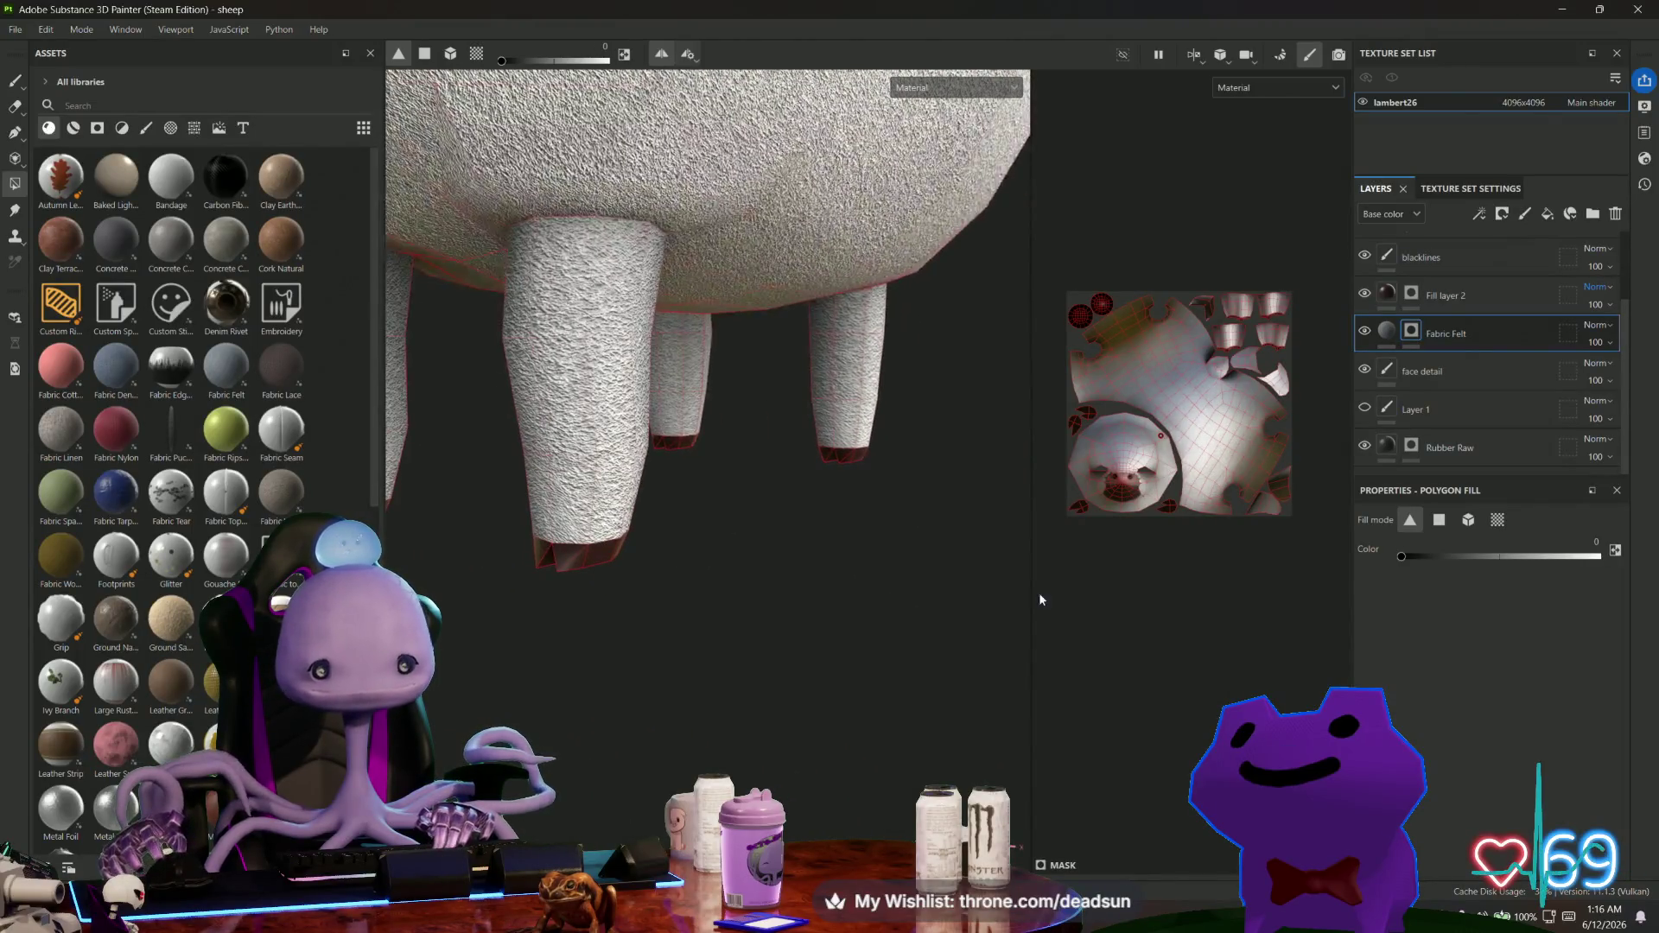
{"action": "middle_click_drag", "start_coordinate": [748, 567], "coordinate": [916, 596]}
Select the blacklines layer, switch back to the paint brush, and turn the sheep around.
{"action": "left_click", "coordinate": [1422, 256]}
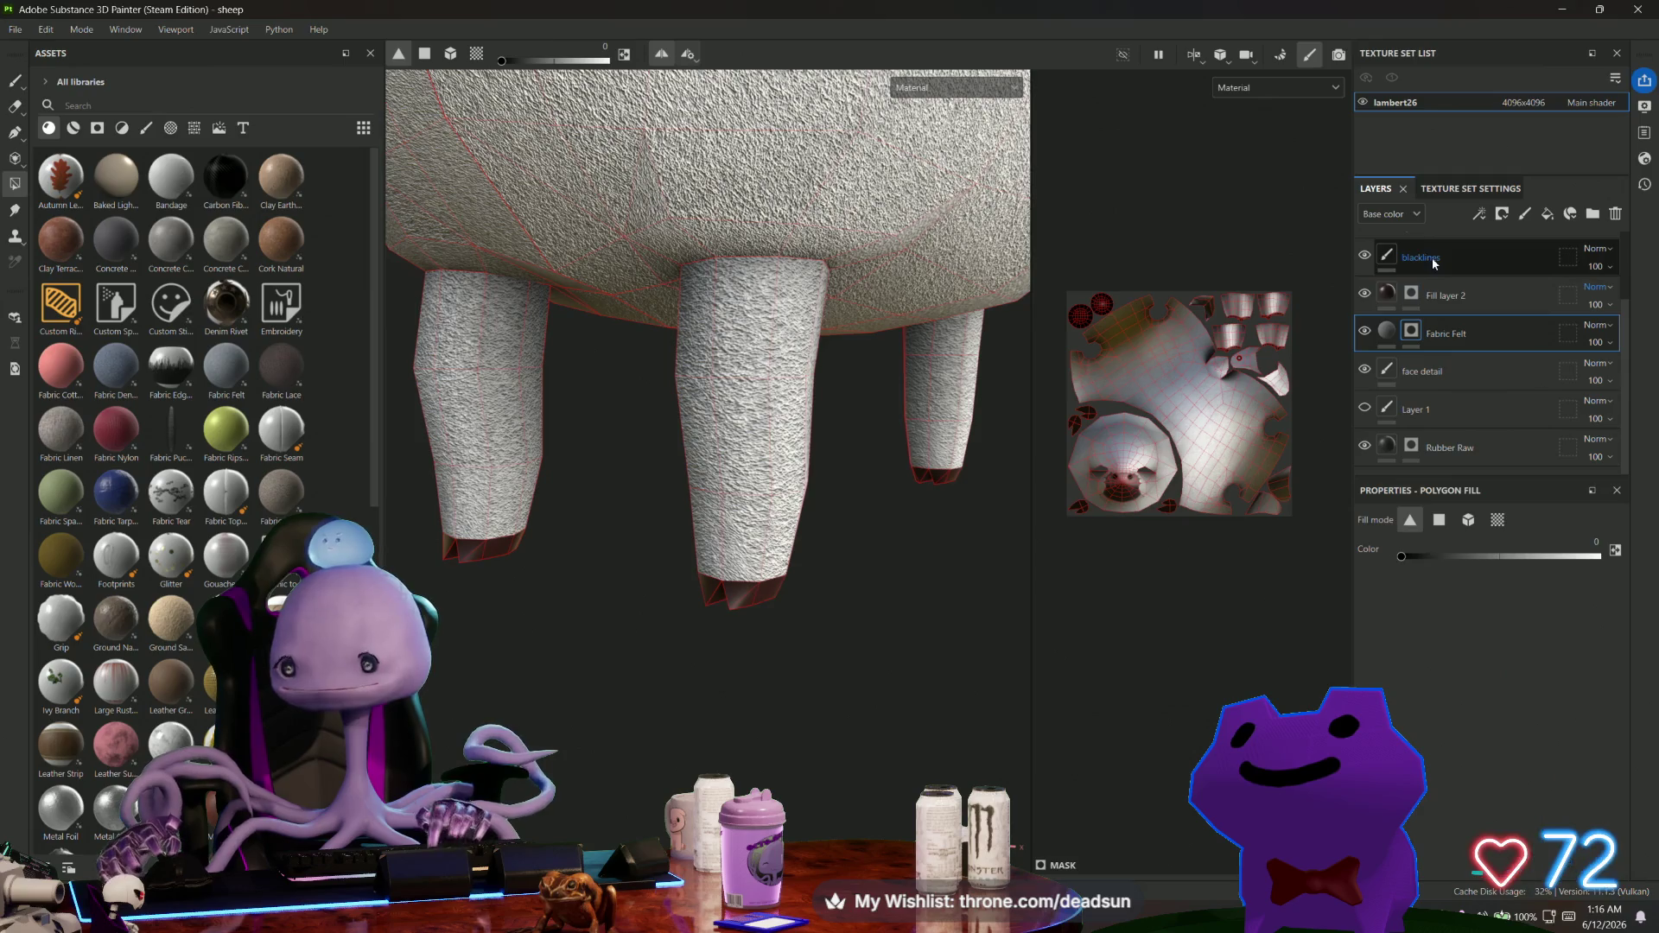
{"action": "key", "text": "1"}
{"action": "mouse_move", "coordinate": [693, 732]}
{"action": "left_mouse_down", "text": "alt"}
{"action": "mouse_move", "coordinate": [766, 682]}
{"action": "mouse_move", "coordinate": [821, 534]}
{"action": "mouse_move", "coordinate": [807, 701]}
{"action": "left_mouse_up", "text": "alt"}
{"action": "scroll", "coordinate": [807, 701], "scroll_direction": "down", "scroll_amount": 3}
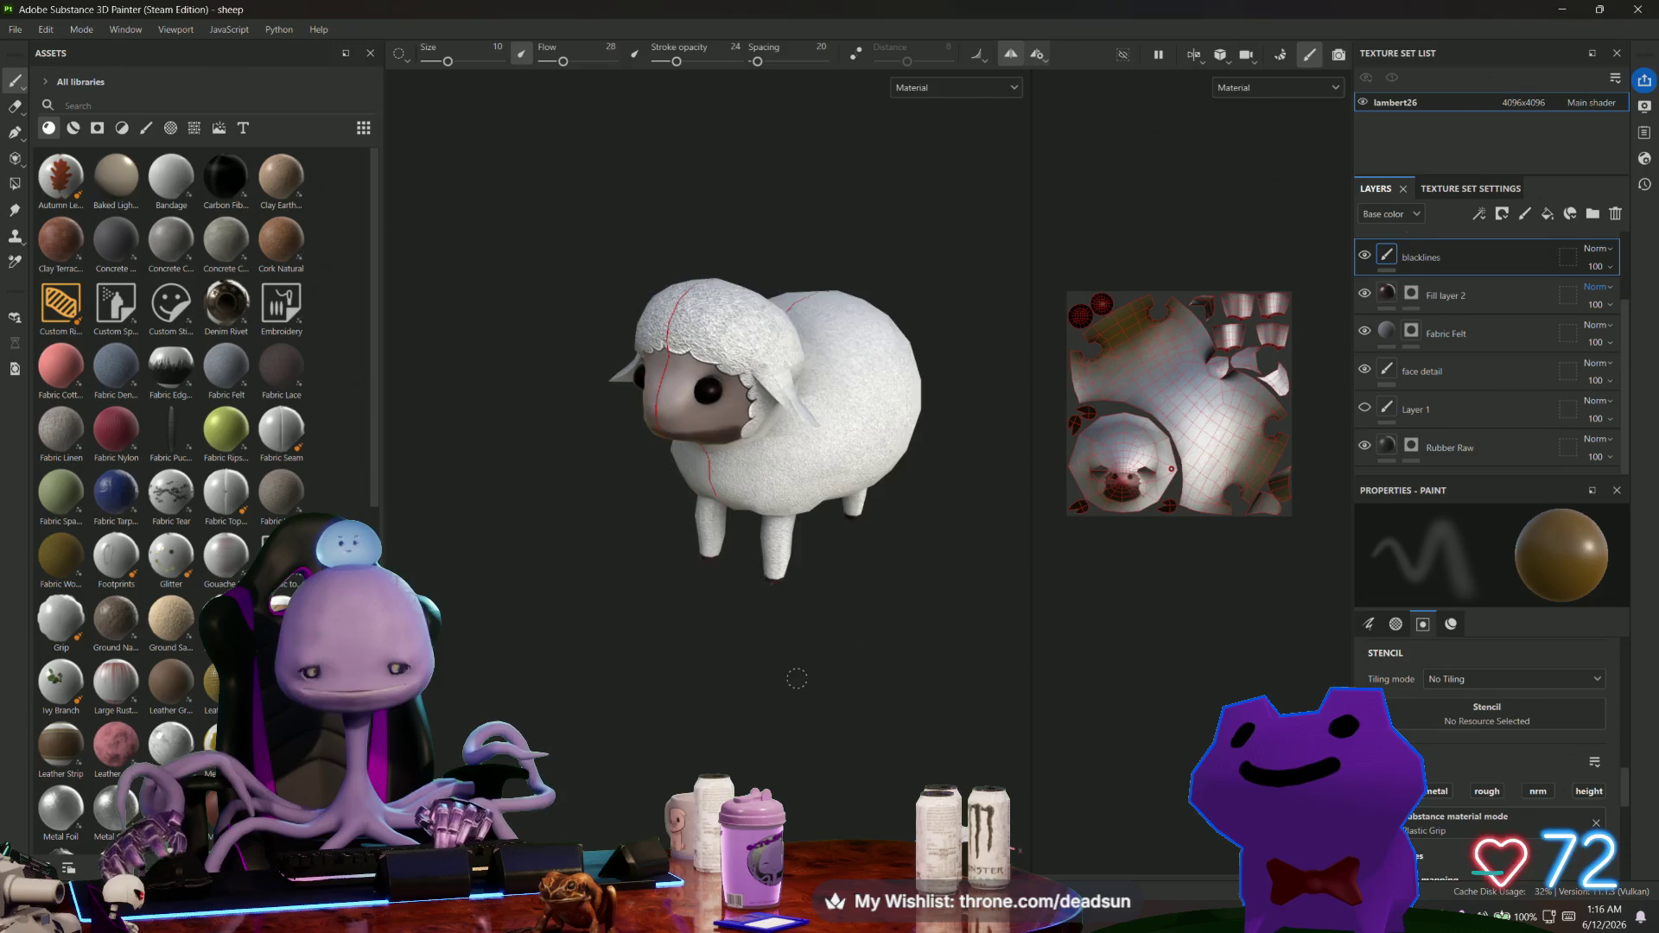
{"action": "scroll", "coordinate": [630, 631], "scroll_direction": "up", "scroll_amount": 2}
{"action": "mouse_move", "coordinate": [630, 631]}
{"action": "left_mouse_down", "text": "alt"}
{"action": "mouse_move", "coordinate": [874, 614]}
{"action": "mouse_move", "coordinate": [1068, 644]}
{"action": "mouse_move", "coordinate": [737, 630]}
{"action": "mouse_move", "coordinate": [682, 490]}
{"action": "mouse_move", "coordinate": [692, 619]}
{"action": "mouse_move", "coordinate": [715, 604]}
{"action": "mouse_move", "coordinate": [789, 622]}
{"action": "mouse_move", "coordinate": [594, 544]}
{"action": "left_mouse_up", "text": "alt"}
{"action": "scroll", "coordinate": [594, 545], "scroll_direction": "up", "scroll_amount": 5}
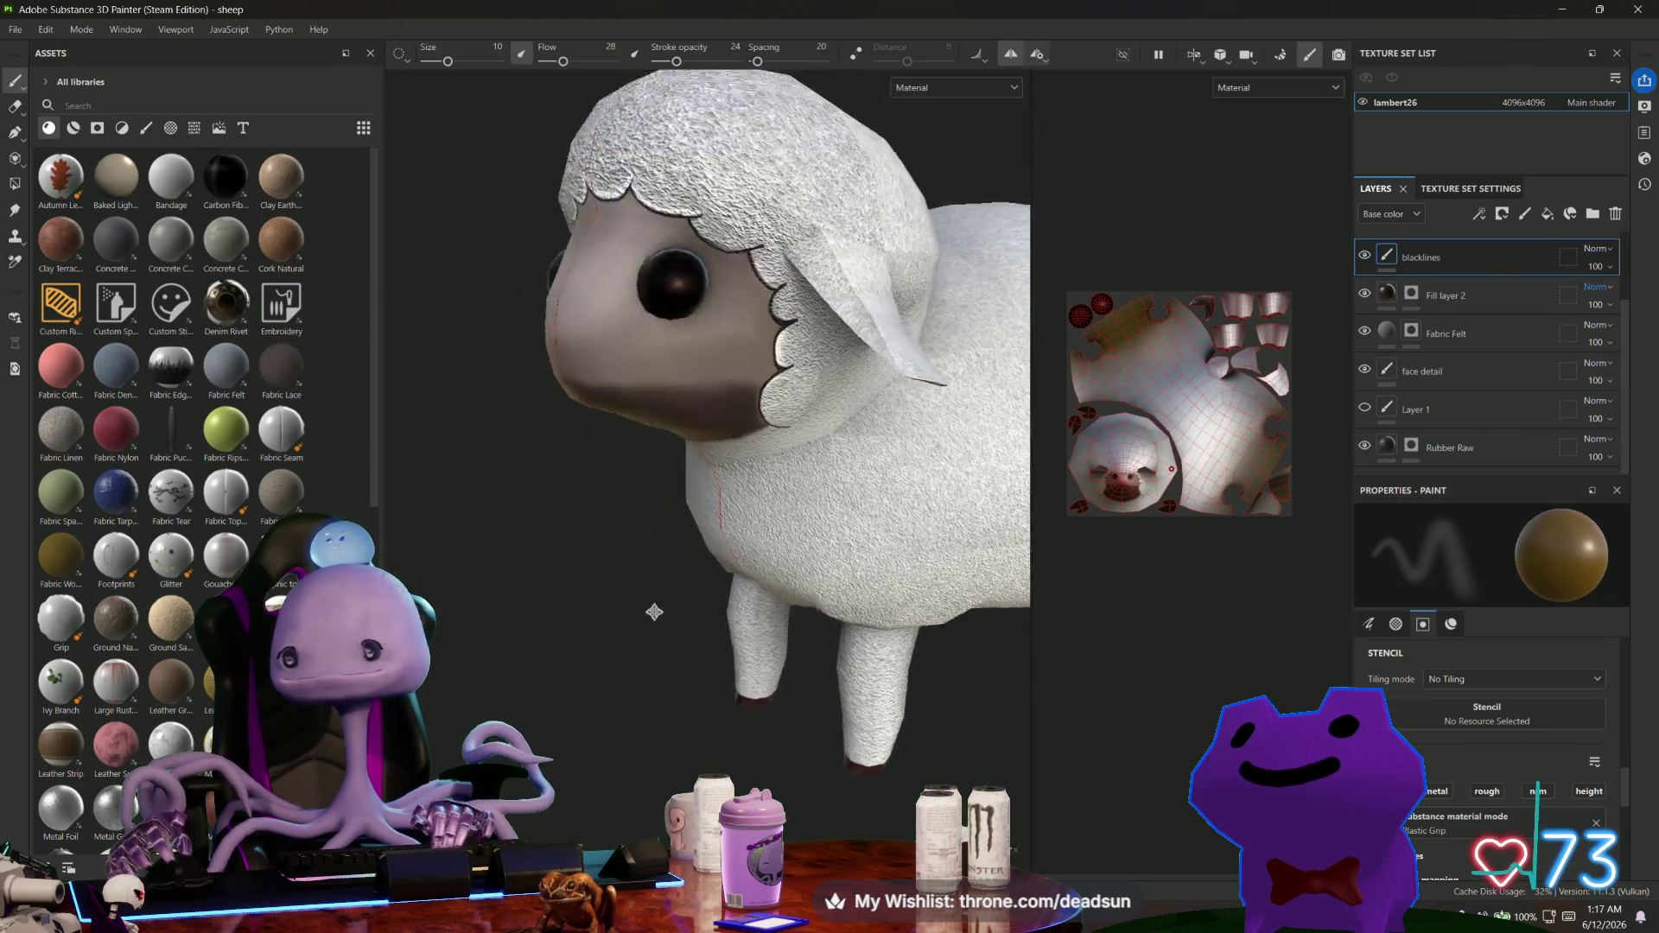
Select the face detail layer and sample the face's colour from the model.
{"action": "left_click", "coordinate": [1364, 371]}
{"action": "left_click", "coordinate": [1364, 371]}
{"action": "left_click", "coordinate": [1435, 373]}
{"action": "left_click_drag", "start_coordinate": [682, 519], "coordinate": [620, 486], "text": "alt"}
{"action": "scroll", "coordinate": [1429, 714], "scroll_direction": "down", "scroll_amount": 5}
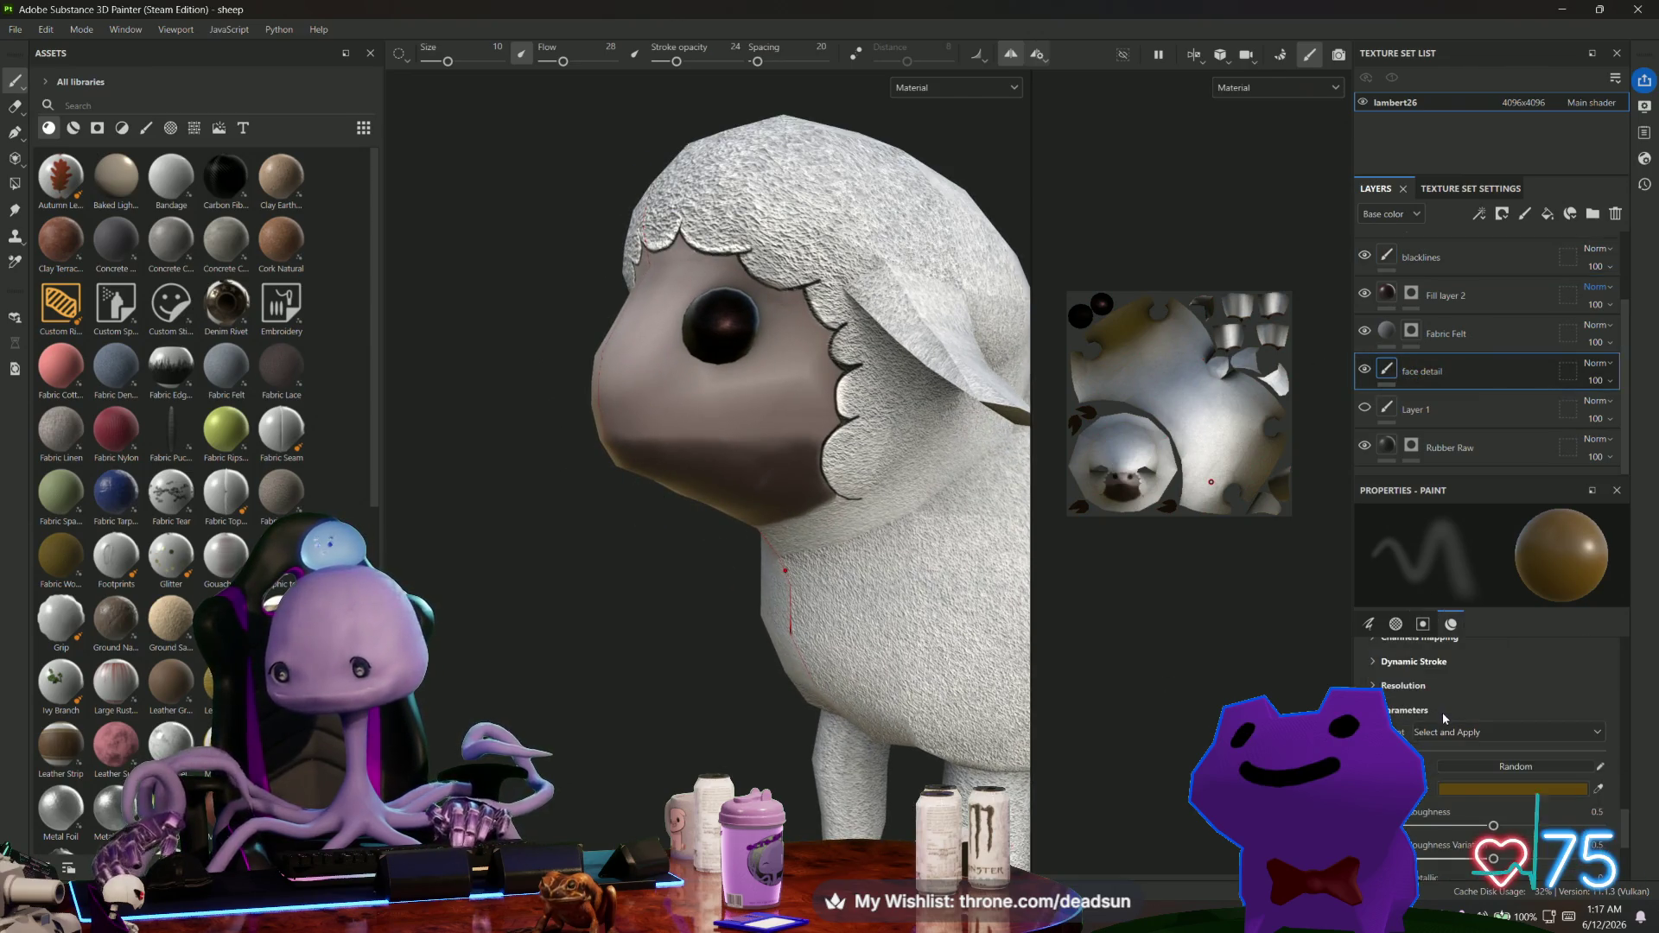
{"action": "left_click", "coordinate": [1499, 788]}
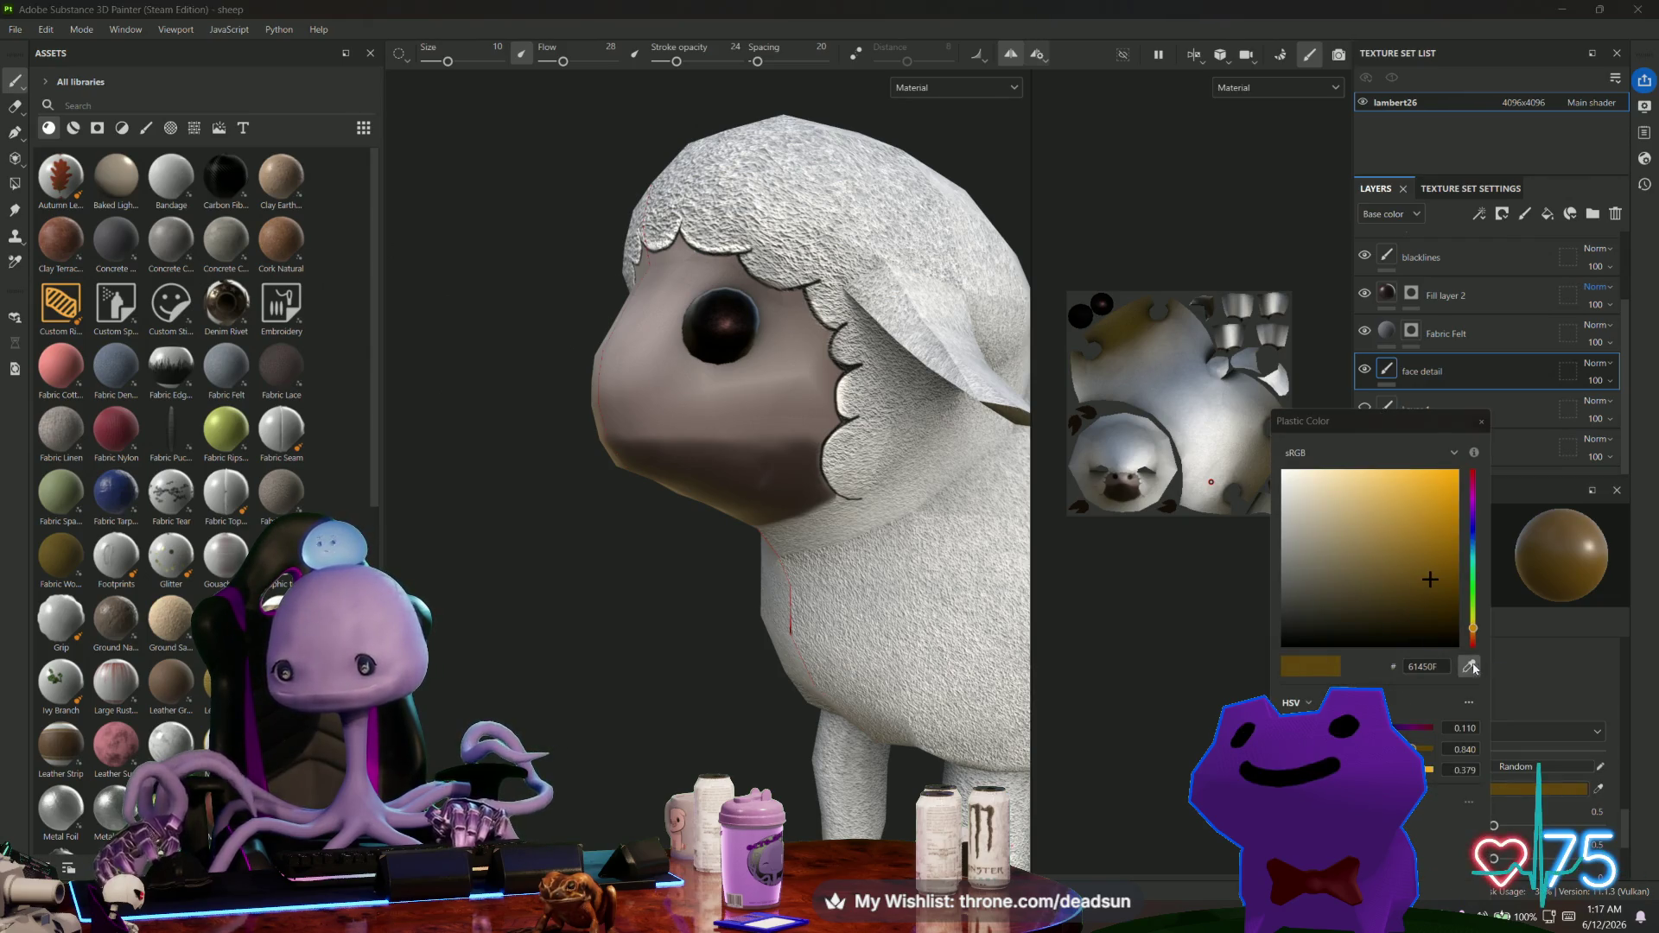
{"action": "left_click", "coordinate": [680, 432]}
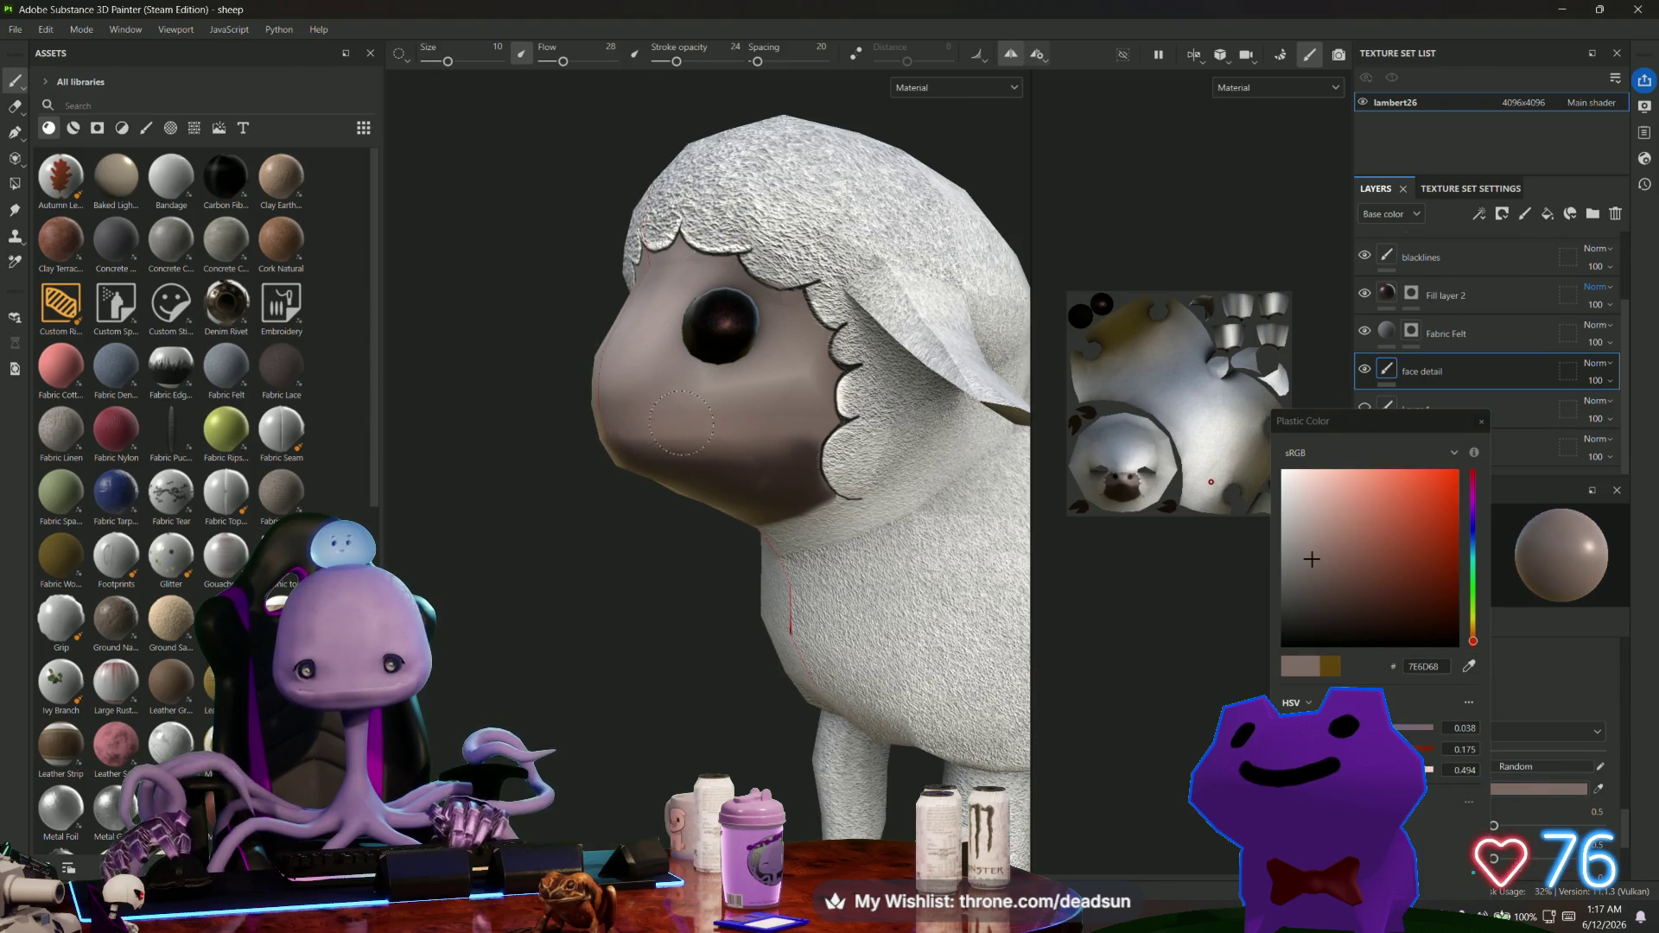
Frame the whole sheep, then select the blacklines layer and set the paint colour to near-black 090808.
{"action": "left_click_drag", "start_coordinate": [642, 427], "coordinate": [668, 444], "text": "alt"}
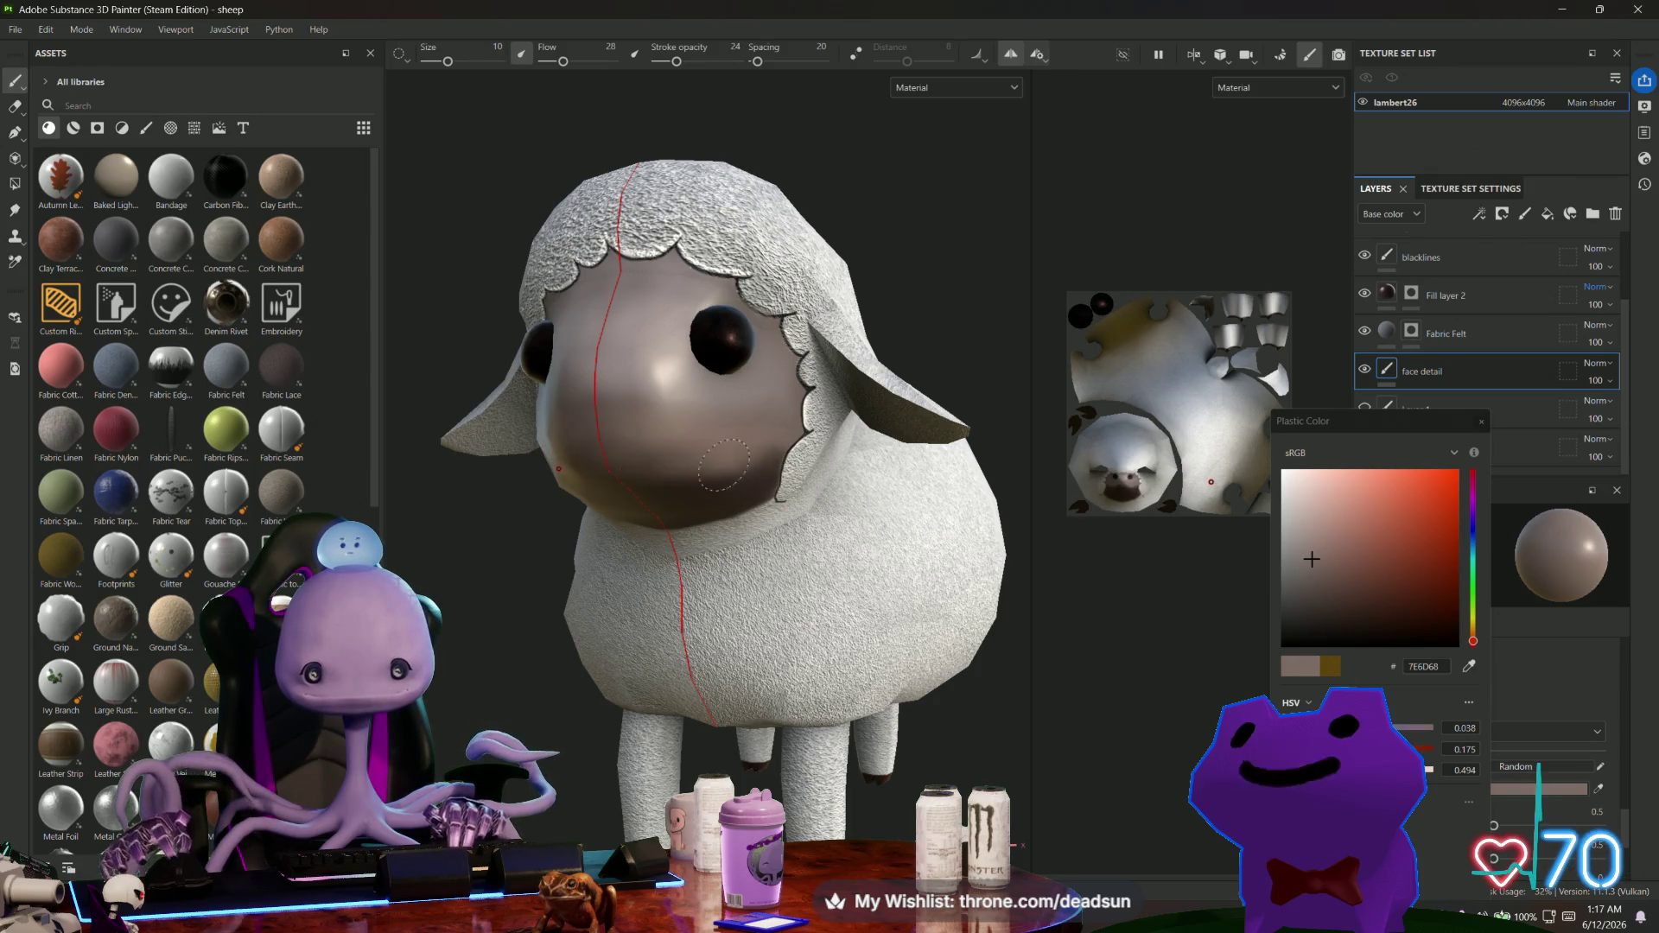
{"action": "left_click_drag", "start_coordinate": [605, 489], "coordinate": [660, 501], "text": "alt"}
{"action": "left_click_drag", "start_coordinate": [840, 423], "coordinate": [767, 427], "text": "alt"}
{"action": "left_click_drag", "start_coordinate": [751, 498], "coordinate": [782, 495], "text": "alt"}
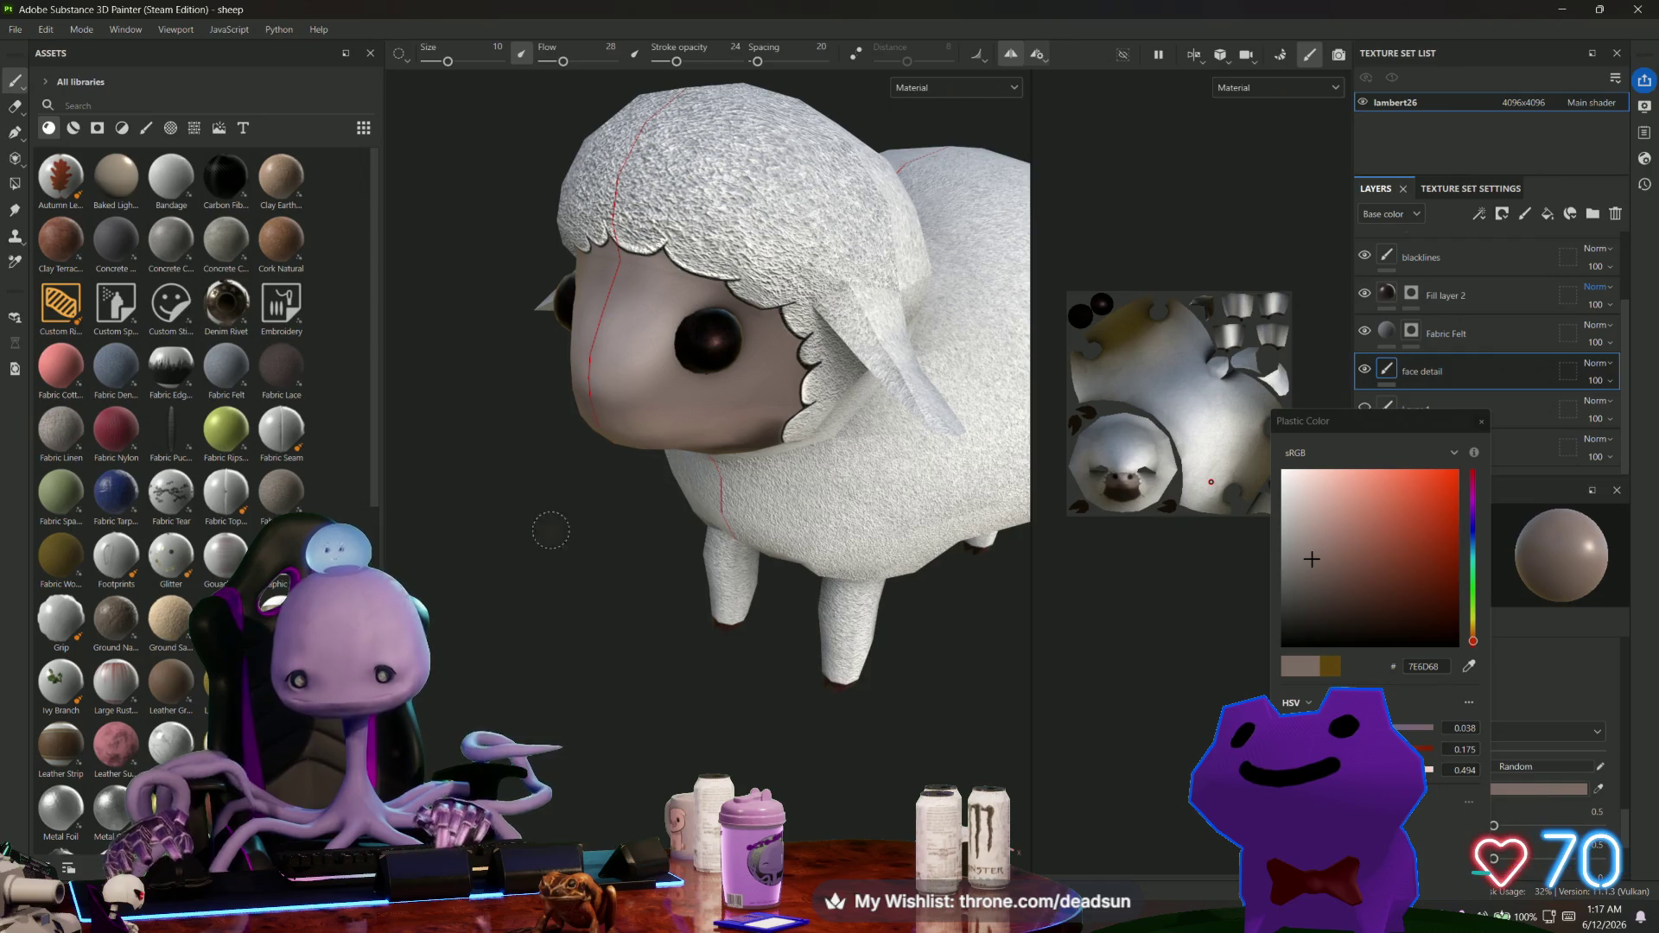
{"action": "key", "text": "f"}
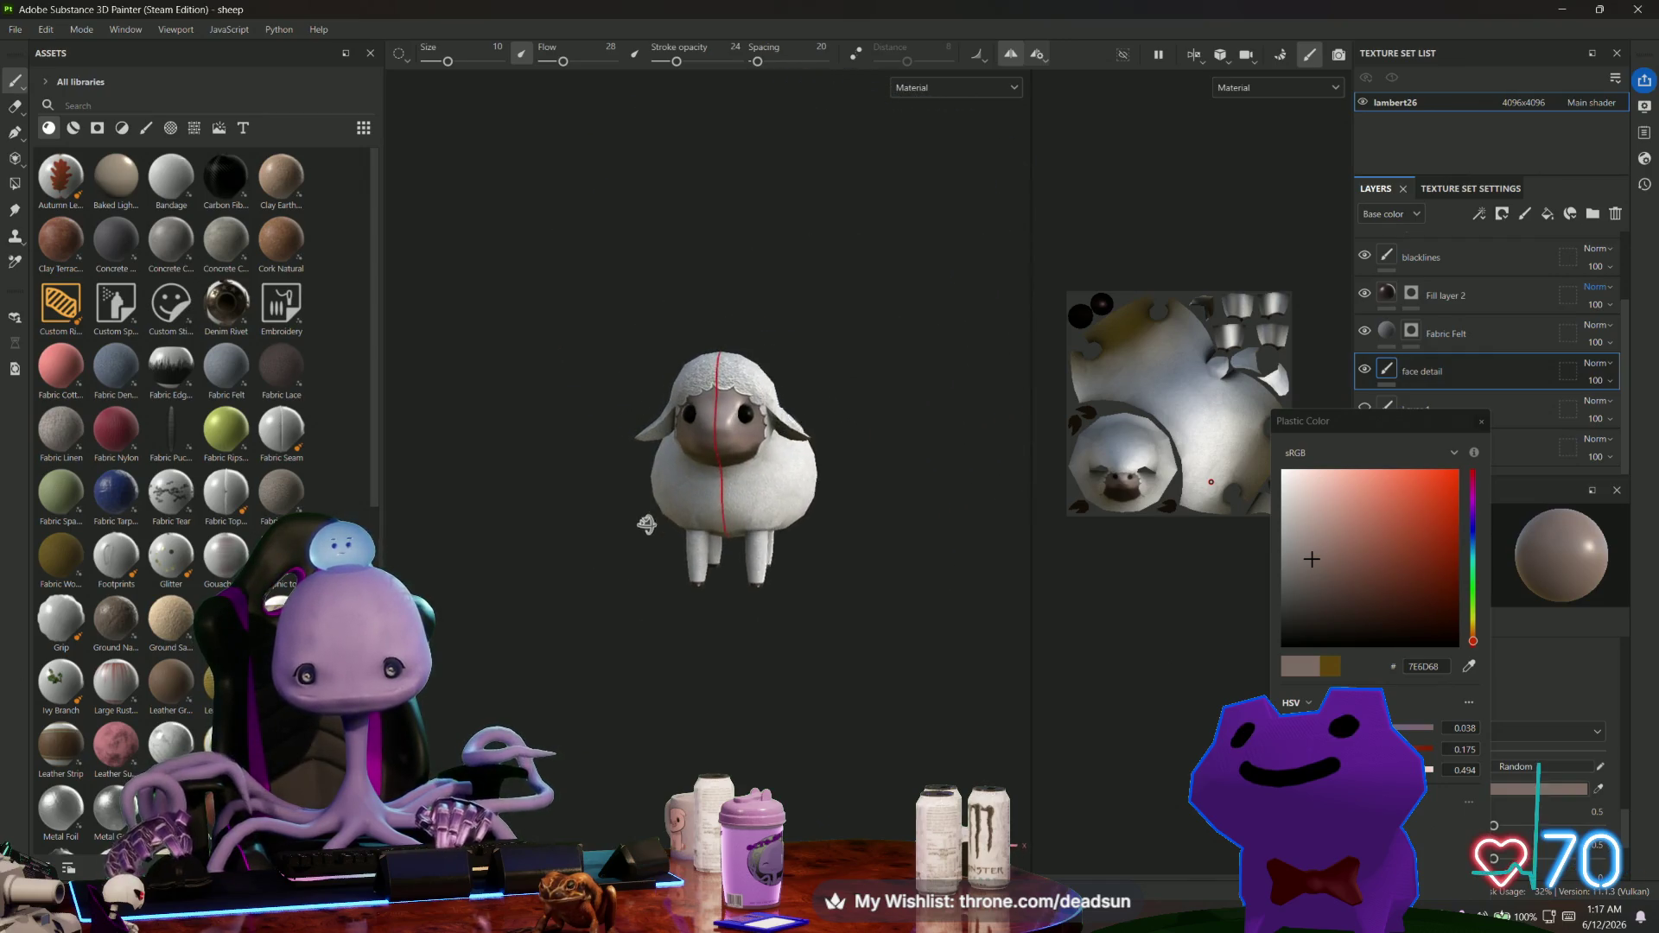
{"action": "left_click_drag", "start_coordinate": [648, 519], "coordinate": [717, 514], "text": "alt"}
{"action": "scroll", "coordinate": [787, 508], "scroll_direction": "up", "scroll_amount": 3}
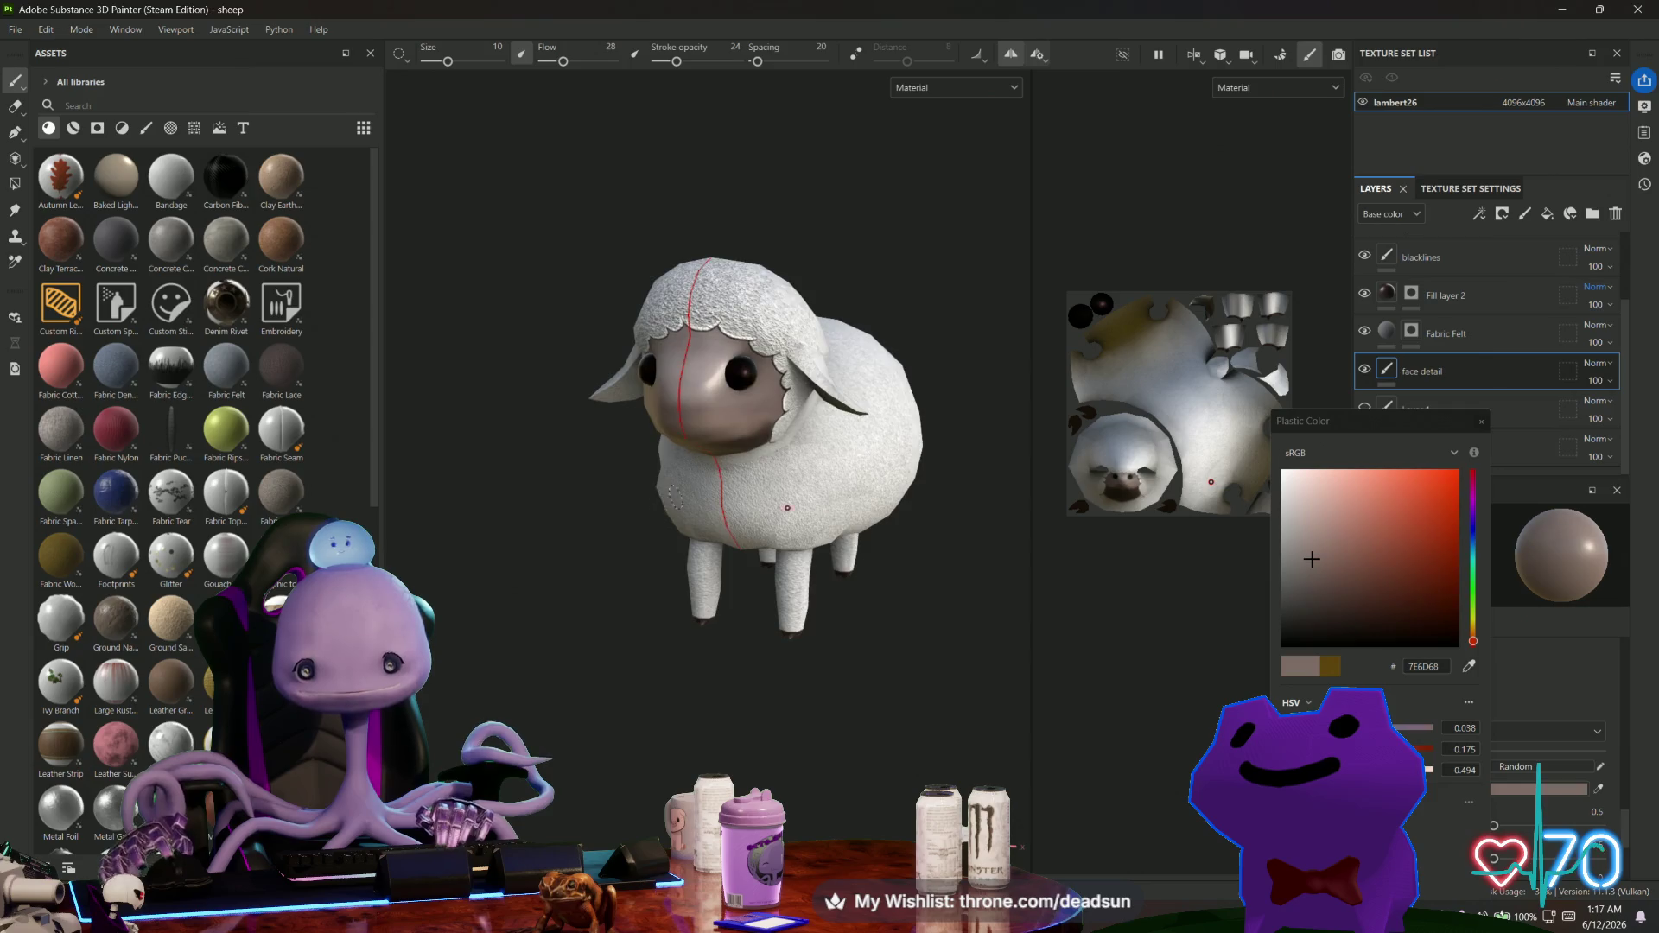
{"action": "scroll", "coordinate": [787, 508], "scroll_direction": "up", "scroll_amount": 3}
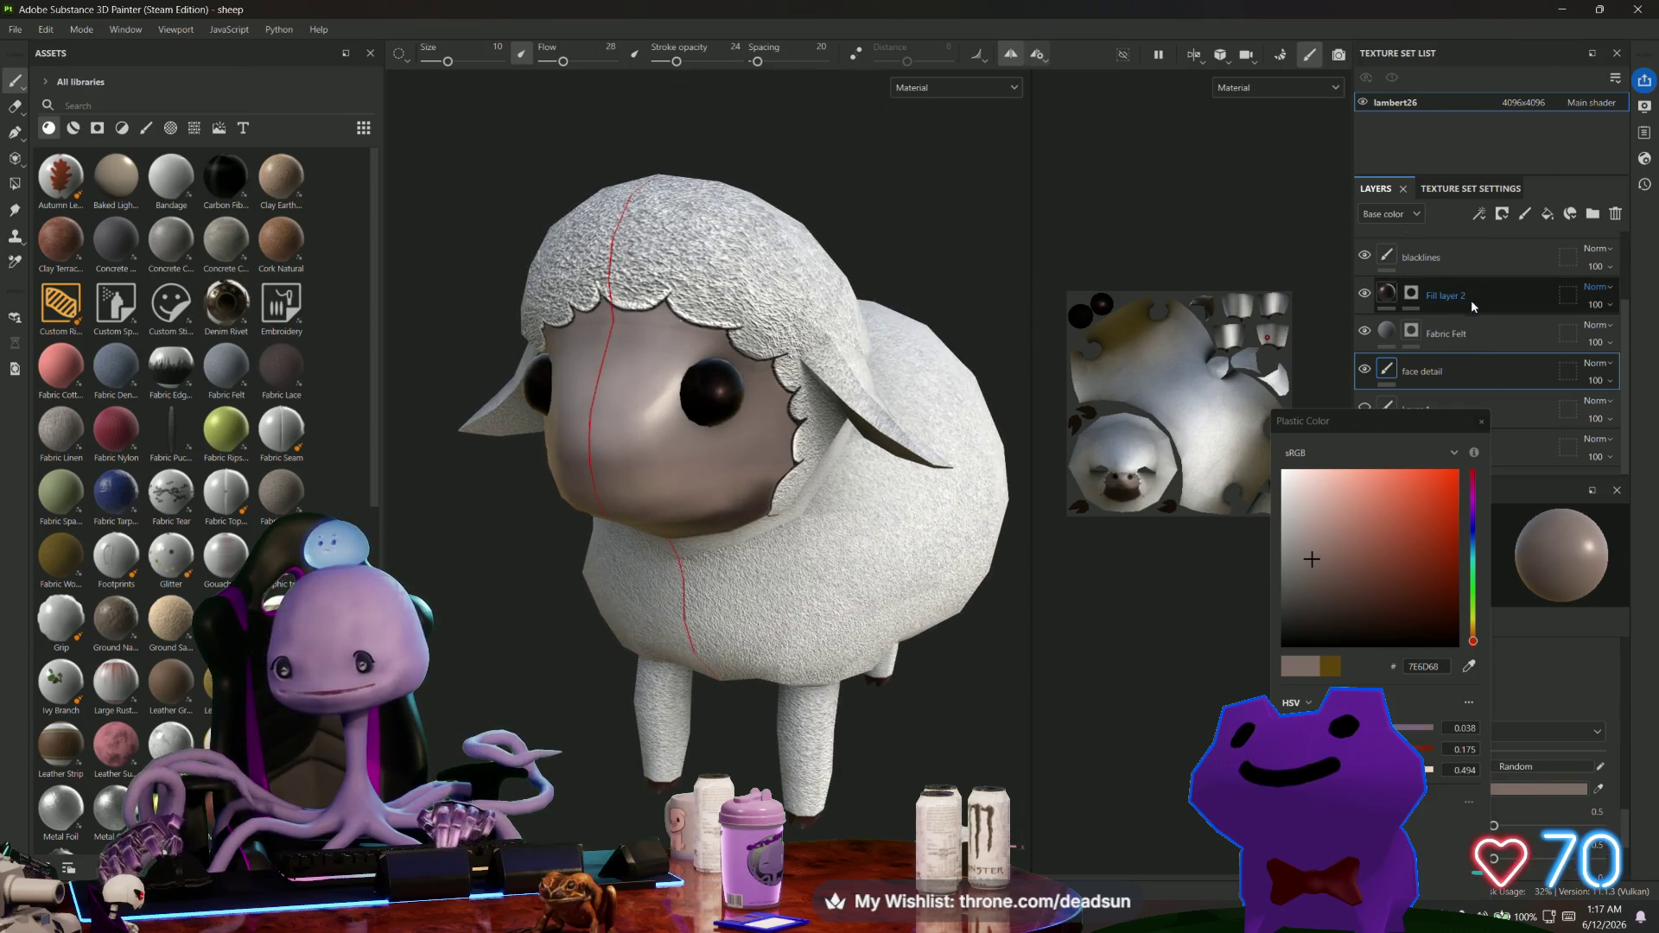
{"action": "left_click", "coordinate": [1387, 293]}
{"action": "left_click", "coordinate": [1371, 256]}
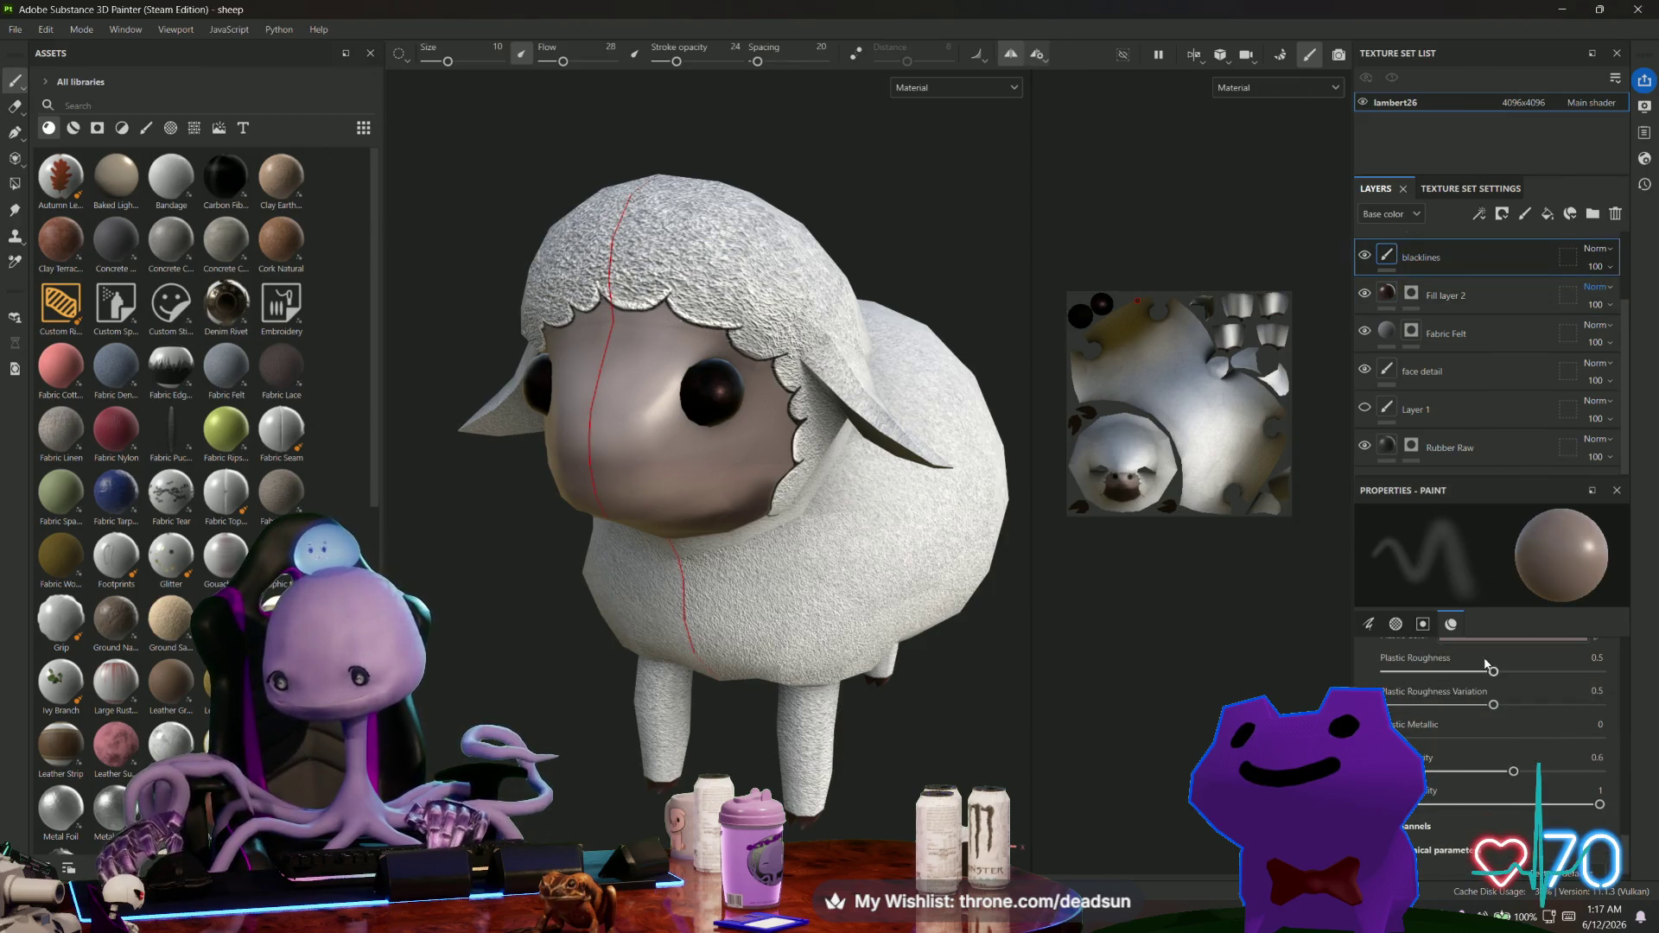
{"action": "scroll", "coordinate": [1506, 777], "scroll_direction": "up", "scroll_amount": 2}
{"action": "left_click", "coordinate": [1505, 781]}
{"action": "left_click", "coordinate": [1290, 645]}
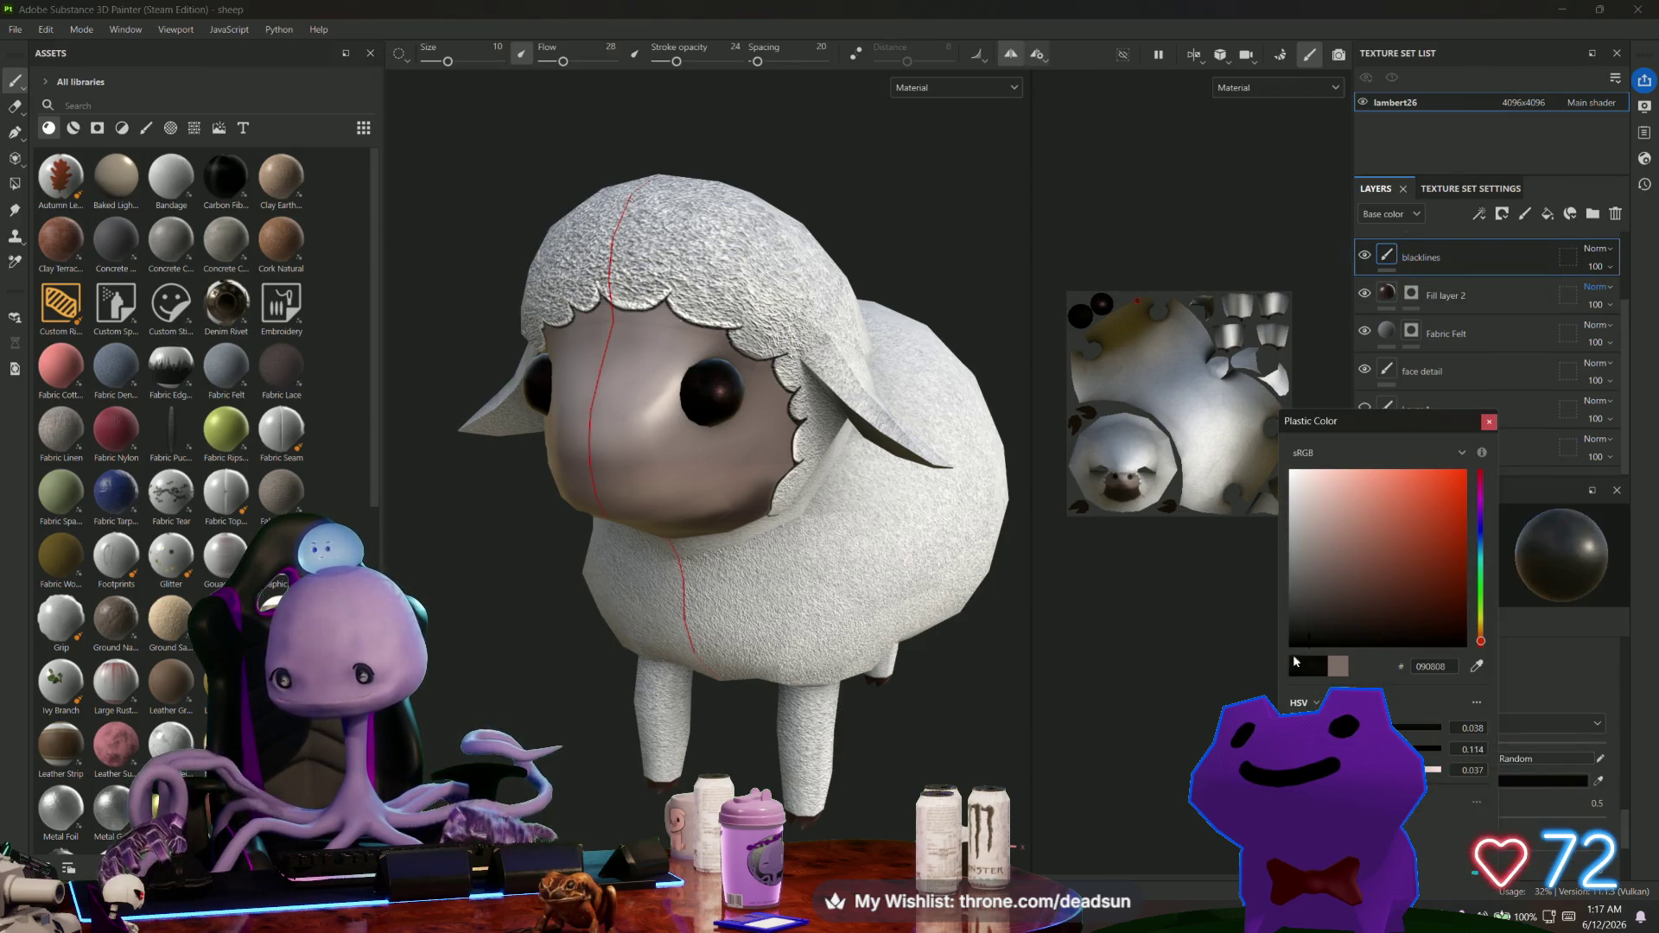
Set a very fine brush size with stroke opacity 100 and higher flow.
{"action": "scroll", "coordinate": [709, 466], "scroll_direction": "up", "scroll_amount": 3}
{"action": "left_click_drag", "start_coordinate": [709, 466], "coordinate": [519, 259], "text": "alt"}
{"action": "left_click_drag", "start_coordinate": [448, 61], "coordinate": [428, 62]}
{"action": "left_click_drag", "start_coordinate": [678, 65], "coordinate": [772, 64]}
{"action": "left_click_drag", "start_coordinate": [778, 518], "coordinate": [674, 518], "text": "alt"}
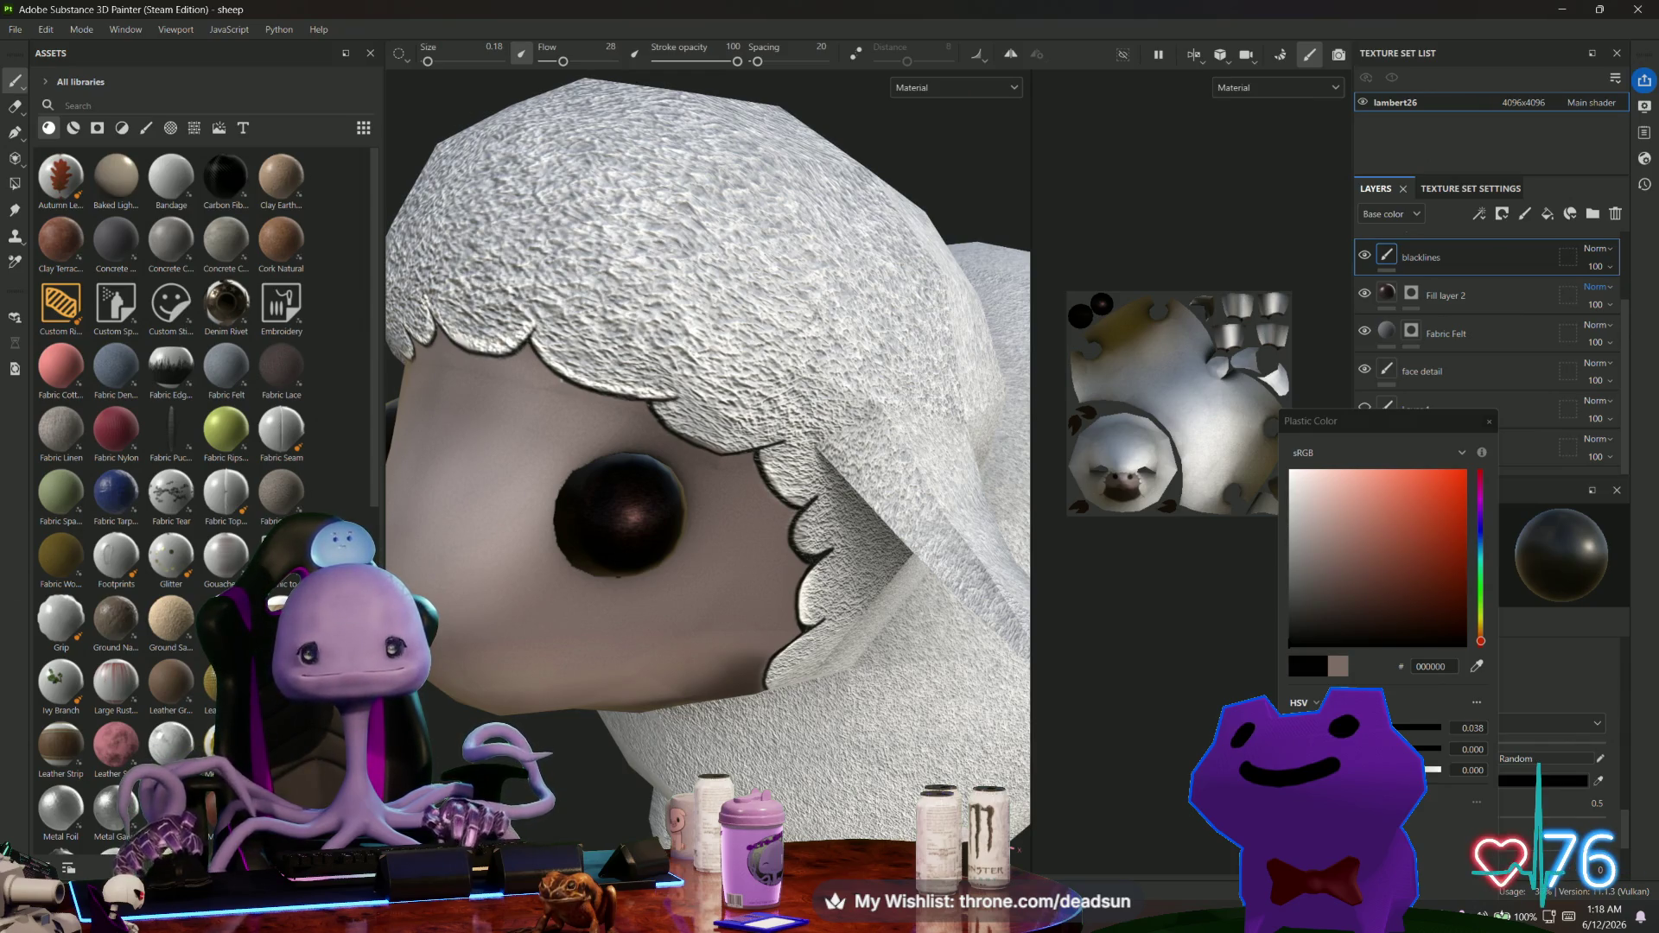
{"action": "left_click_drag", "start_coordinate": [570, 60], "coordinate": [594, 68]}
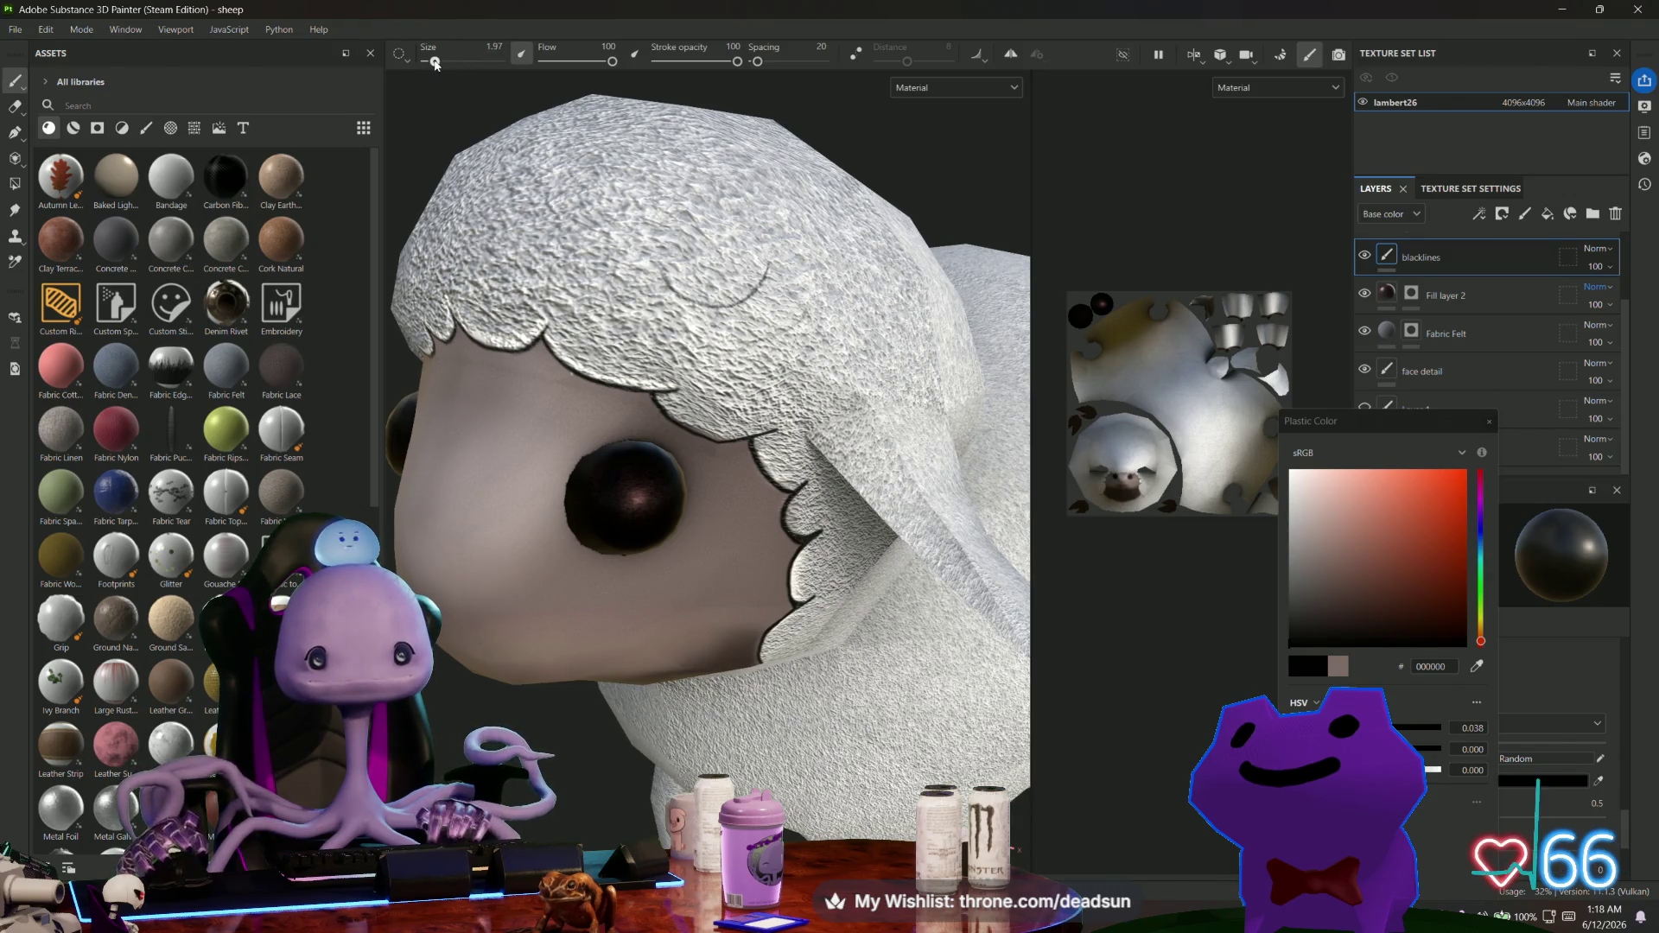
Paint a black curl line on the head wool and trace the wool edge around the face.
{"action": "mouse_move", "coordinate": [678, 291]}
{"action": "left_mouse_down"}
{"action": "mouse_move", "coordinate": [704, 304]}
{"action": "mouse_move", "coordinate": [767, 264]}
{"action": "left_mouse_up"}
{"action": "left_click_drag", "start_coordinate": [716, 346], "coordinate": [674, 363], "text": "alt"}
{"action": "scroll", "coordinate": [780, 294], "scroll_direction": "down", "scroll_amount": 5}
{"action": "scroll", "coordinate": [665, 364], "scroll_direction": "up", "scroll_amount": 6}
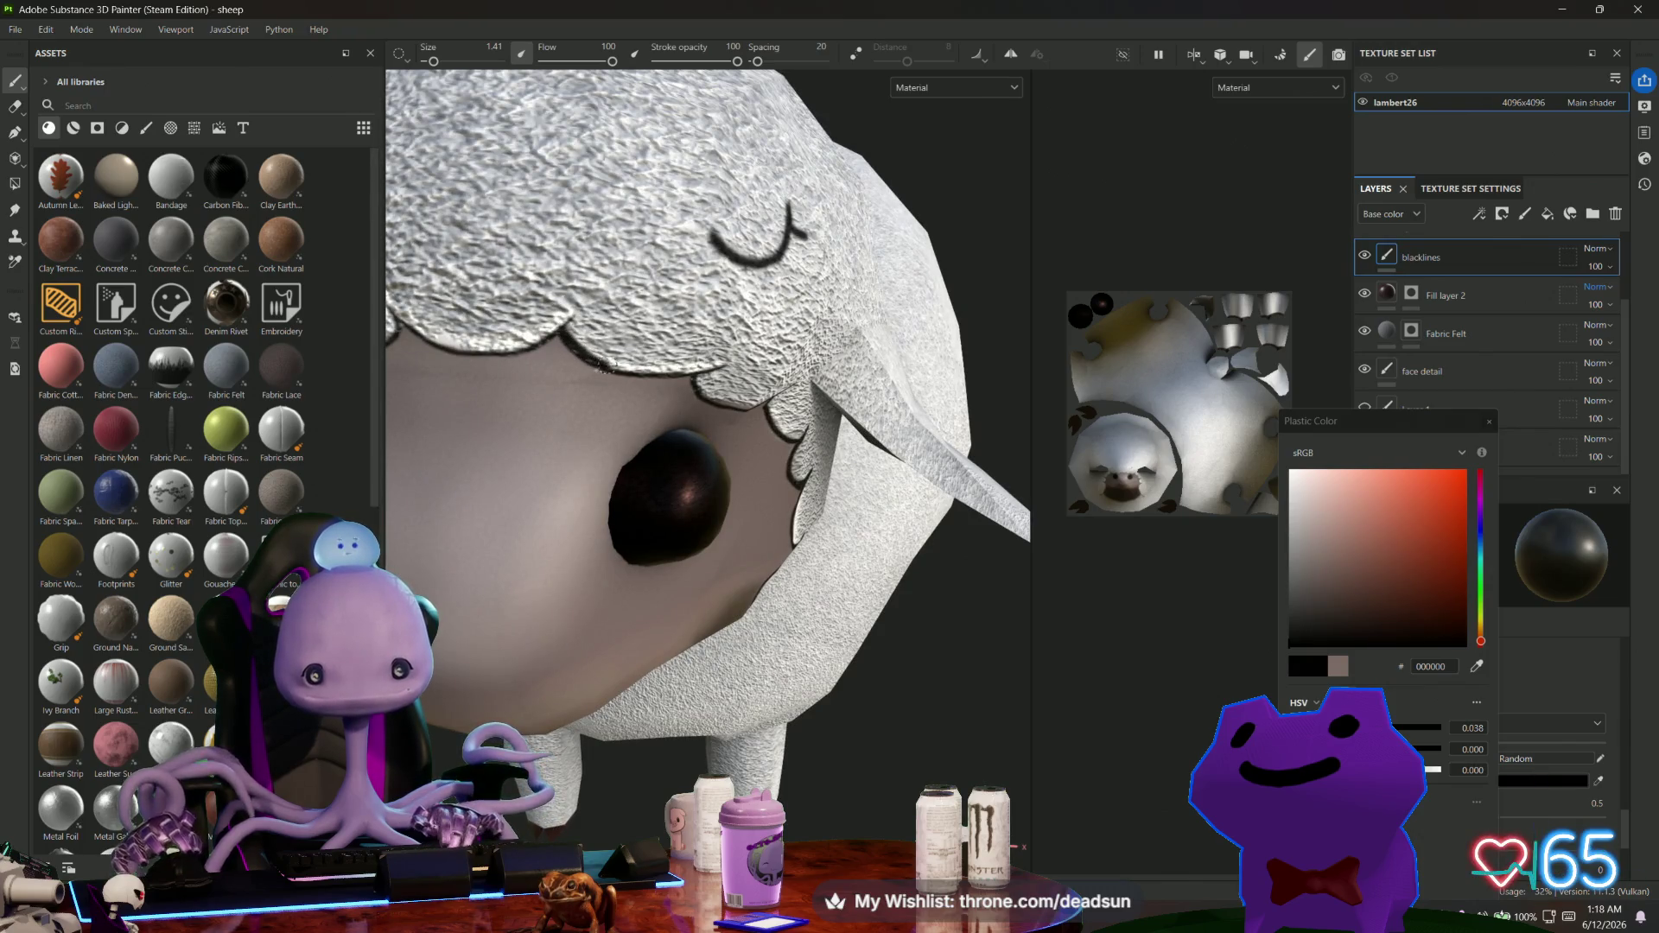
{"action": "left_click_drag", "start_coordinate": [662, 389], "coordinate": [794, 322], "text": "alt"}
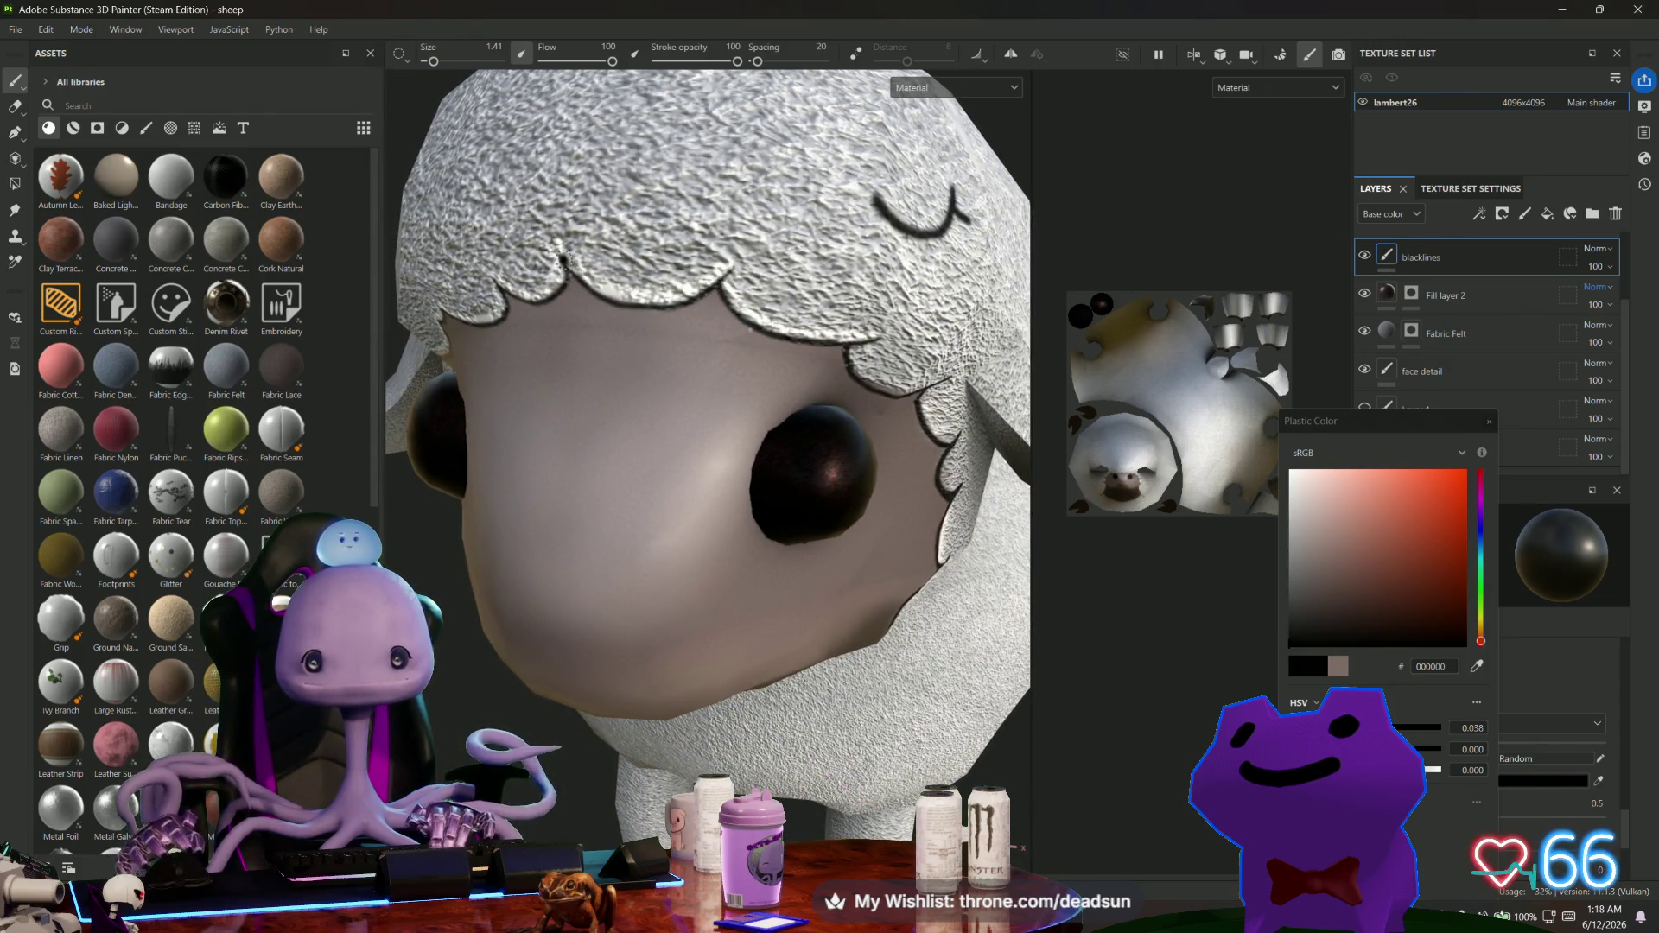
{"action": "mouse_move", "coordinate": [615, 302]}
{"action": "left_mouse_down"}
{"action": "mouse_move", "coordinate": [683, 298]}
{"action": "mouse_move", "coordinate": [722, 268]}
{"action": "left_mouse_up"}
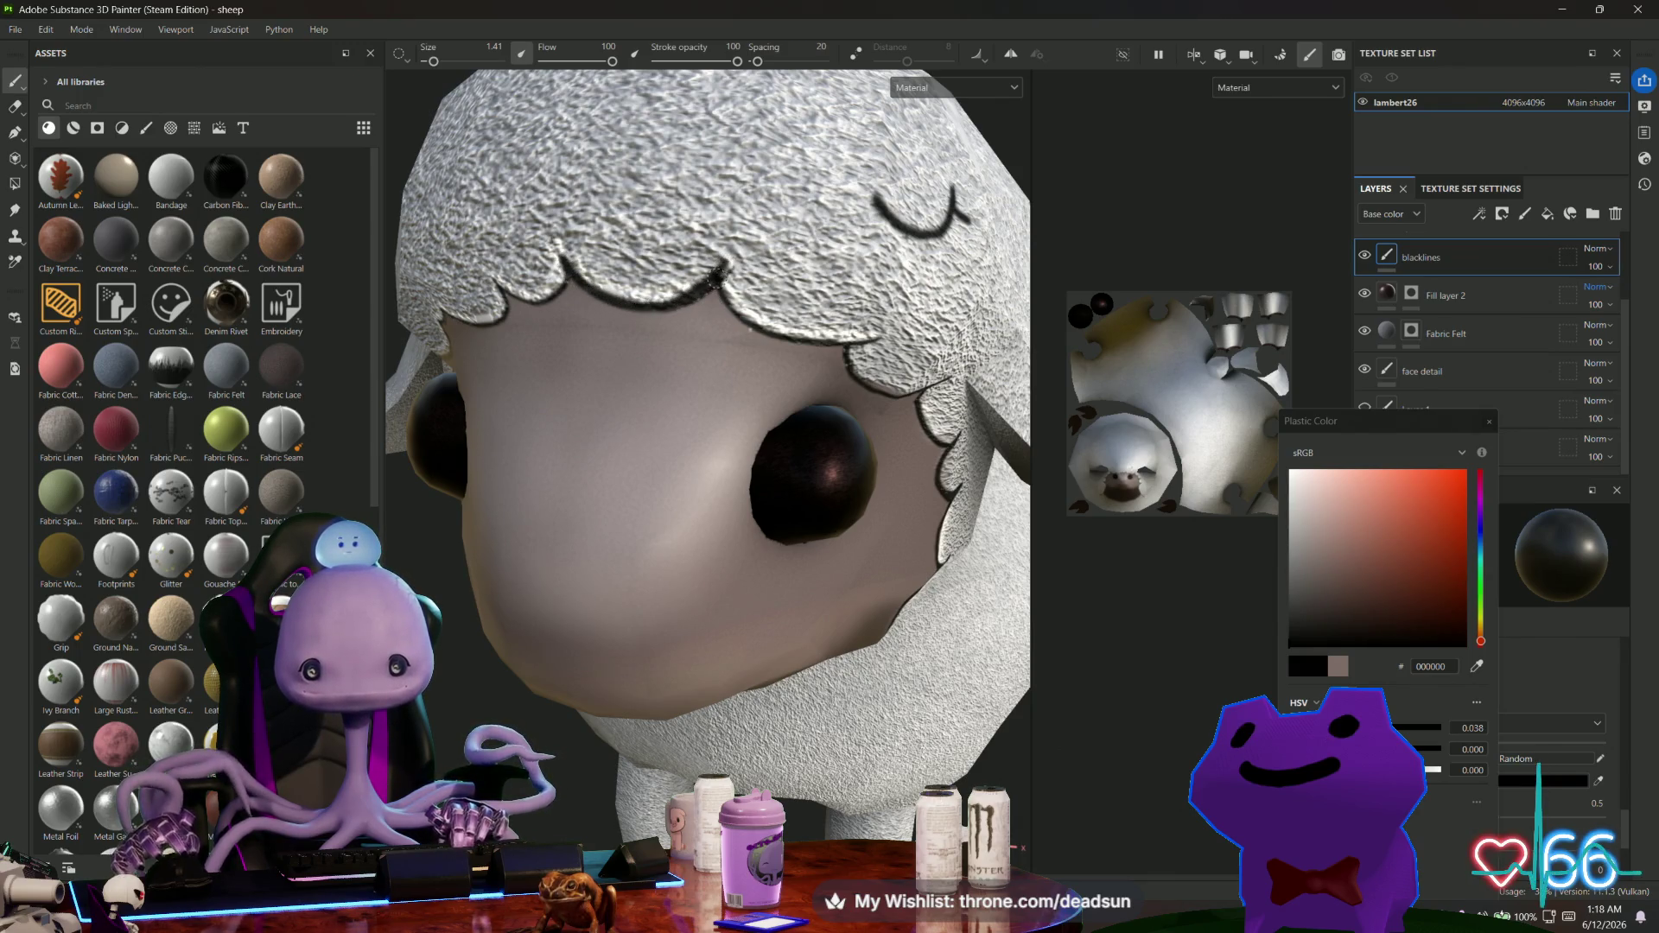
{"action": "mouse_move", "coordinate": [719, 275]}
{"action": "left_mouse_down"}
{"action": "mouse_move", "coordinate": [736, 318]}
{"action": "mouse_move", "coordinate": [885, 343]}
{"action": "mouse_move", "coordinate": [640, 279]}
{"action": "left_mouse_up"}
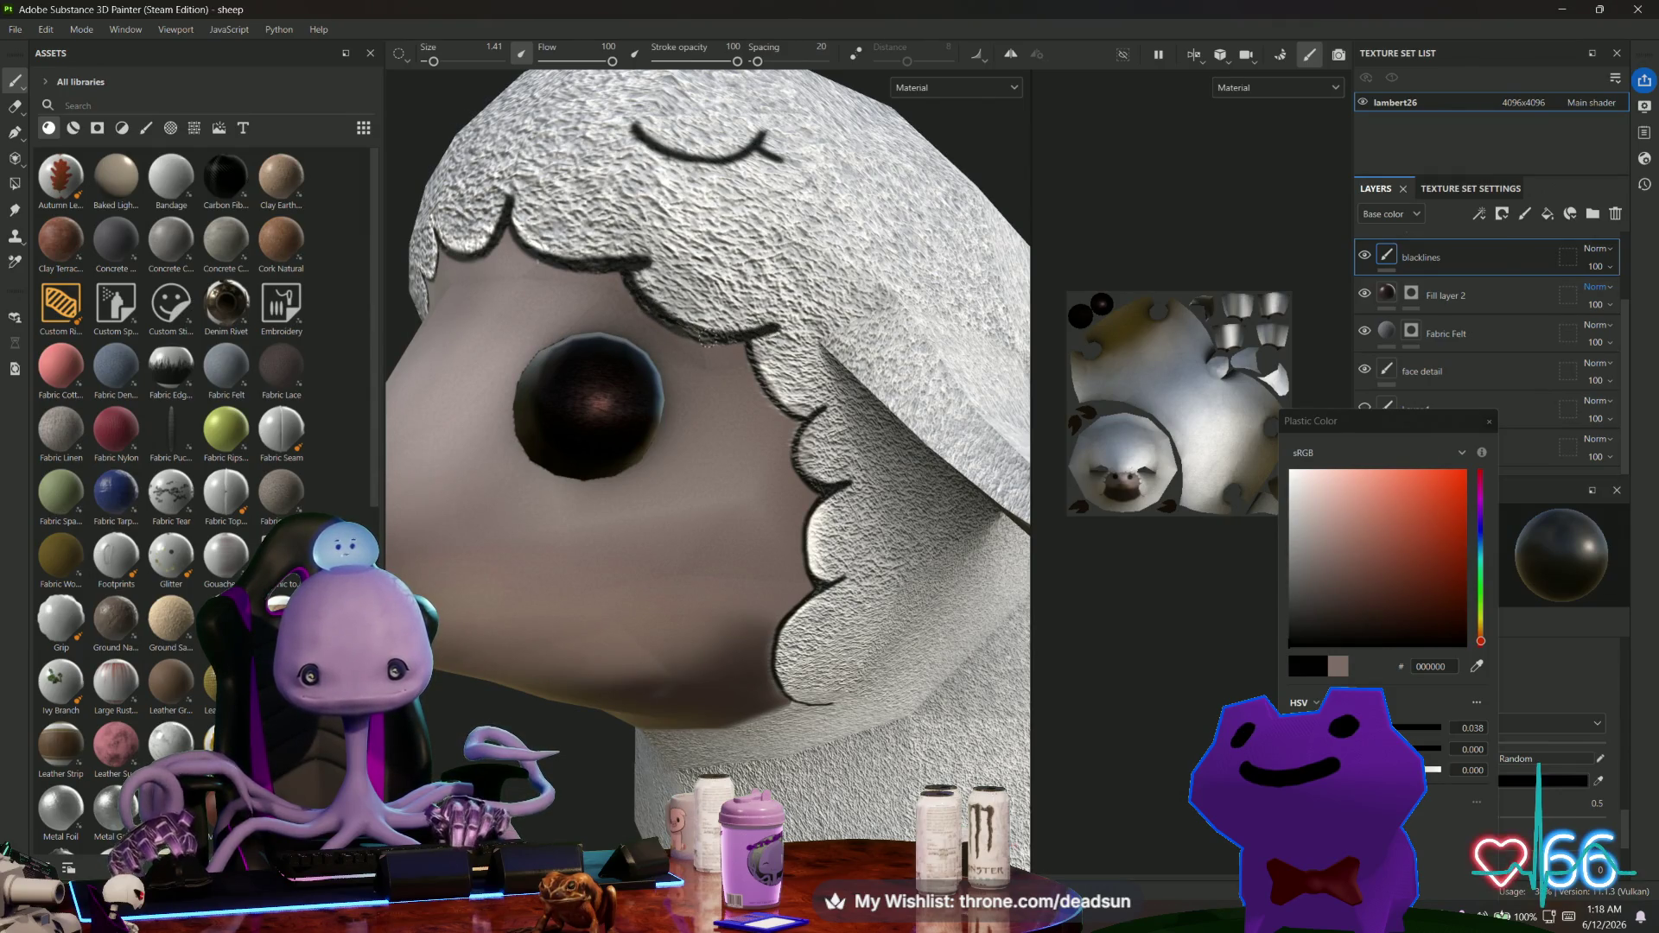
{"action": "scroll", "coordinate": [638, 302], "scroll_direction": "up", "scroll_amount": 5}
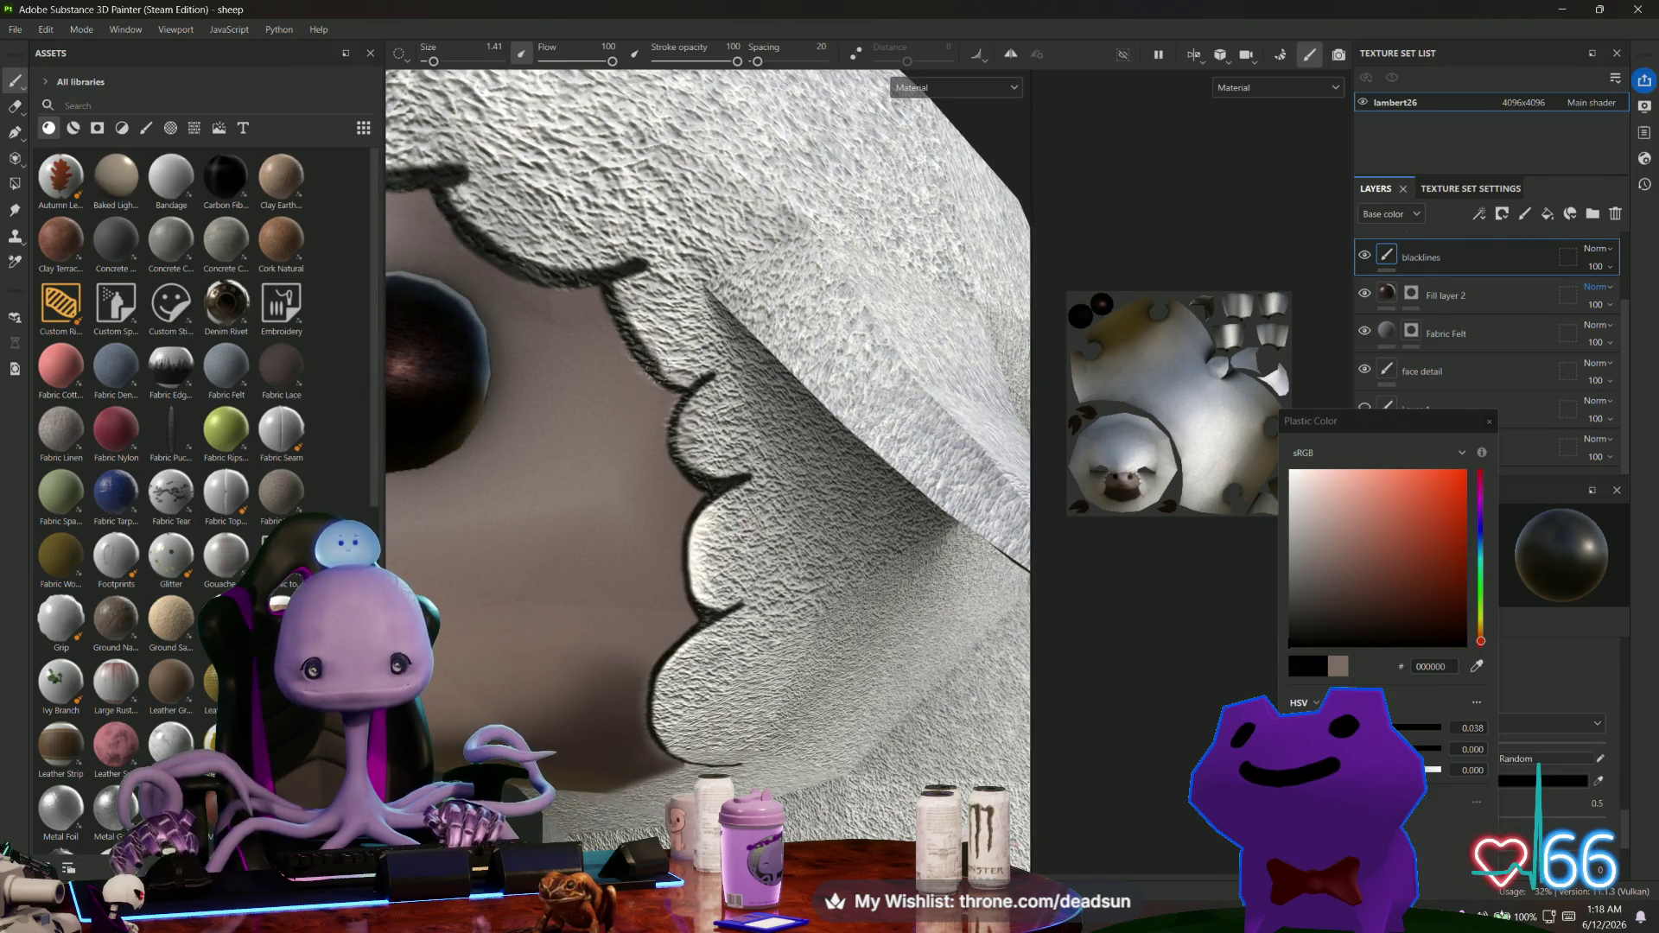
{"action": "left_click_drag", "start_coordinate": [691, 374], "coordinate": [683, 391]}
{"action": "left_click", "coordinate": [1011, 54]}
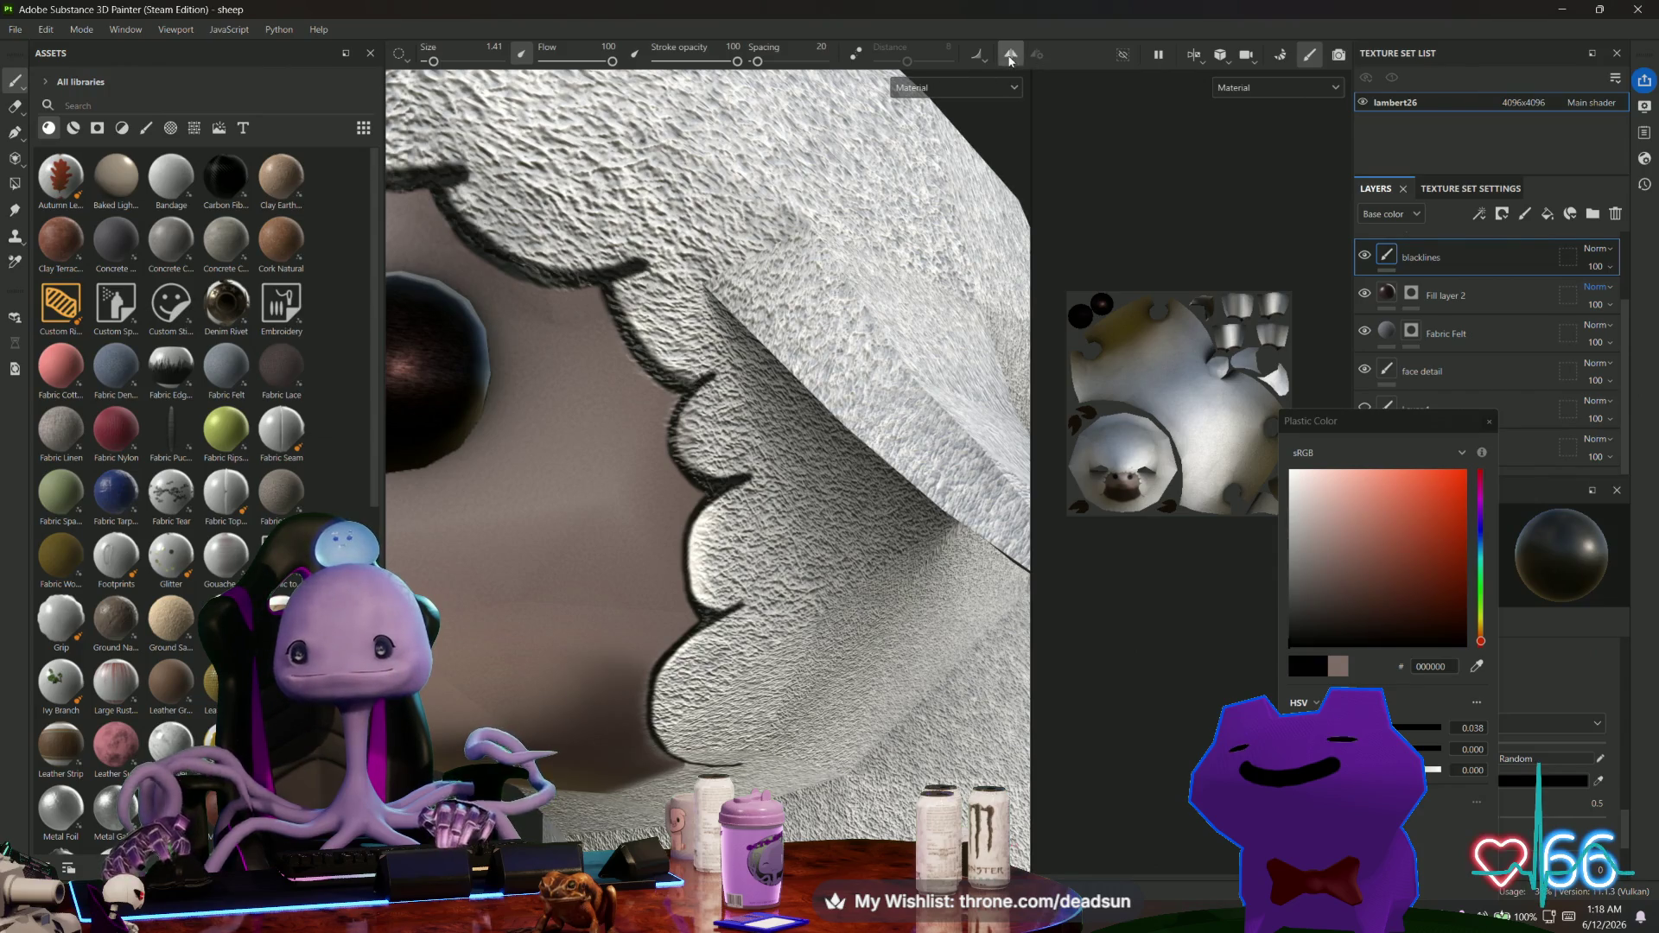
Darken the black outline down and along one side of the wool's scalloped edge.
{"action": "left_click", "coordinate": [1037, 54]}
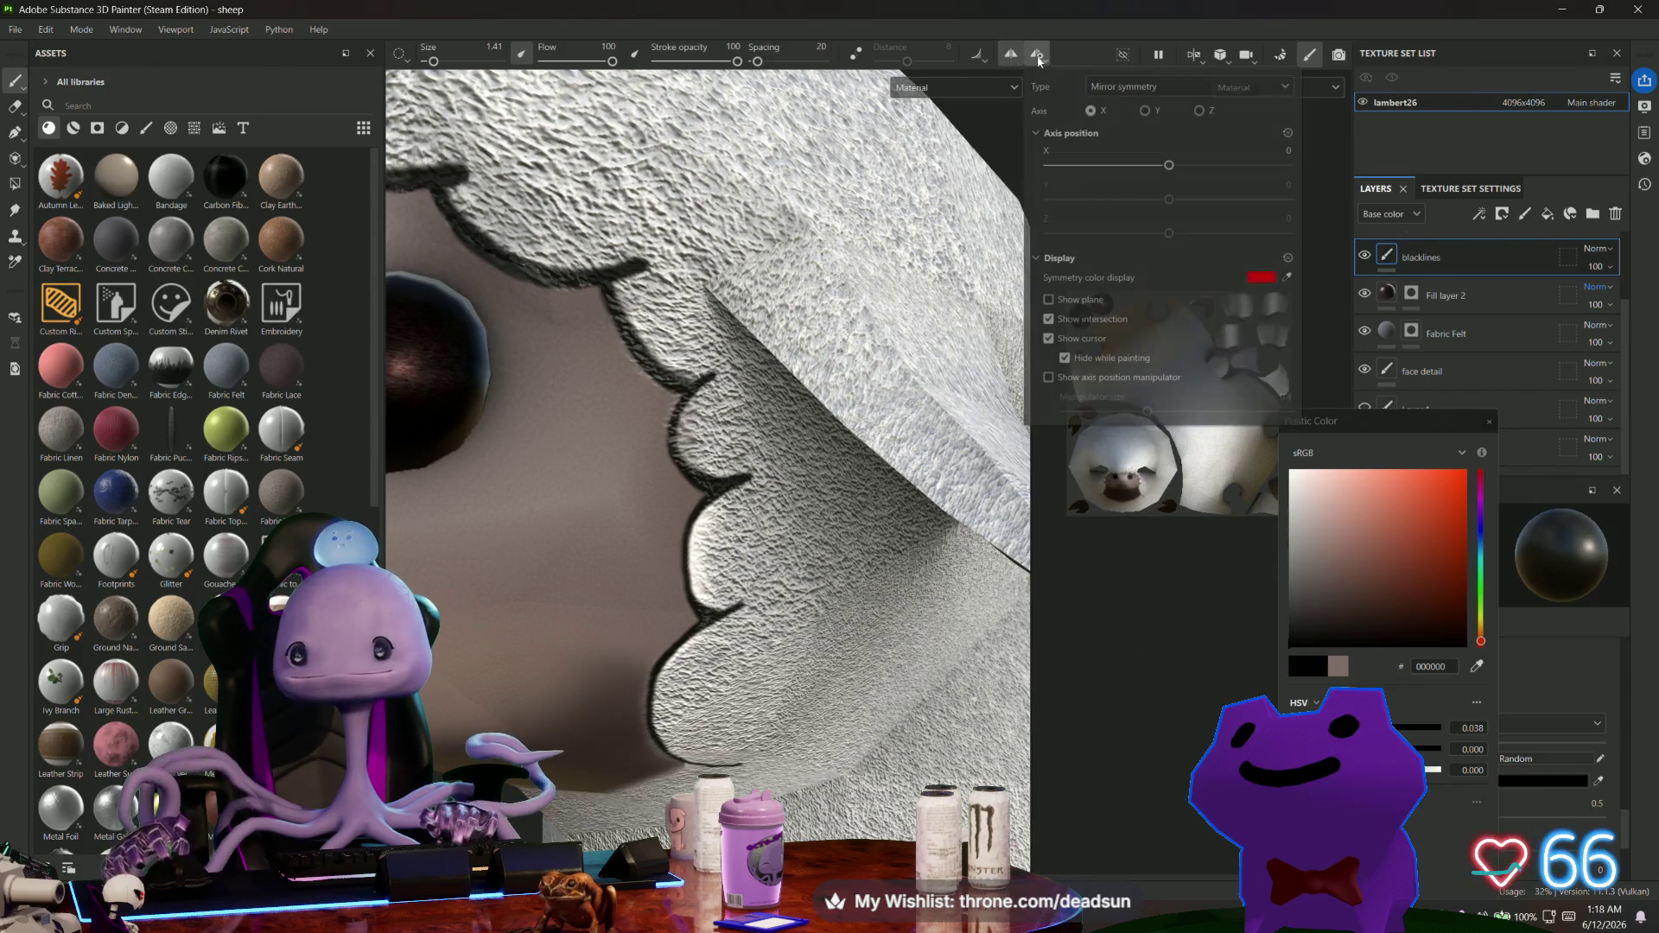
{"action": "left_click", "coordinate": [686, 394]}
{"action": "mouse_move", "coordinate": [665, 406]}
{"action": "left_mouse_down"}
{"action": "mouse_move", "coordinate": [663, 445]}
{"action": "mouse_move", "coordinate": [700, 484]}
{"action": "mouse_move", "coordinate": [674, 475]}
{"action": "left_mouse_up"}
{"action": "left_click", "coordinate": [682, 389]}
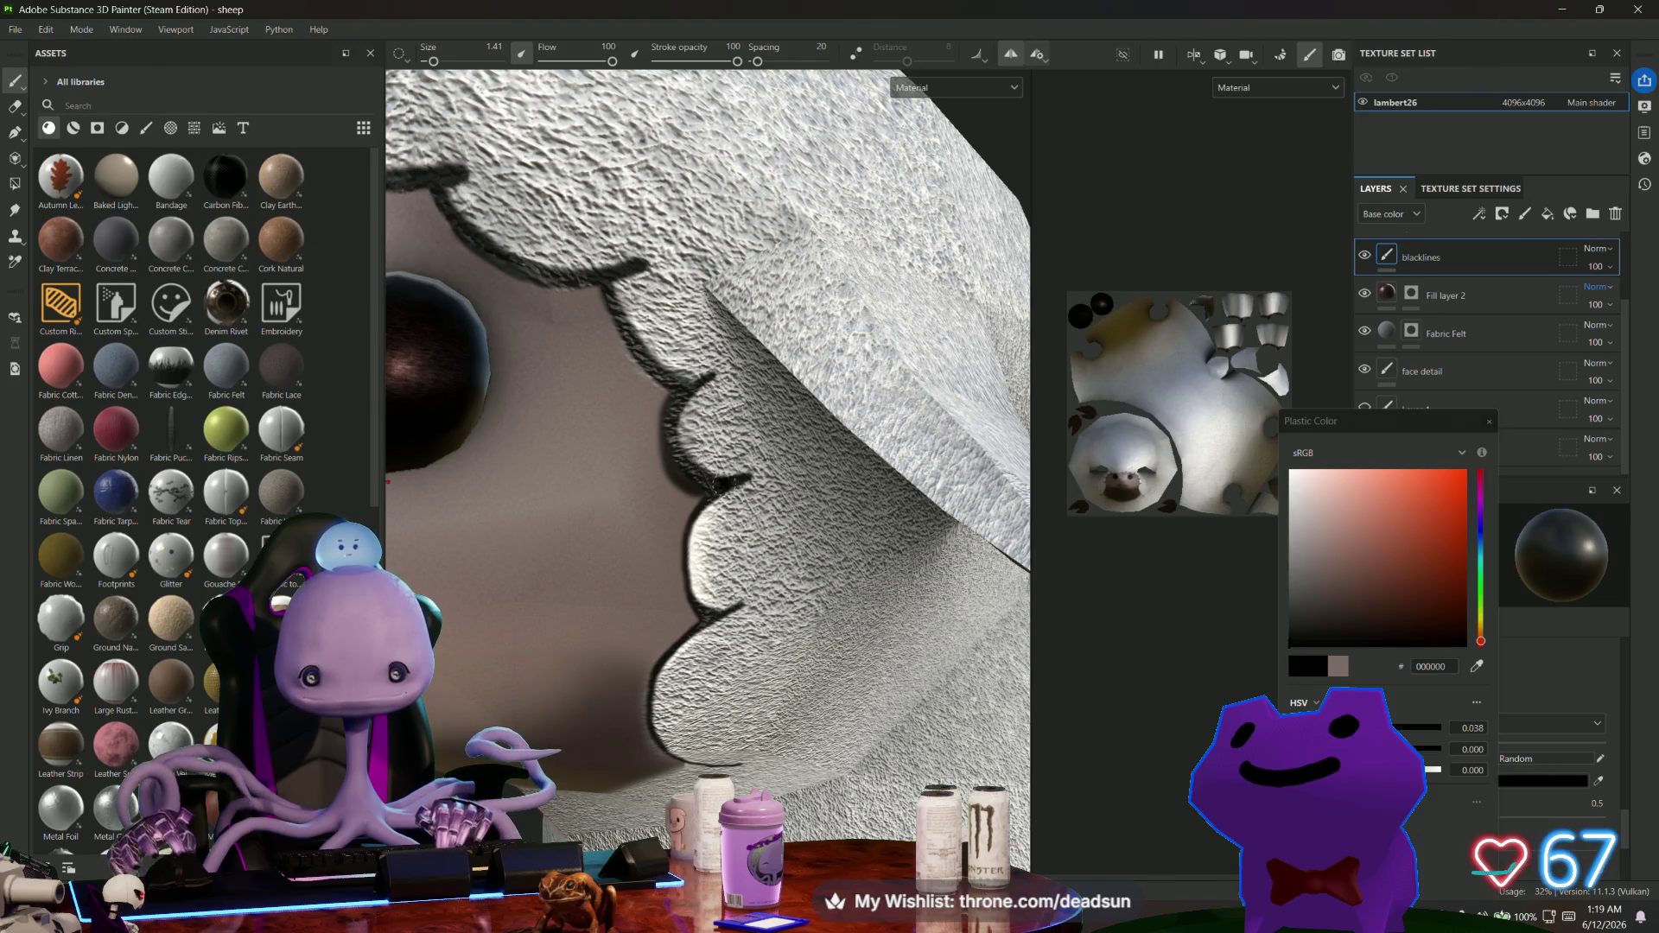
{"action": "mouse_move", "coordinate": [635, 370]}
{"action": "left_mouse_down"}
{"action": "mouse_move", "coordinate": [603, 306]}
{"action": "mouse_move", "coordinate": [649, 315]}
{"action": "mouse_move", "coordinate": [648, 430]}
{"action": "mouse_move", "coordinate": [713, 281]}
{"action": "left_mouse_up"}
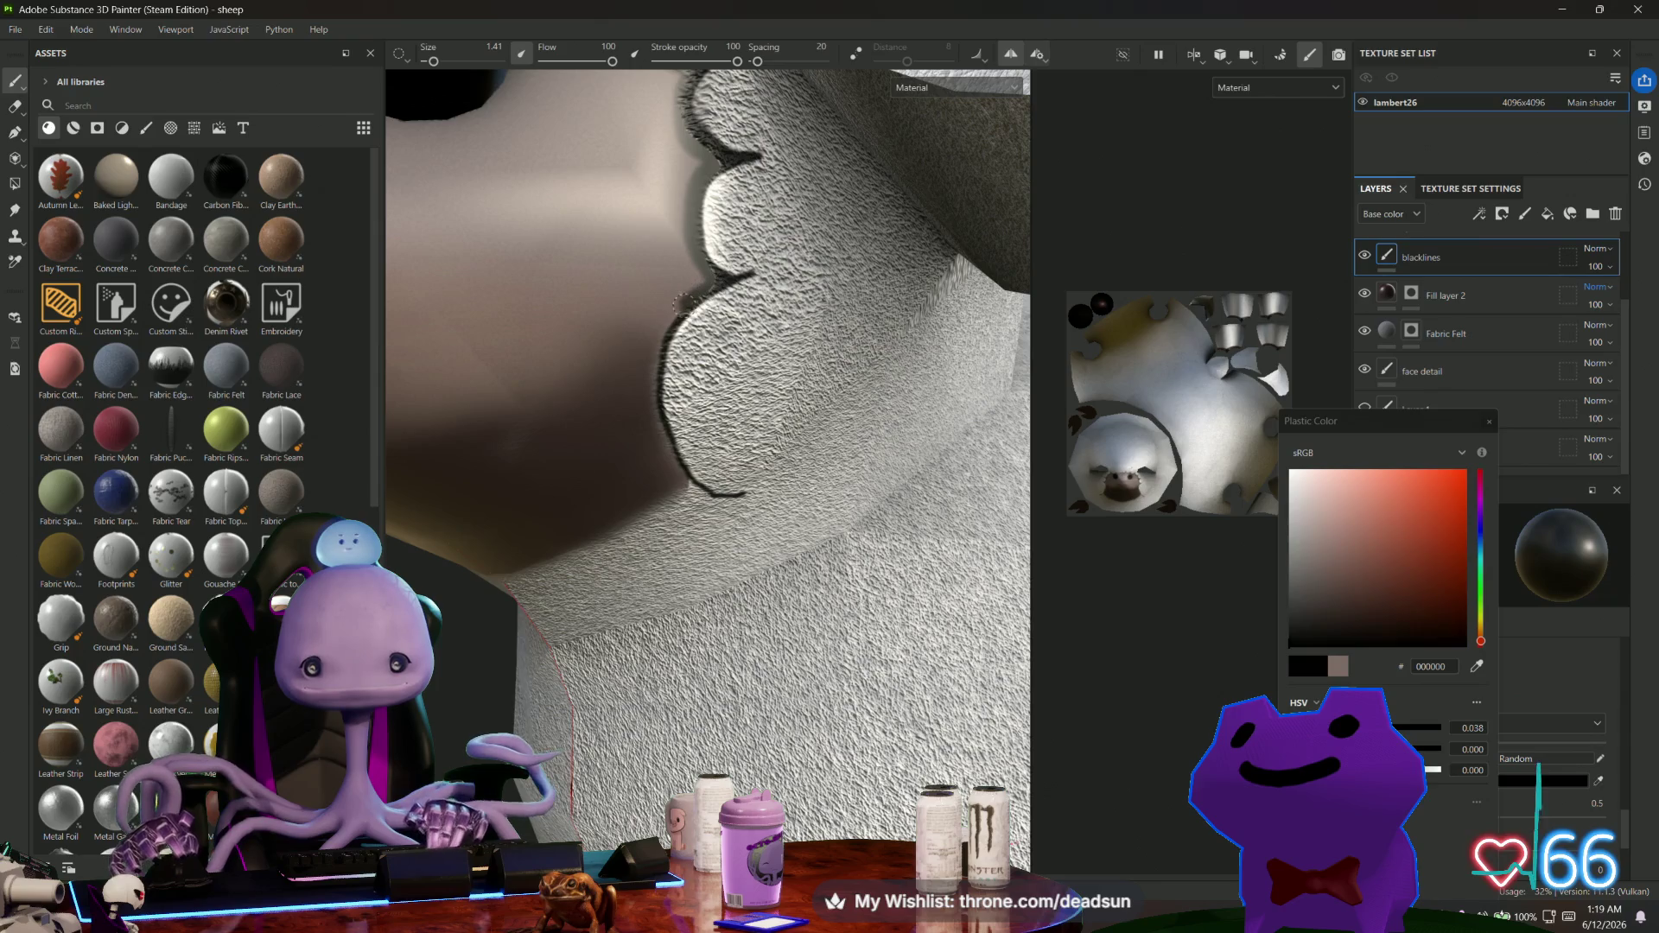
{"action": "left_click_drag", "start_coordinate": [653, 350], "coordinate": [650, 399]}
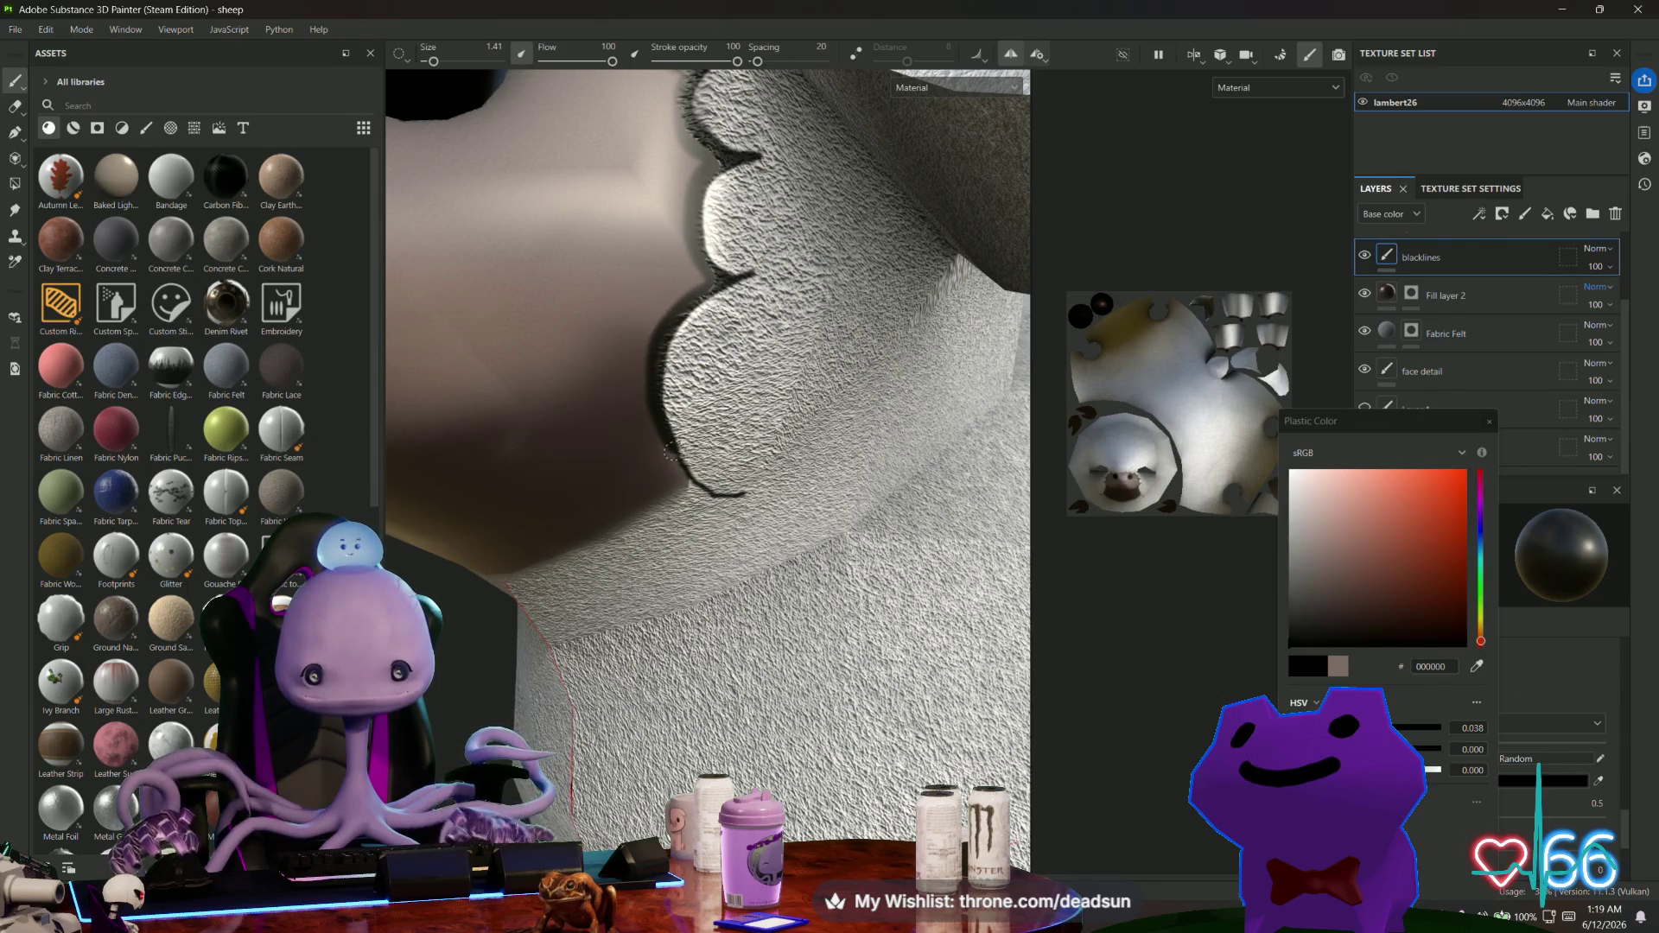
From a front view with symmetry off, trace the scalloped edge and the wool's lower edge in black.
{"action": "scroll", "coordinate": [639, 466], "scroll_direction": "down", "scroll_amount": 5}
{"action": "mouse_move", "coordinate": [580, 345]}
{"action": "left_mouse_down", "text": "alt"}
{"action": "mouse_move", "coordinate": [716, 393]}
{"action": "mouse_move", "coordinate": [714, 419]}
{"action": "left_mouse_up", "text": "alt"}
{"action": "scroll", "coordinate": [714, 419], "scroll_direction": "up", "scroll_amount": 5}
{"action": "scroll", "coordinate": [713, 419], "scroll_direction": "up", "scroll_amount": 2}
{"action": "left_click", "coordinate": [1011, 53]}
{"action": "mouse_move", "coordinate": [691, 343]}
{"action": "left_mouse_down"}
{"action": "mouse_move", "coordinate": [713, 367]}
{"action": "mouse_move", "coordinate": [683, 399]}
{"action": "mouse_move", "coordinate": [640, 413]}
{"action": "mouse_move", "coordinate": [562, 386]}
{"action": "mouse_move", "coordinate": [789, 366]}
{"action": "mouse_move", "coordinate": [709, 399]}
{"action": "mouse_move", "coordinate": [643, 396]}
{"action": "mouse_move", "coordinate": [622, 437]}
{"action": "mouse_move", "coordinate": [637, 386]}
{"action": "mouse_move", "coordinate": [665, 432]}
{"action": "mouse_move", "coordinate": [734, 423]}
{"action": "left_mouse_up"}
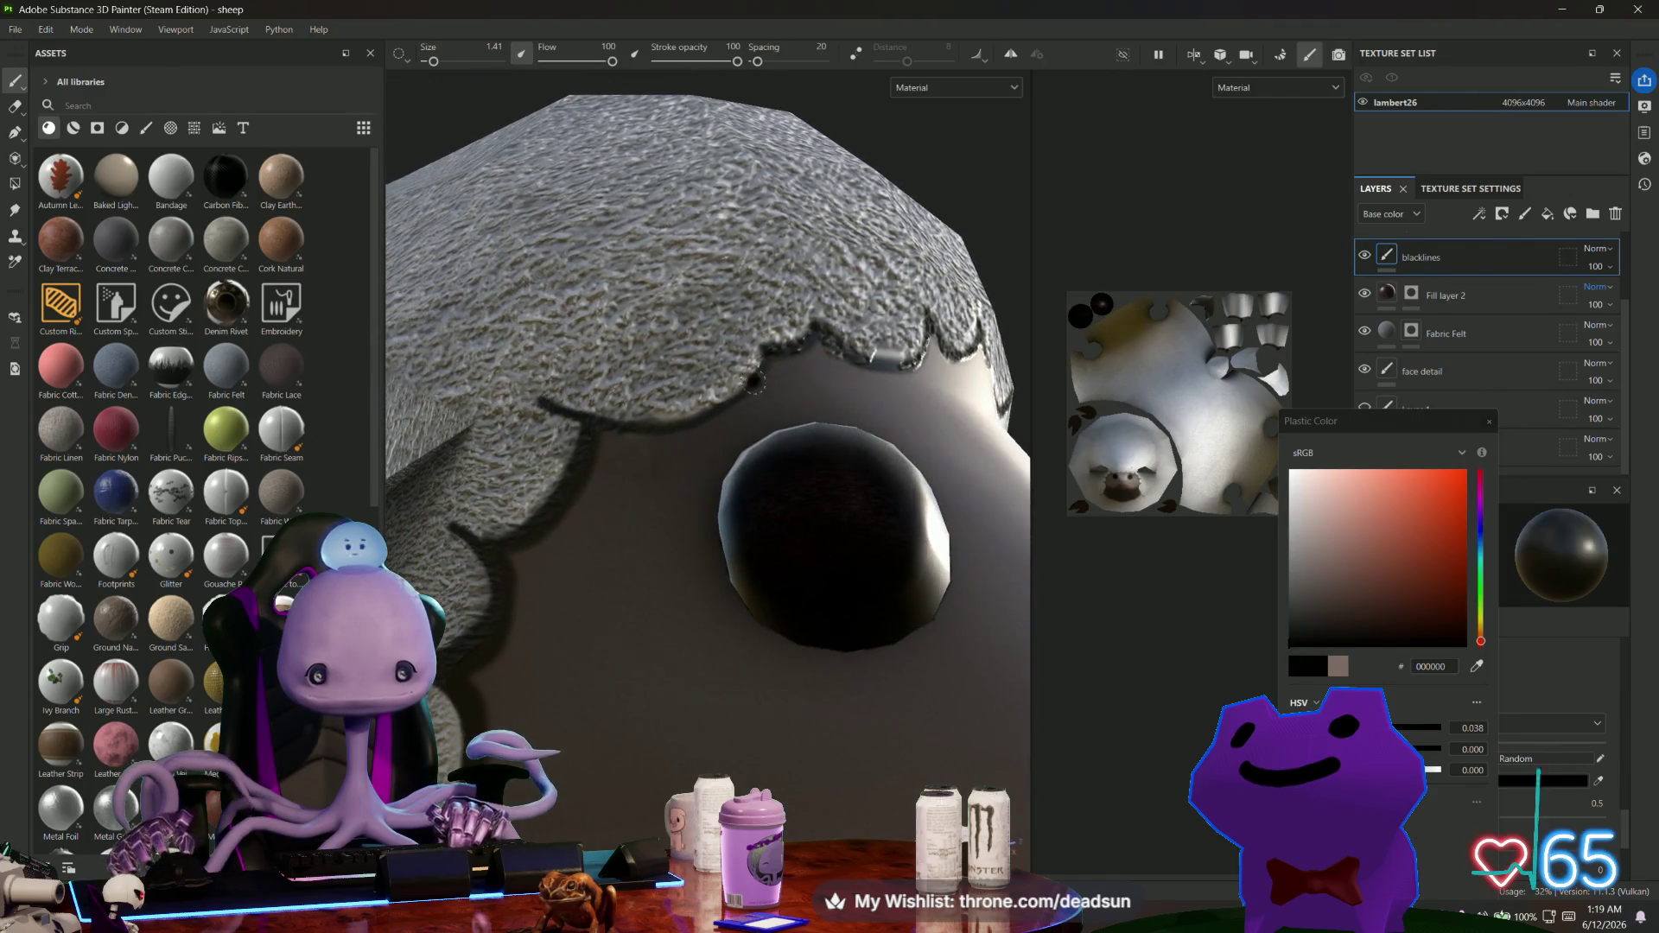
{"action": "mouse_move", "coordinate": [761, 356]}
{"action": "left_mouse_down"}
{"action": "mouse_move", "coordinate": [664, 418]}
{"action": "mouse_move", "coordinate": [572, 413]}
{"action": "mouse_move", "coordinate": [768, 441]}
{"action": "mouse_move", "coordinate": [609, 518]}
{"action": "mouse_move", "coordinate": [657, 518]}
{"action": "left_mouse_up"}
{"action": "scroll", "coordinate": [575, 415], "scroll_direction": "down", "scroll_amount": 5}
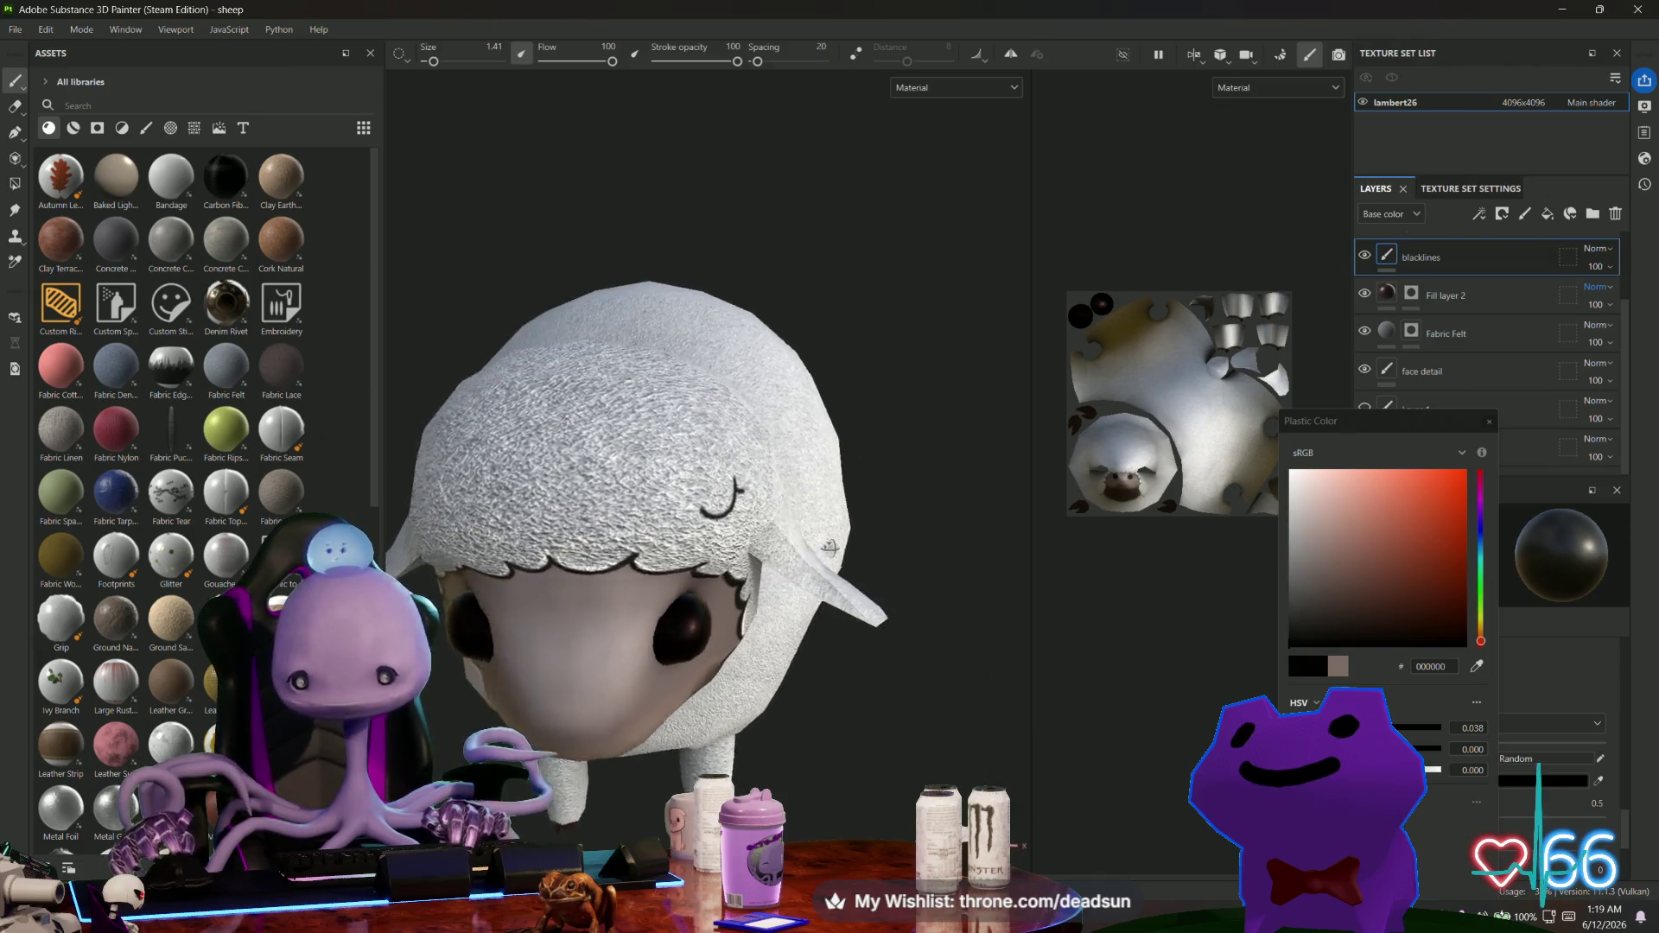
Paint ω-shaped black curl strokes on the head and belly, using undo and redo to fix the bumps.
{"action": "scroll", "coordinate": [656, 519], "scroll_direction": "up", "scroll_amount": 5}
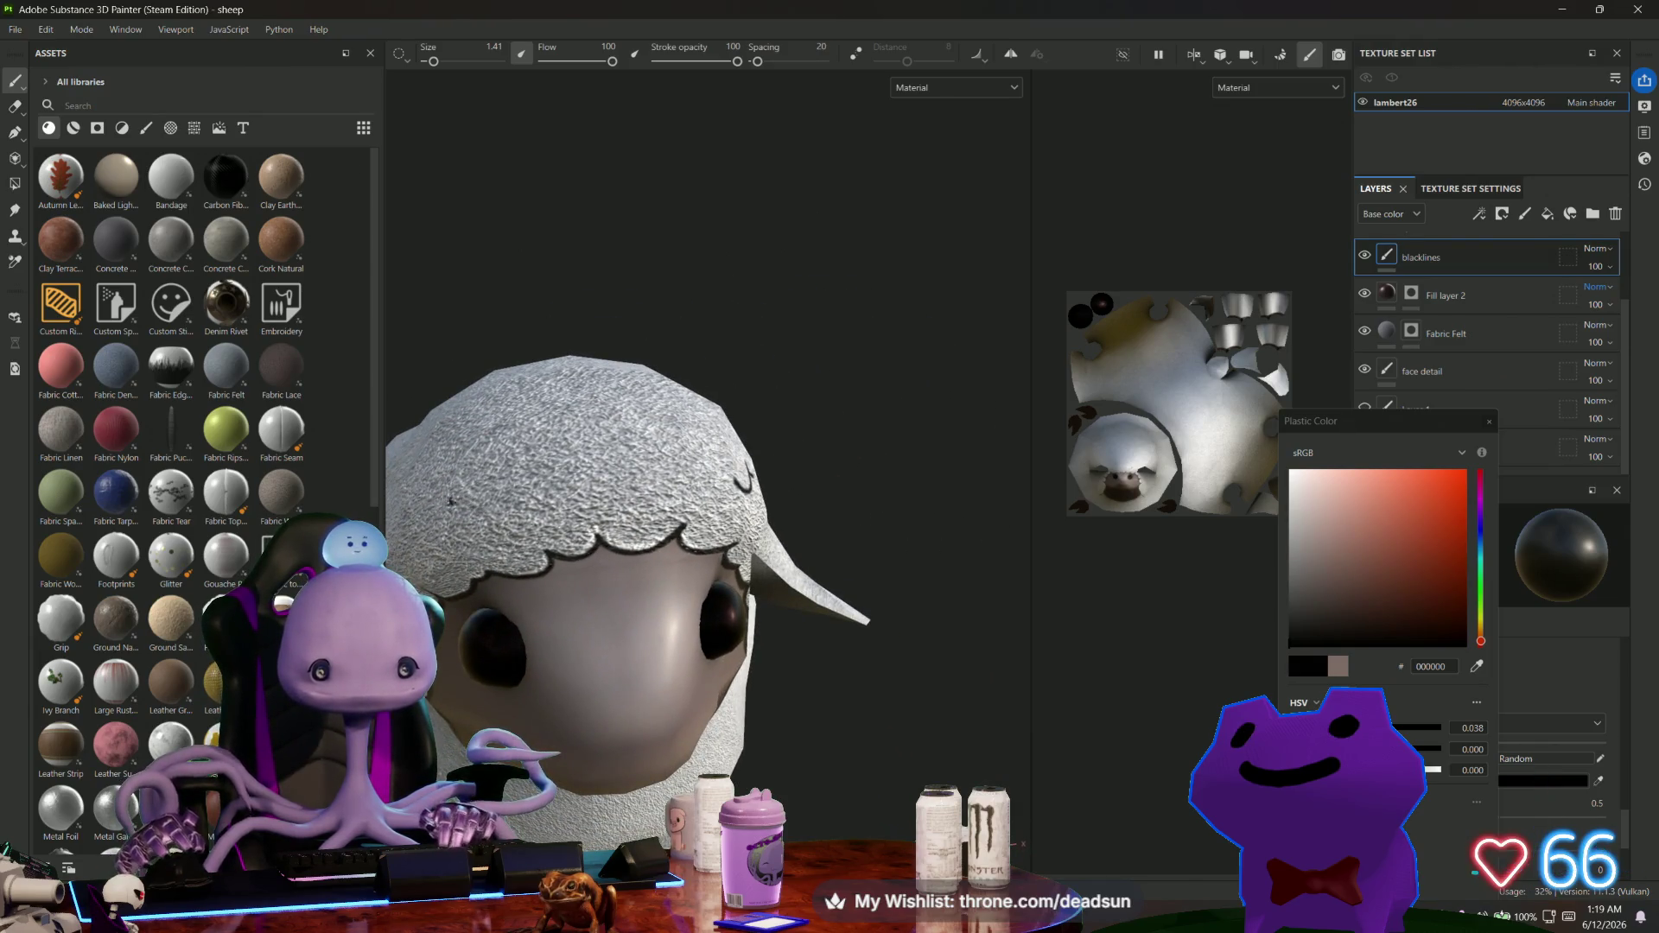
{"action": "mouse_move", "coordinate": [507, 501]}
{"action": "left_mouse_down"}
{"action": "mouse_move", "coordinate": [668, 526]}
{"action": "mouse_move", "coordinate": [627, 445]}
{"action": "mouse_move", "coordinate": [698, 457]}
{"action": "left_mouse_up"}
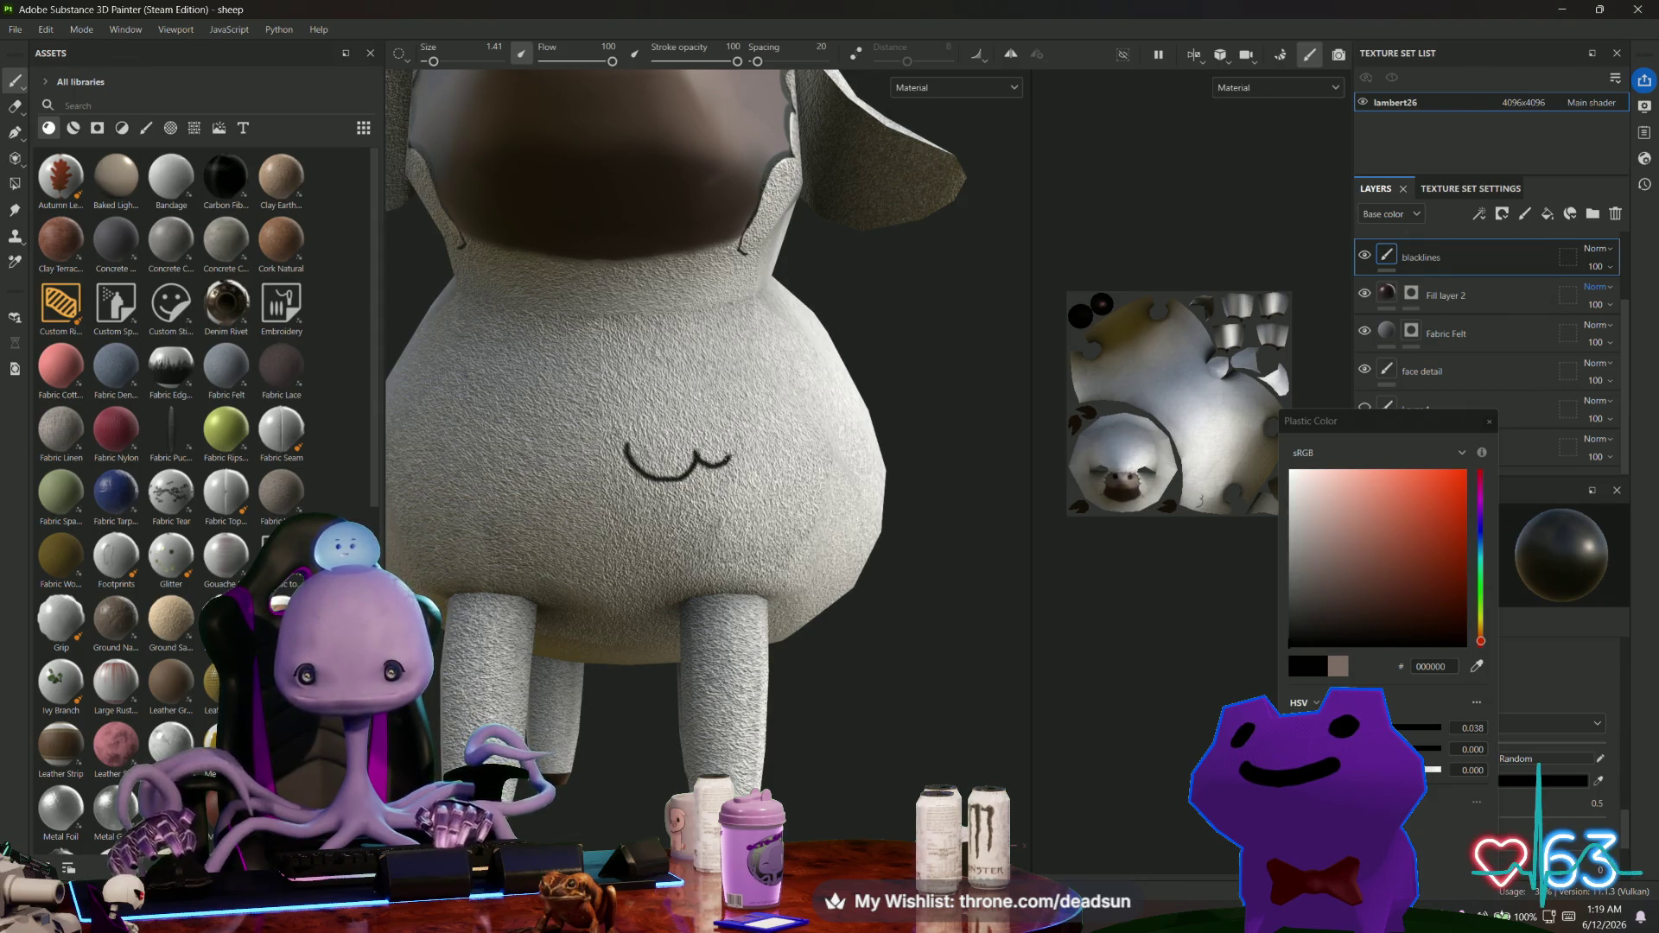
{"action": "mouse_move", "coordinate": [733, 455]}
{"action": "left_mouse_down"}
{"action": "mouse_move", "coordinate": [743, 481]}
{"action": "mouse_move", "coordinate": [699, 437]}
{"action": "mouse_move", "coordinate": [710, 474]}
{"action": "left_mouse_up"}
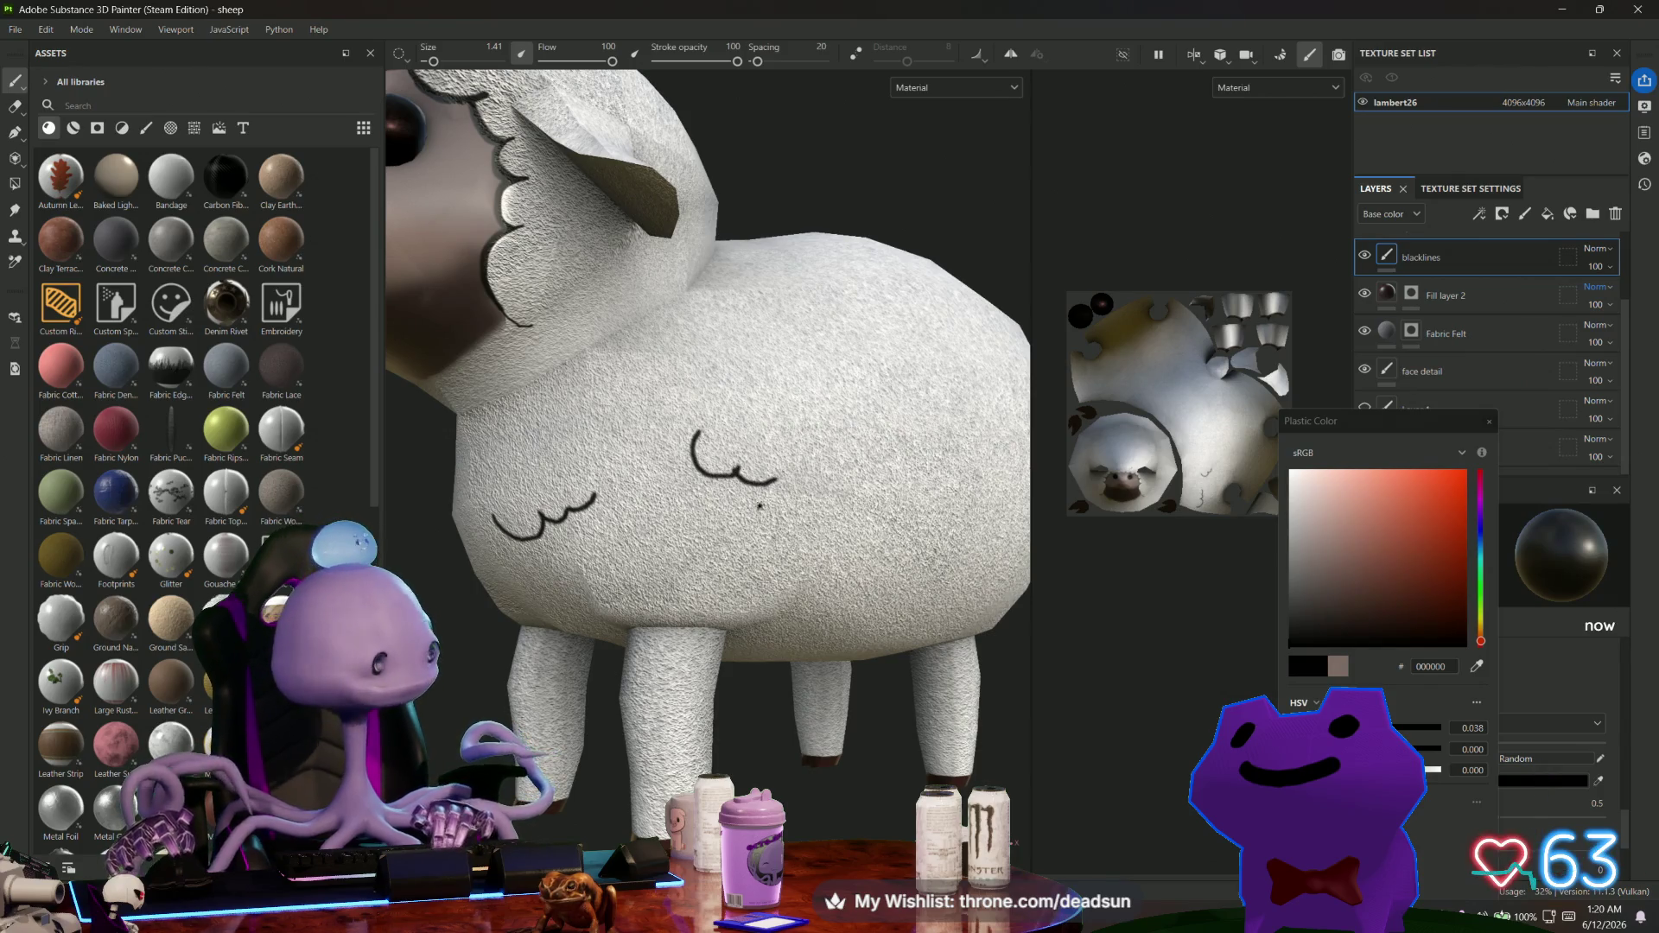
{"action": "key", "text": "ctrl+z"}
{"action": "scroll", "coordinate": [640, 492], "scroll_direction": "up", "scroll_amount": 3}
{"action": "left_click_drag", "start_coordinate": [589, 458], "coordinate": [599, 464]}
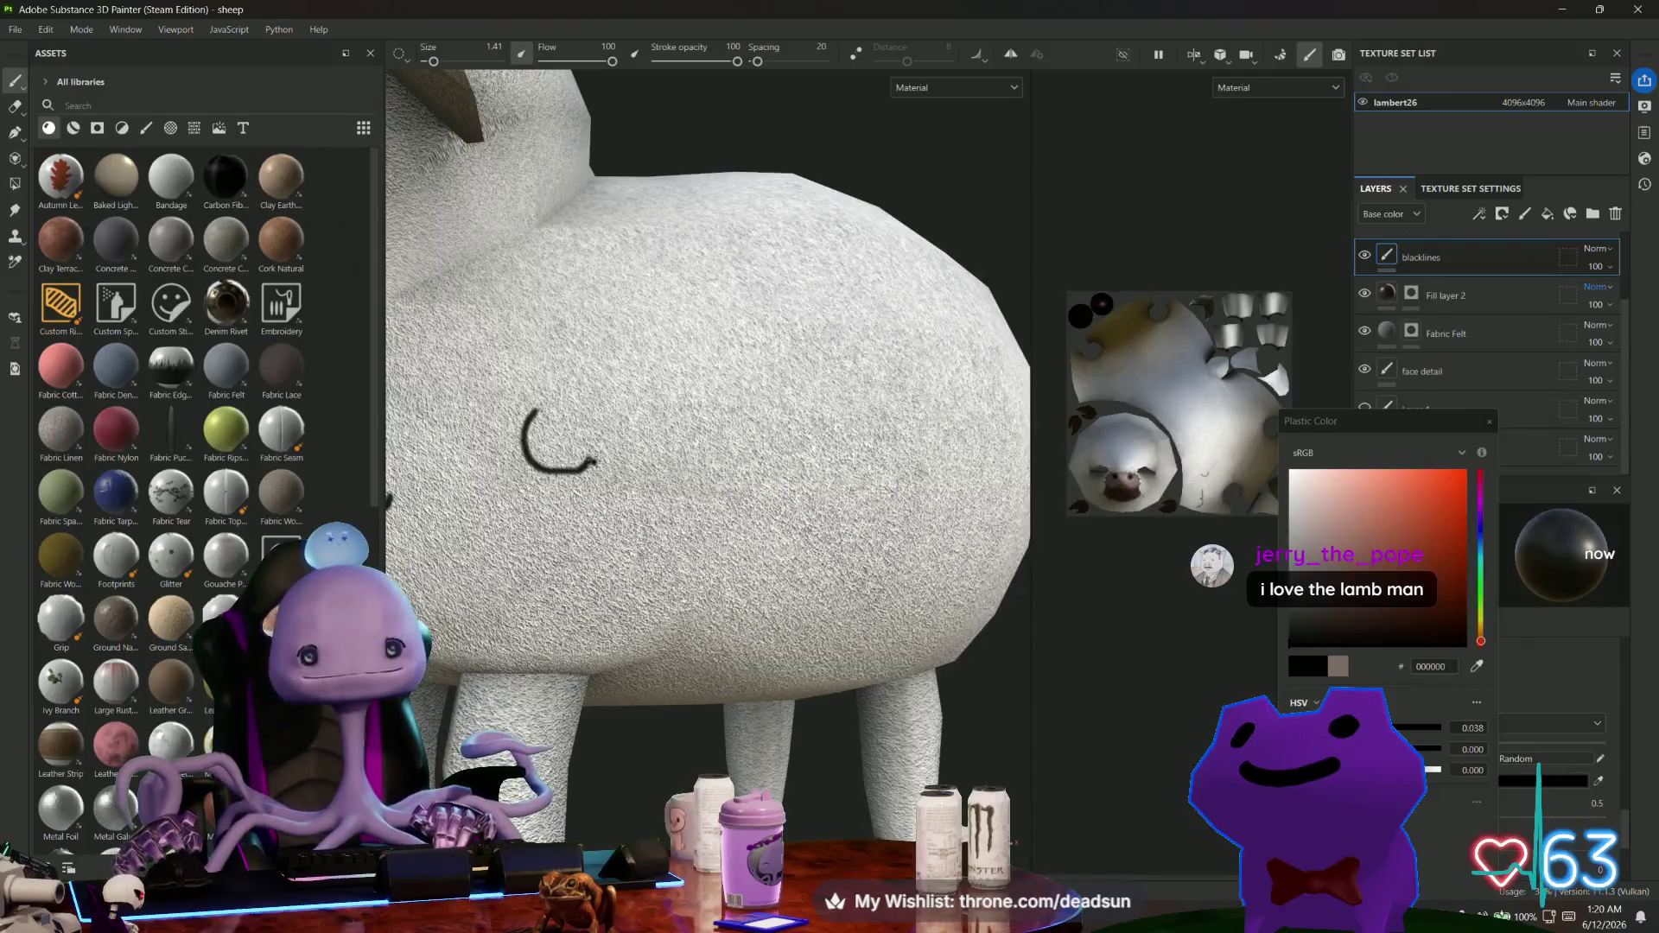
{"action": "key", "text": "ctrl+z"}
{"action": "key", "text": "ctrl+y"}
{"action": "left_click_drag", "start_coordinate": [615, 484], "coordinate": [670, 480]}
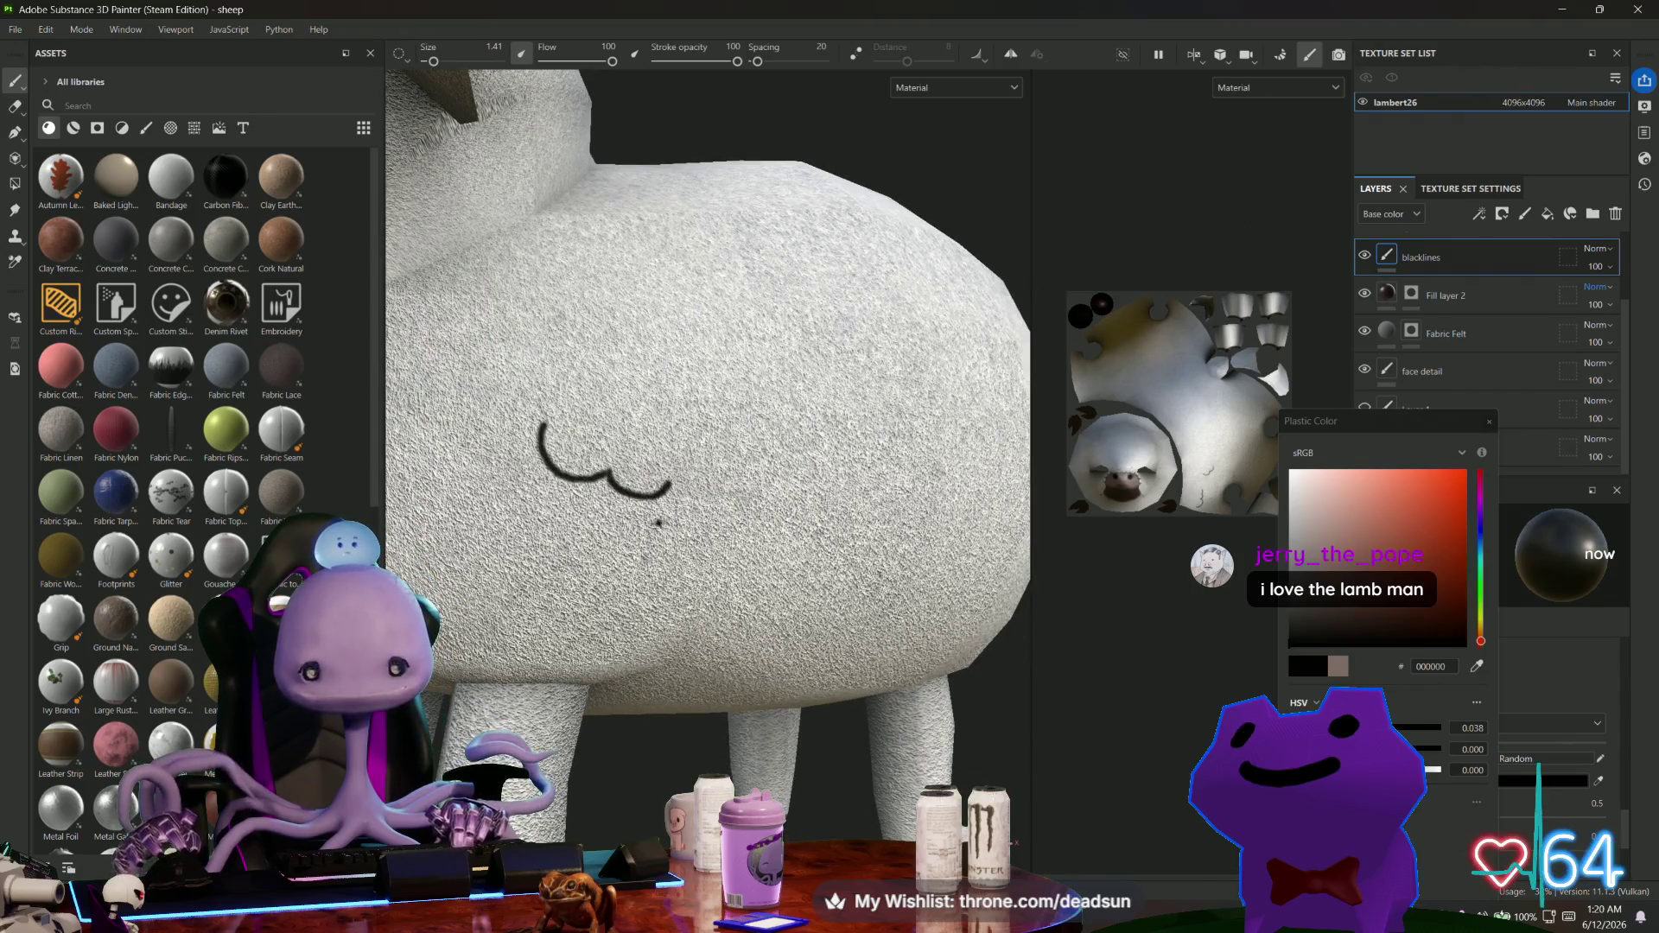
{"action": "left_click_drag", "start_coordinate": [665, 471], "coordinate": [703, 482]}
Orbit around to a side view and extend the black curl line along the sheep's side.
{"action": "scroll", "coordinate": [722, 471], "scroll_direction": "down", "scroll_amount": 5}
{"action": "mouse_move", "coordinate": [760, 311]}
{"action": "left_mouse_down", "text": "alt"}
{"action": "mouse_move", "coordinate": [847, 354]}
{"action": "mouse_move", "coordinate": [881, 311]}
{"action": "mouse_move", "coordinate": [864, 346]}
{"action": "left_mouse_up", "text": "alt"}
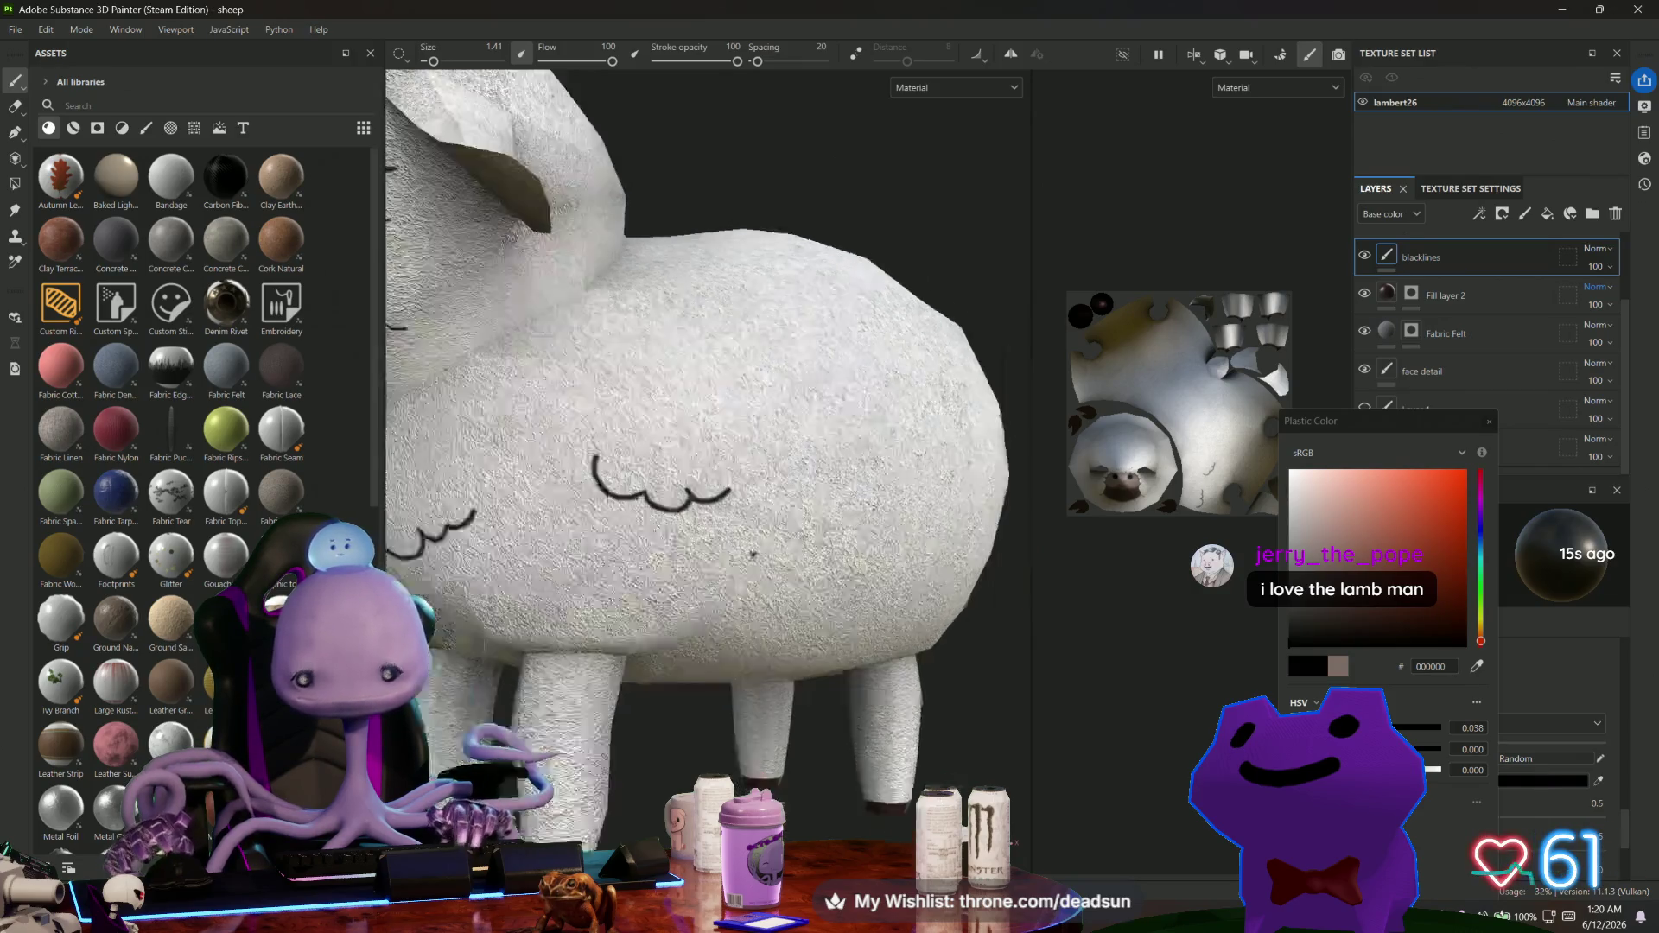
{"action": "left_click_drag", "start_coordinate": [663, 476], "coordinate": [898, 560], "text": "alt"}
{"action": "scroll", "coordinate": [898, 560], "scroll_direction": "down", "scroll_amount": 4}
{"action": "mouse_move", "coordinate": [717, 683]}
{"action": "left_mouse_down", "text": "alt"}
{"action": "mouse_move", "coordinate": [792, 670]}
{"action": "mouse_move", "coordinate": [802, 615]}
{"action": "mouse_move", "coordinate": [545, 639]}
{"action": "mouse_move", "coordinate": [688, 656]}
{"action": "mouse_move", "coordinate": [832, 643]}
{"action": "mouse_move", "coordinate": [770, 604]}
{"action": "mouse_move", "coordinate": [792, 615]}
{"action": "mouse_move", "coordinate": [778, 604]}
{"action": "mouse_move", "coordinate": [799, 599]}
{"action": "left_mouse_up", "text": "alt"}
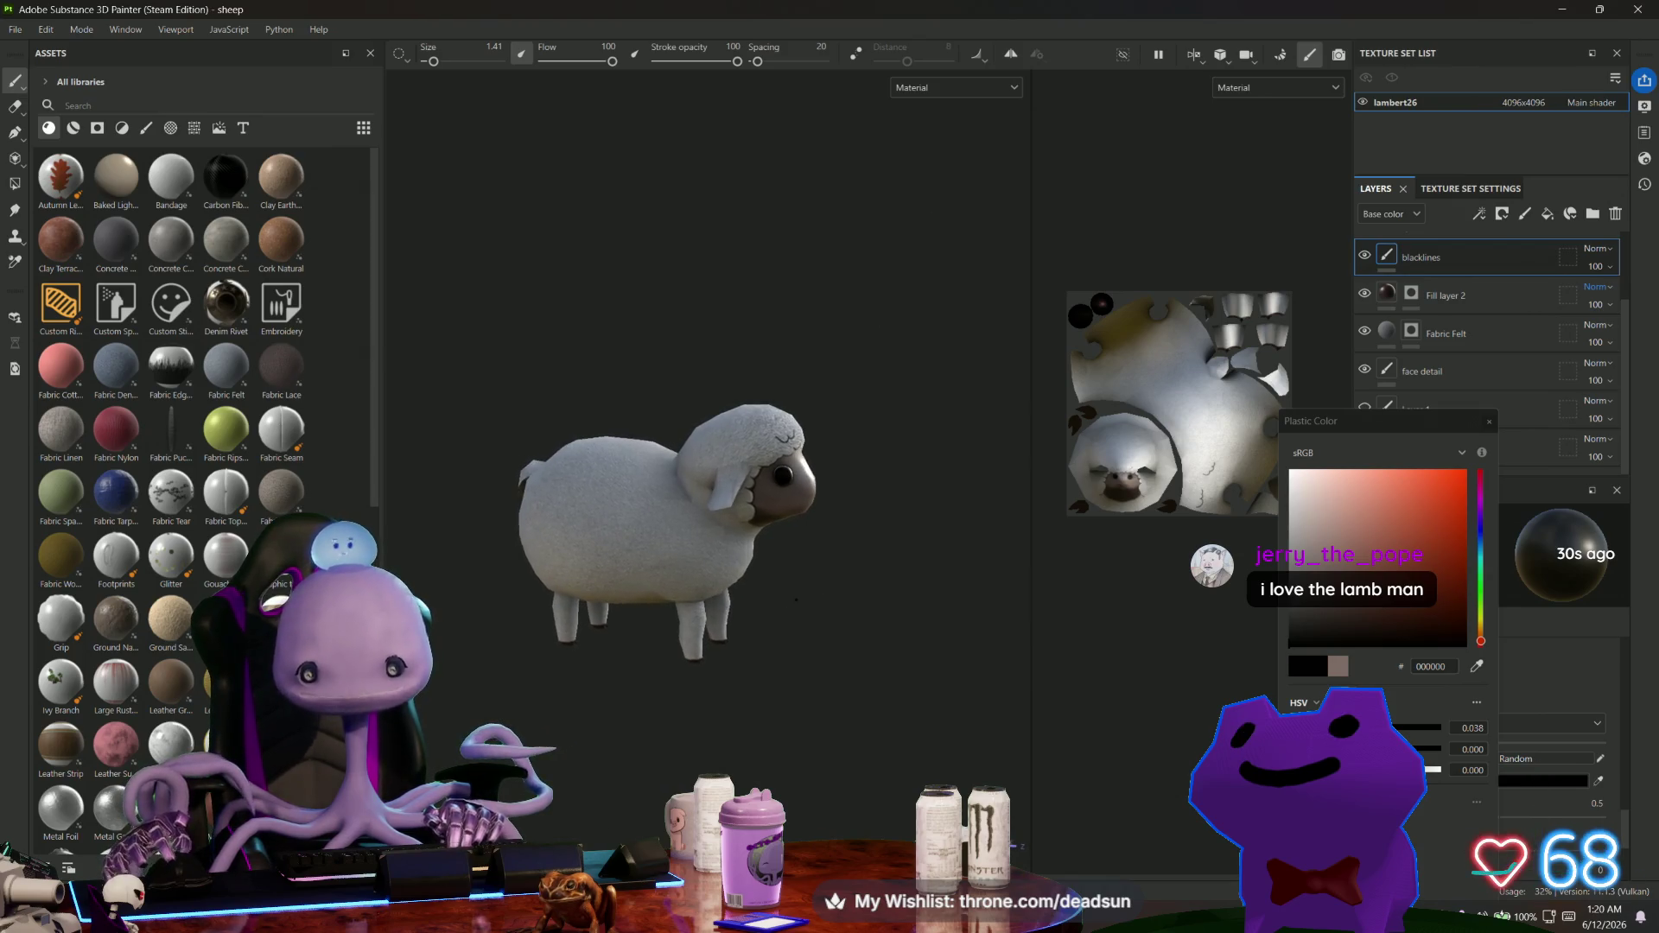
{"action": "scroll", "coordinate": [801, 601], "scroll_direction": "up", "scroll_amount": 5}
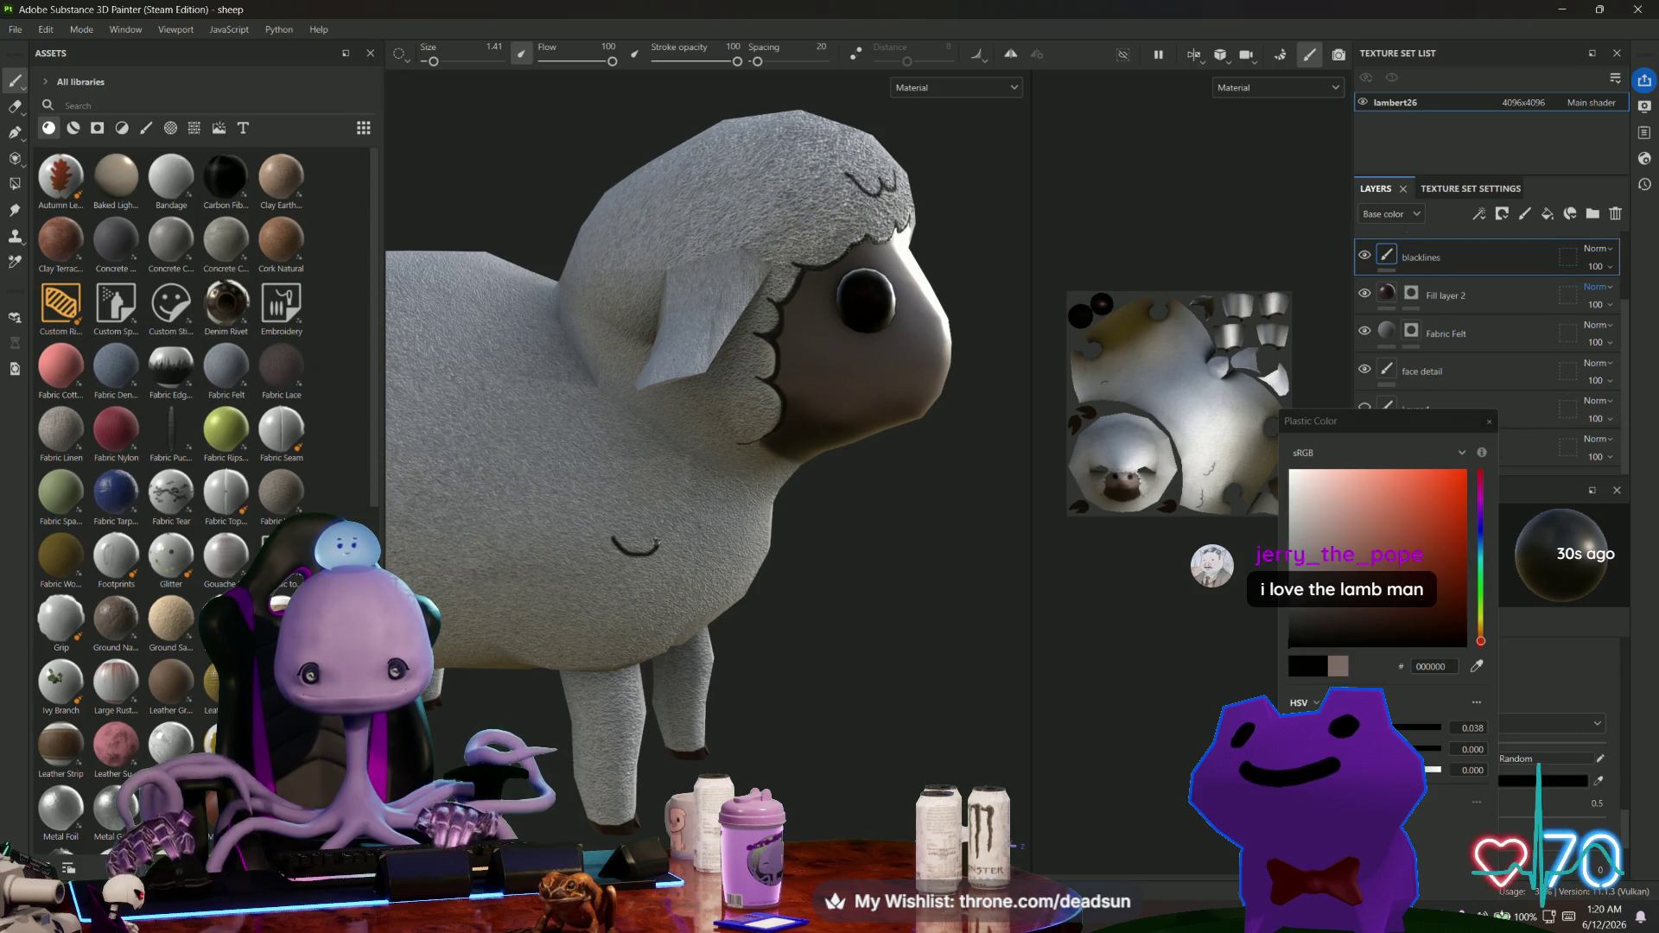
{"action": "left_click_drag", "start_coordinate": [668, 547], "coordinate": [689, 541]}
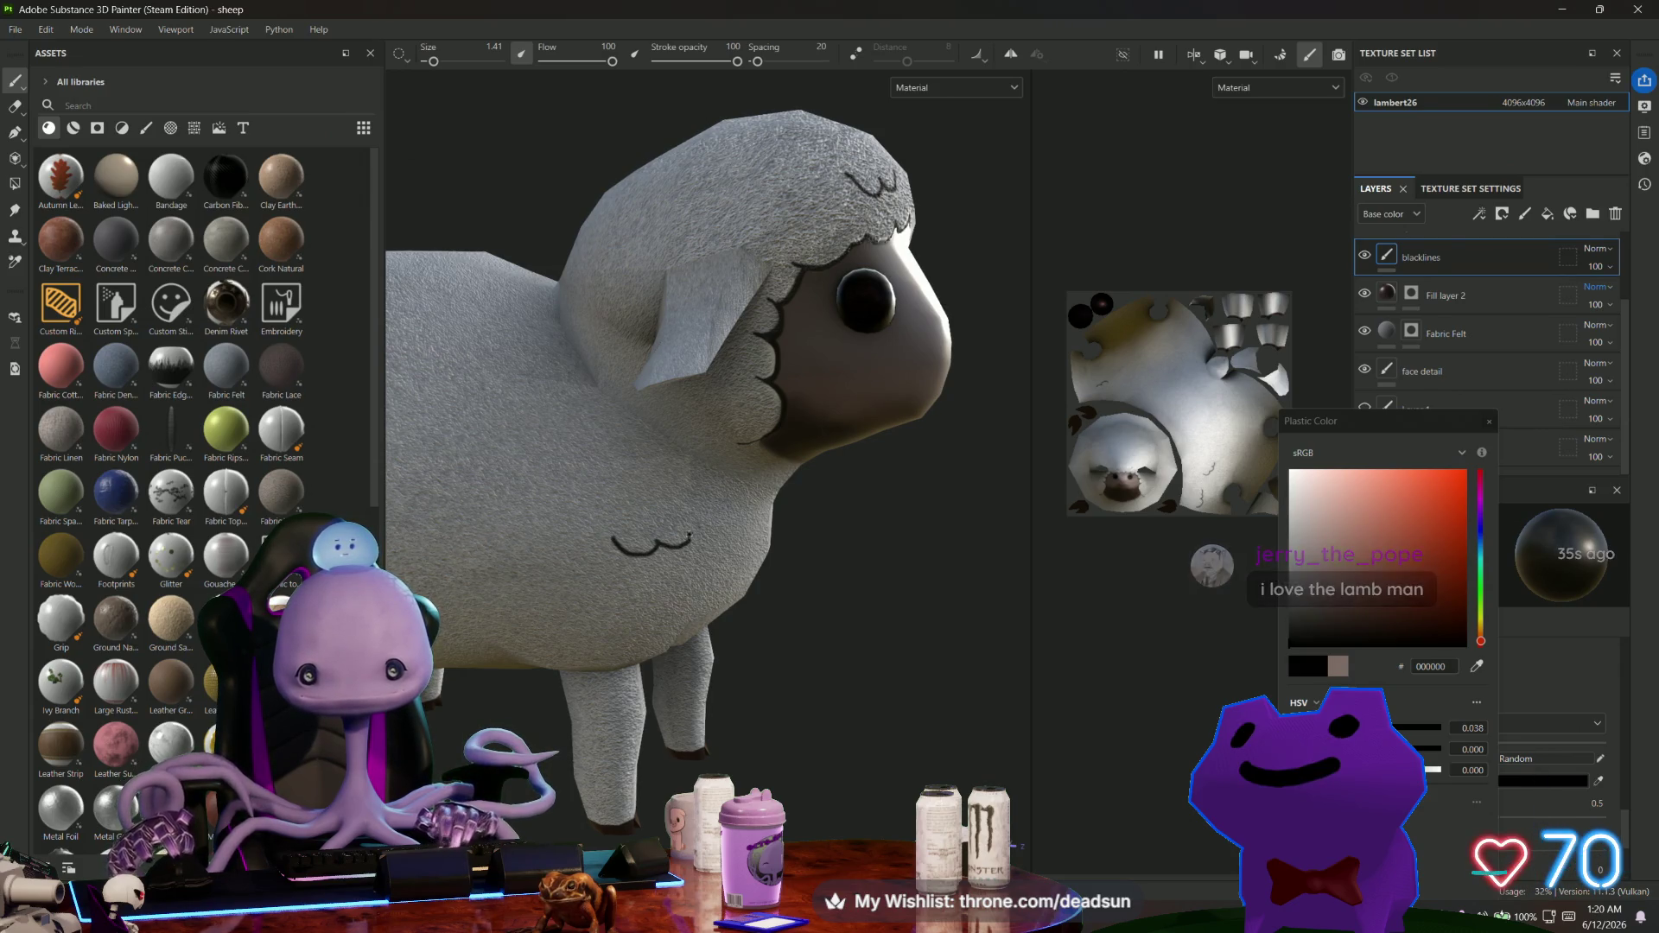
Orbit to the sheep's rear and extend the wool-curl line across it.
{"action": "scroll", "coordinate": [674, 553], "scroll_direction": "down", "scroll_amount": 5}
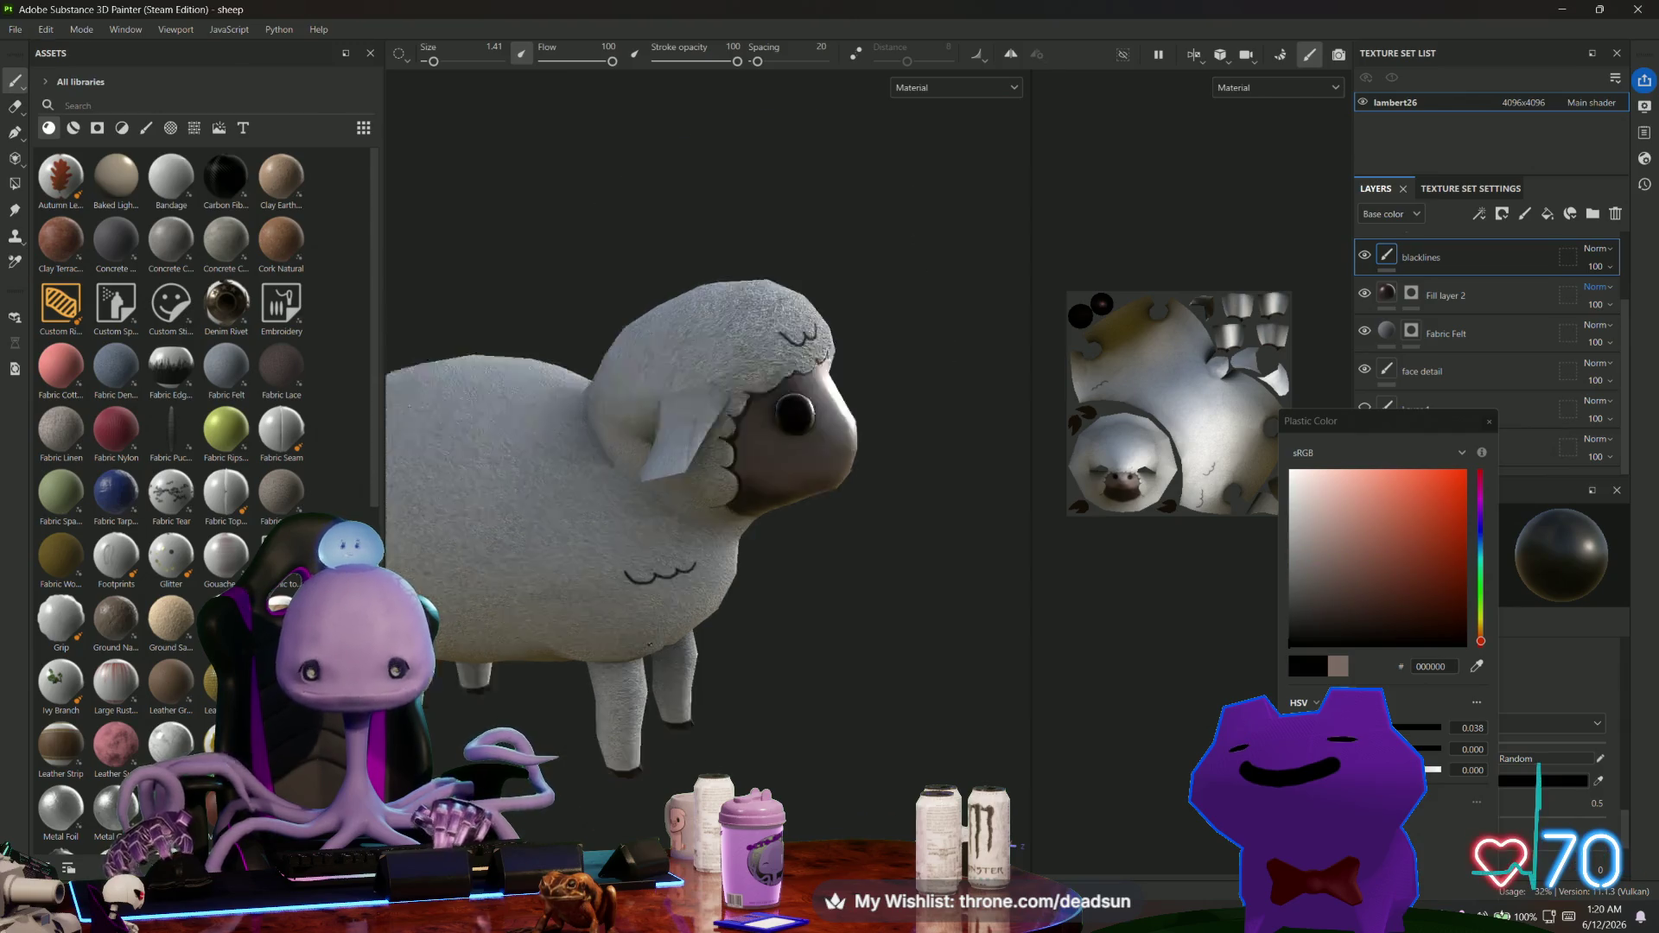
{"action": "mouse_move", "coordinate": [657, 661]}
{"action": "left_mouse_down", "text": "alt"}
{"action": "mouse_move", "coordinate": [881, 655]}
{"action": "mouse_move", "coordinate": [782, 650]}
{"action": "left_mouse_up", "text": "alt"}
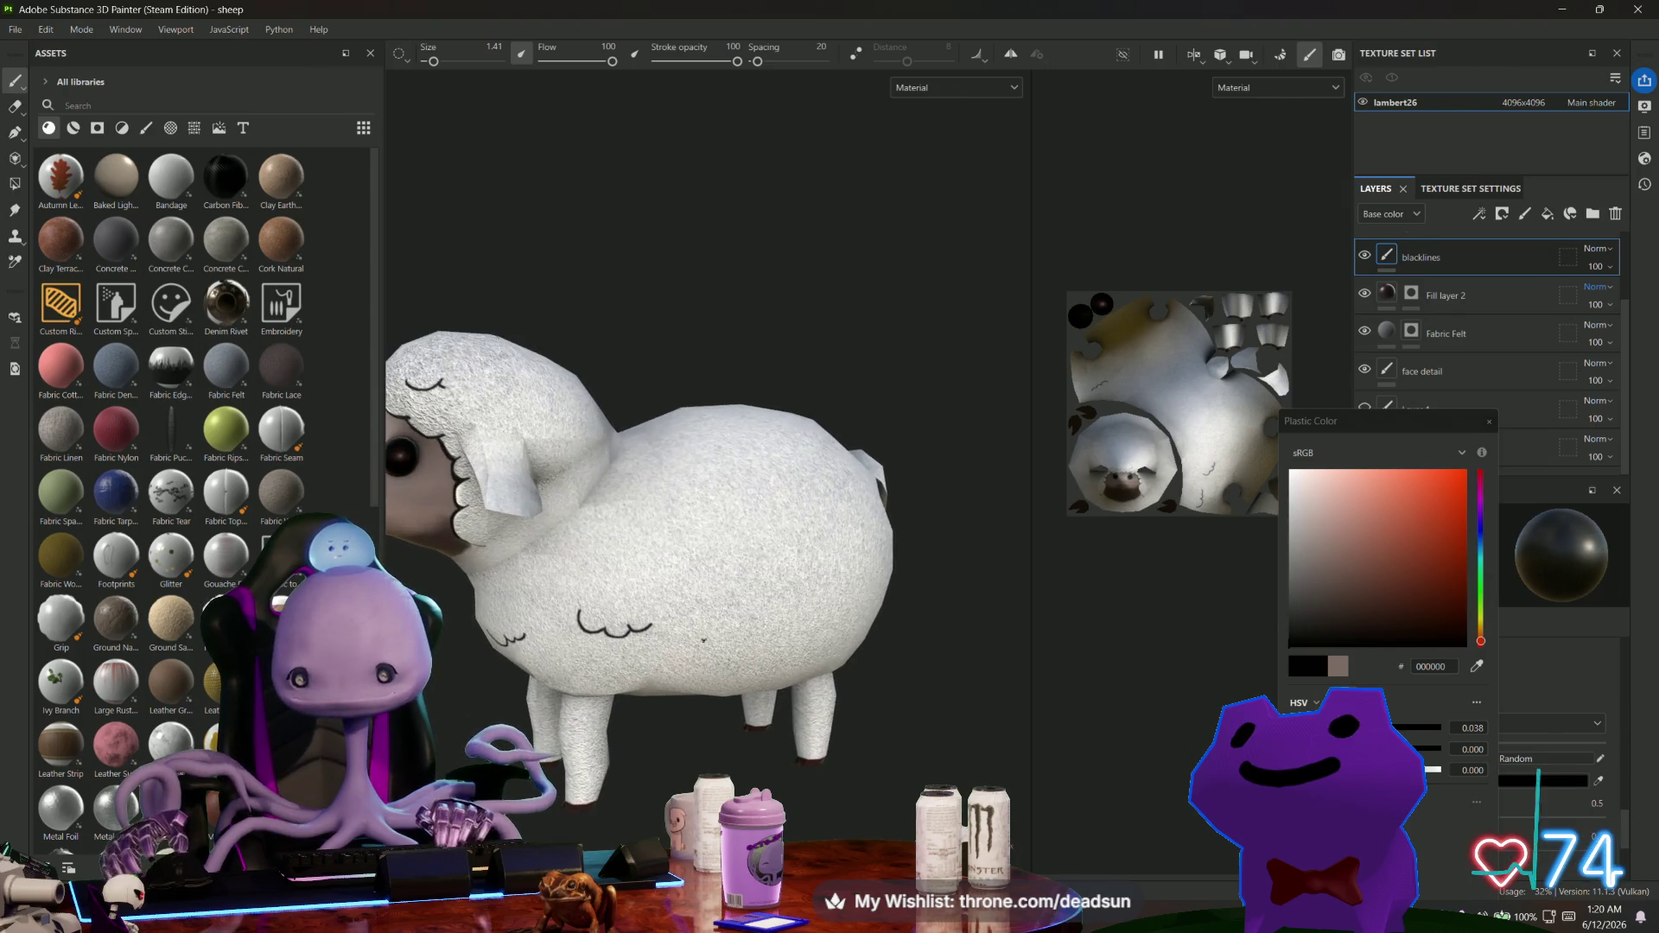
{"action": "scroll", "coordinate": [706, 594], "scroll_direction": "up", "scroll_amount": 3}
{"action": "mouse_move", "coordinate": [566, 415]}
{"action": "left_mouse_down", "text": "alt"}
{"action": "mouse_move", "coordinate": [504, 337]}
{"action": "mouse_move", "coordinate": [562, 354]}
{"action": "left_mouse_up", "text": "alt"}
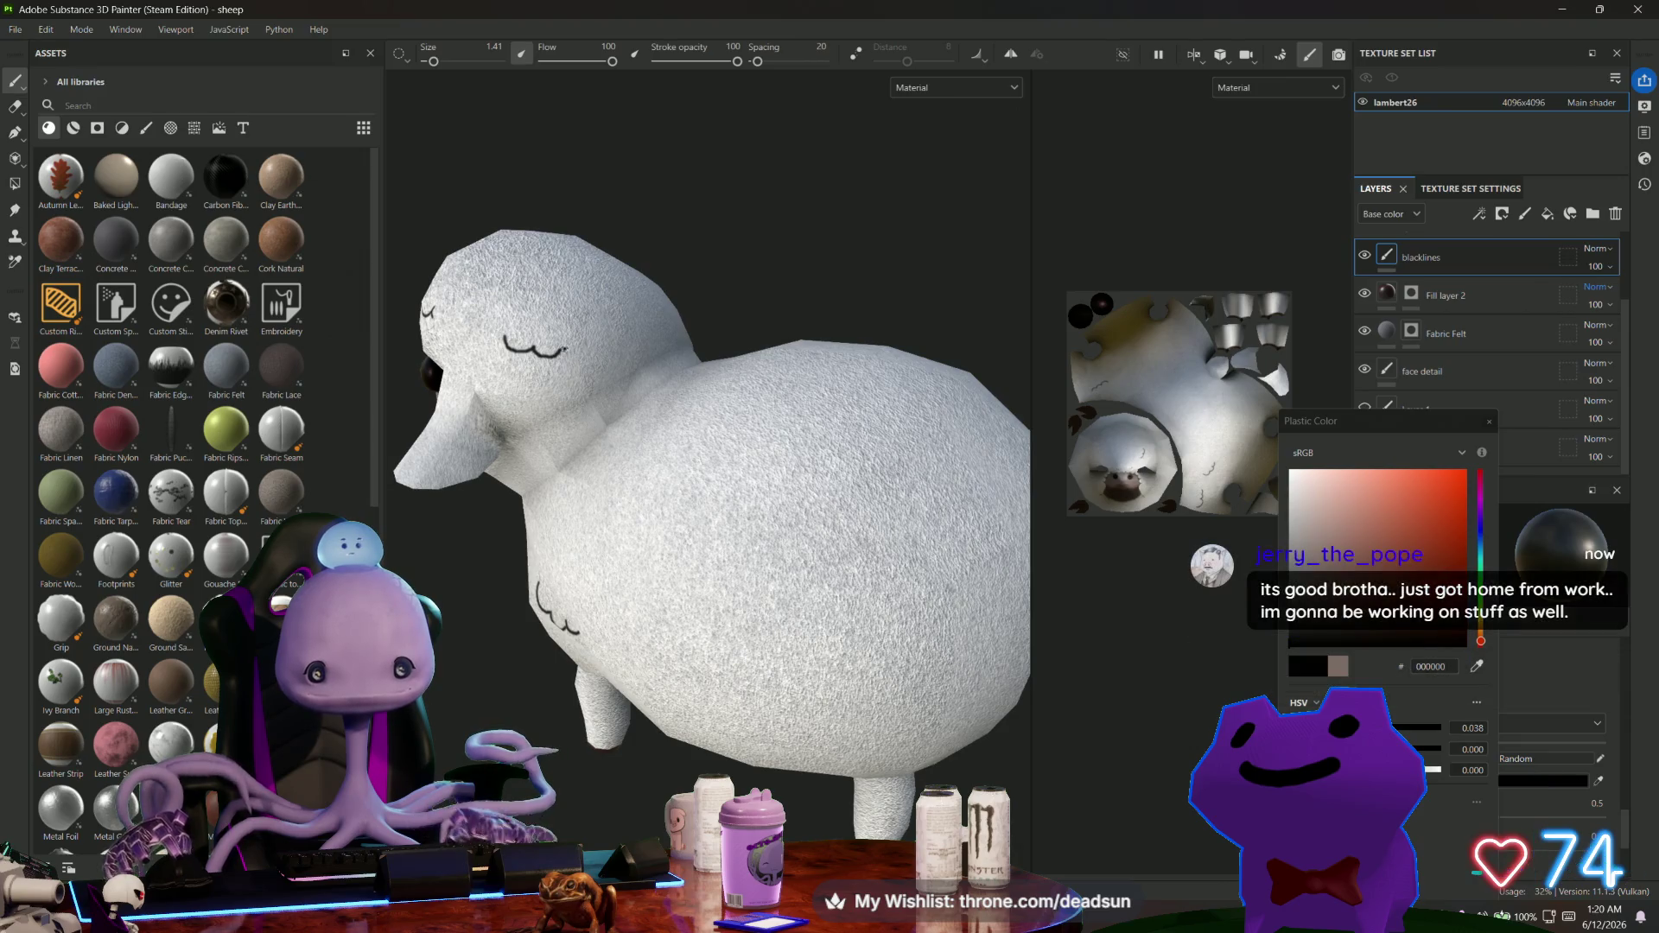
{"action": "left_click_drag", "start_coordinate": [574, 350], "coordinate": [536, 342], "text": "alt"}
{"action": "left_click_drag", "start_coordinate": [691, 518], "coordinate": [588, 519], "text": "alt"}
{"action": "scroll", "coordinate": [691, 518], "scroll_direction": "up", "scroll_amount": 5}
{"action": "scroll", "coordinate": [701, 644], "scroll_direction": "down", "scroll_amount": 5}
{"action": "mouse_move", "coordinate": [701, 644]}
{"action": "left_mouse_down", "text": "alt"}
{"action": "mouse_move", "coordinate": [596, 521]}
{"action": "mouse_move", "coordinate": [742, 556]}
{"action": "mouse_move", "coordinate": [597, 453]}
{"action": "left_mouse_up", "text": "alt"}
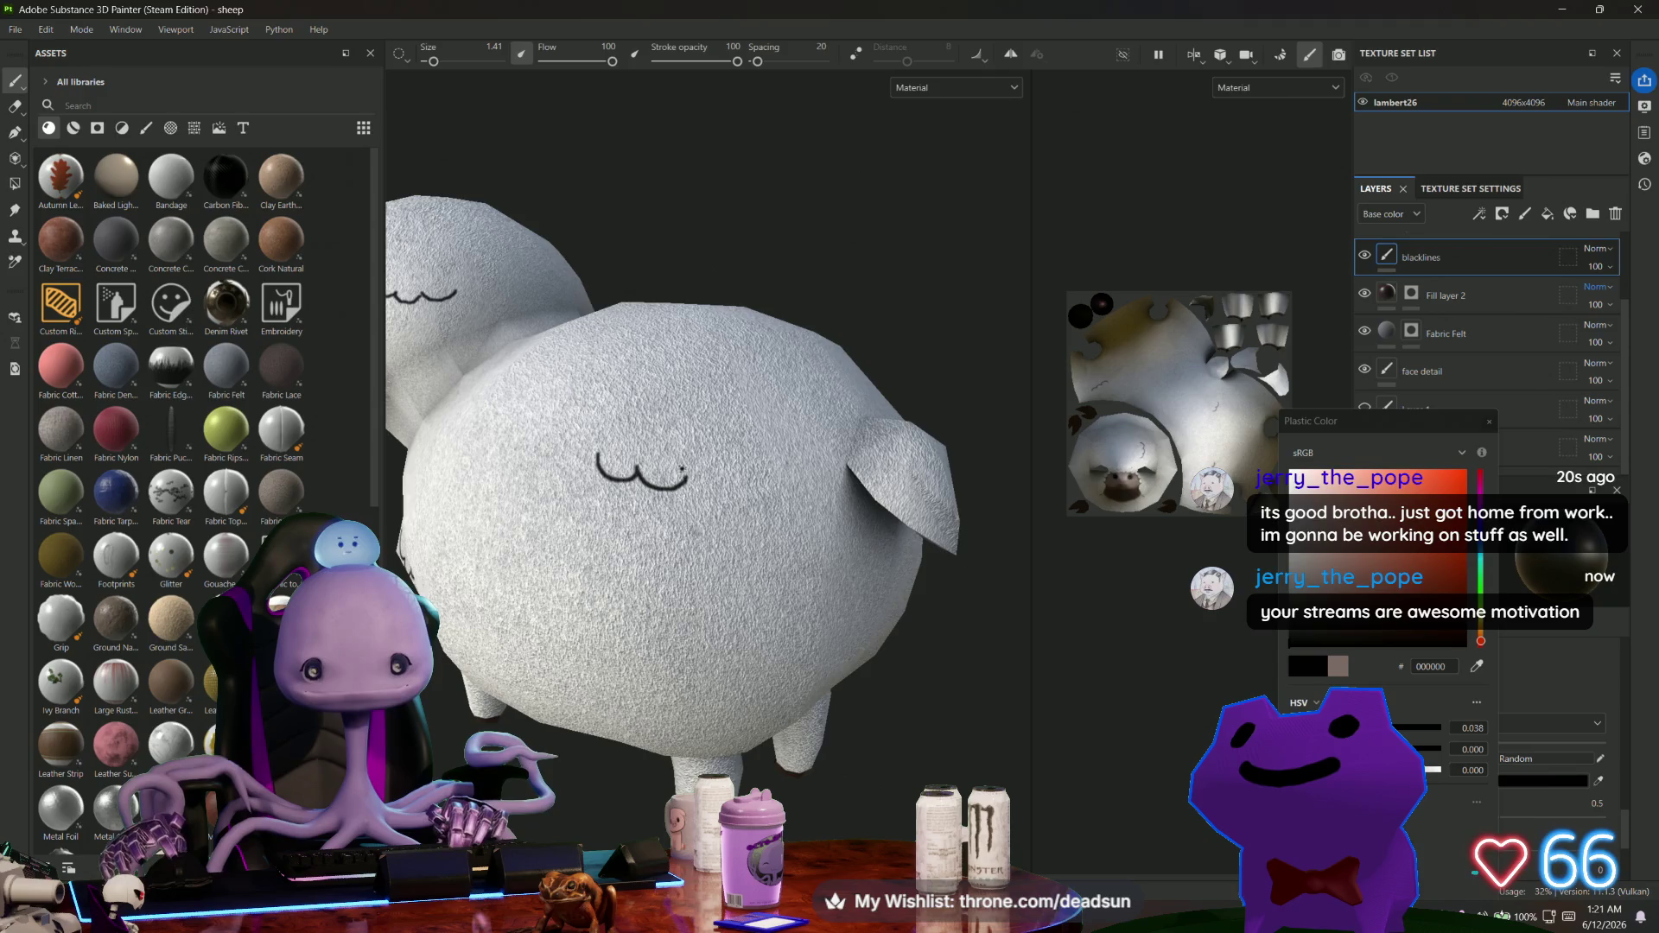
{"action": "mouse_move", "coordinate": [714, 516]}
{"action": "left_mouse_down", "text": "alt"}
{"action": "mouse_move", "coordinate": [967, 567]}
{"action": "mouse_move", "coordinate": [688, 594]}
{"action": "mouse_move", "coordinate": [917, 597]}
{"action": "mouse_move", "coordinate": [748, 504]}
{"action": "left_mouse_up", "text": "alt"}
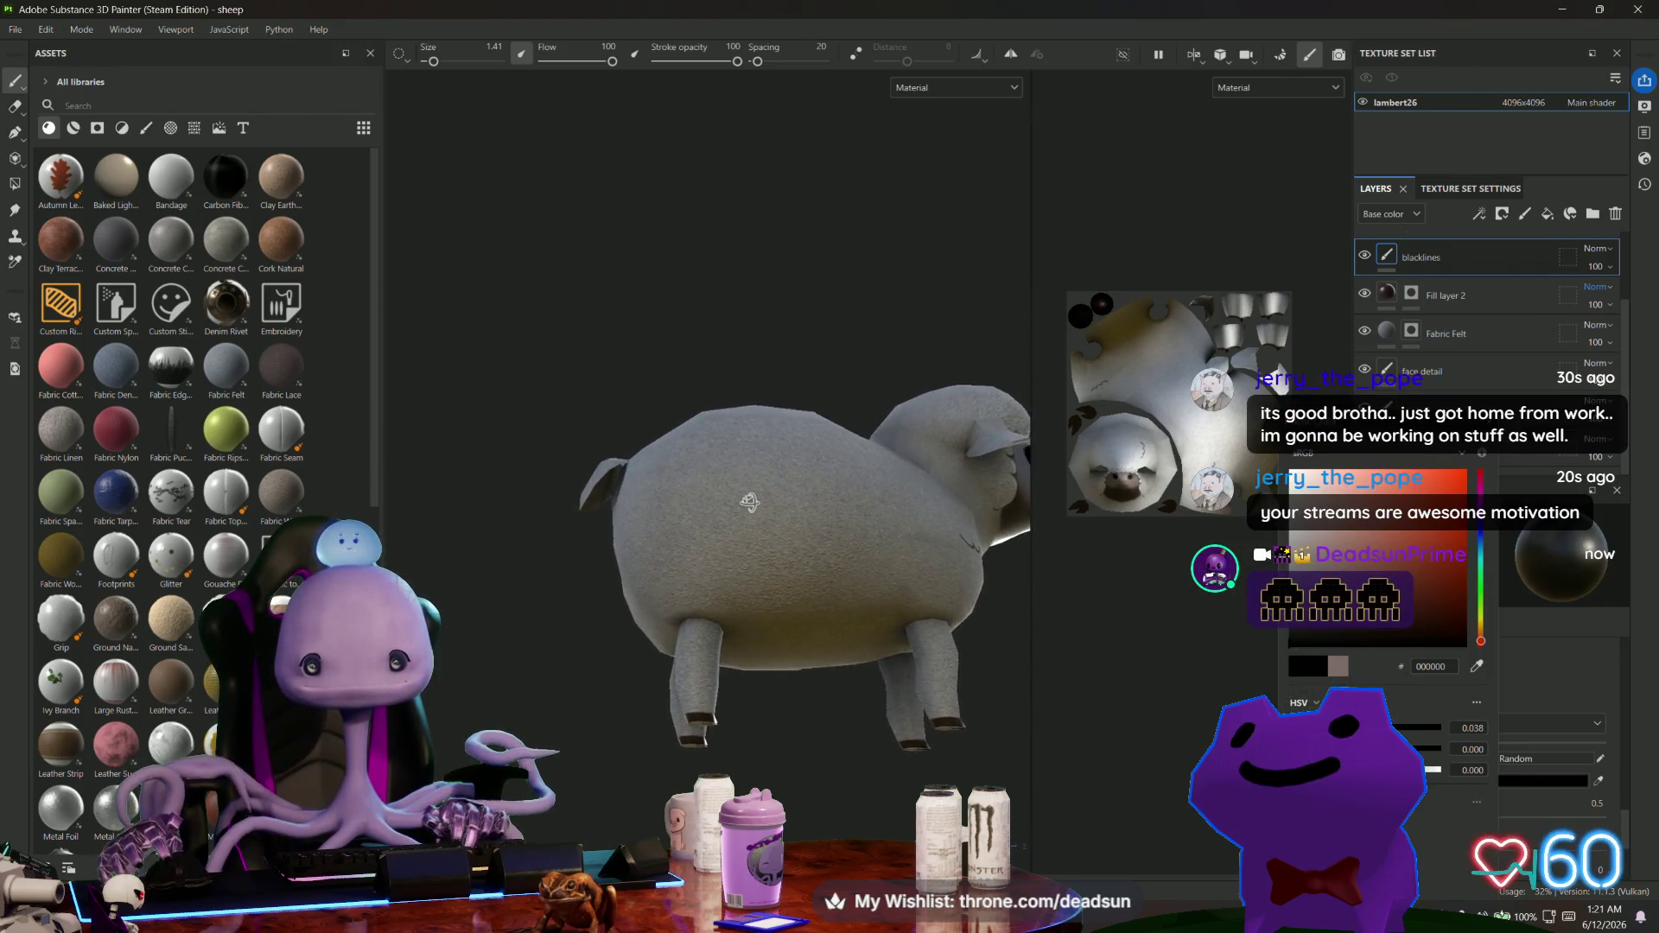
{"action": "scroll", "coordinate": [713, 523], "scroll_direction": "up", "scroll_amount": 2}
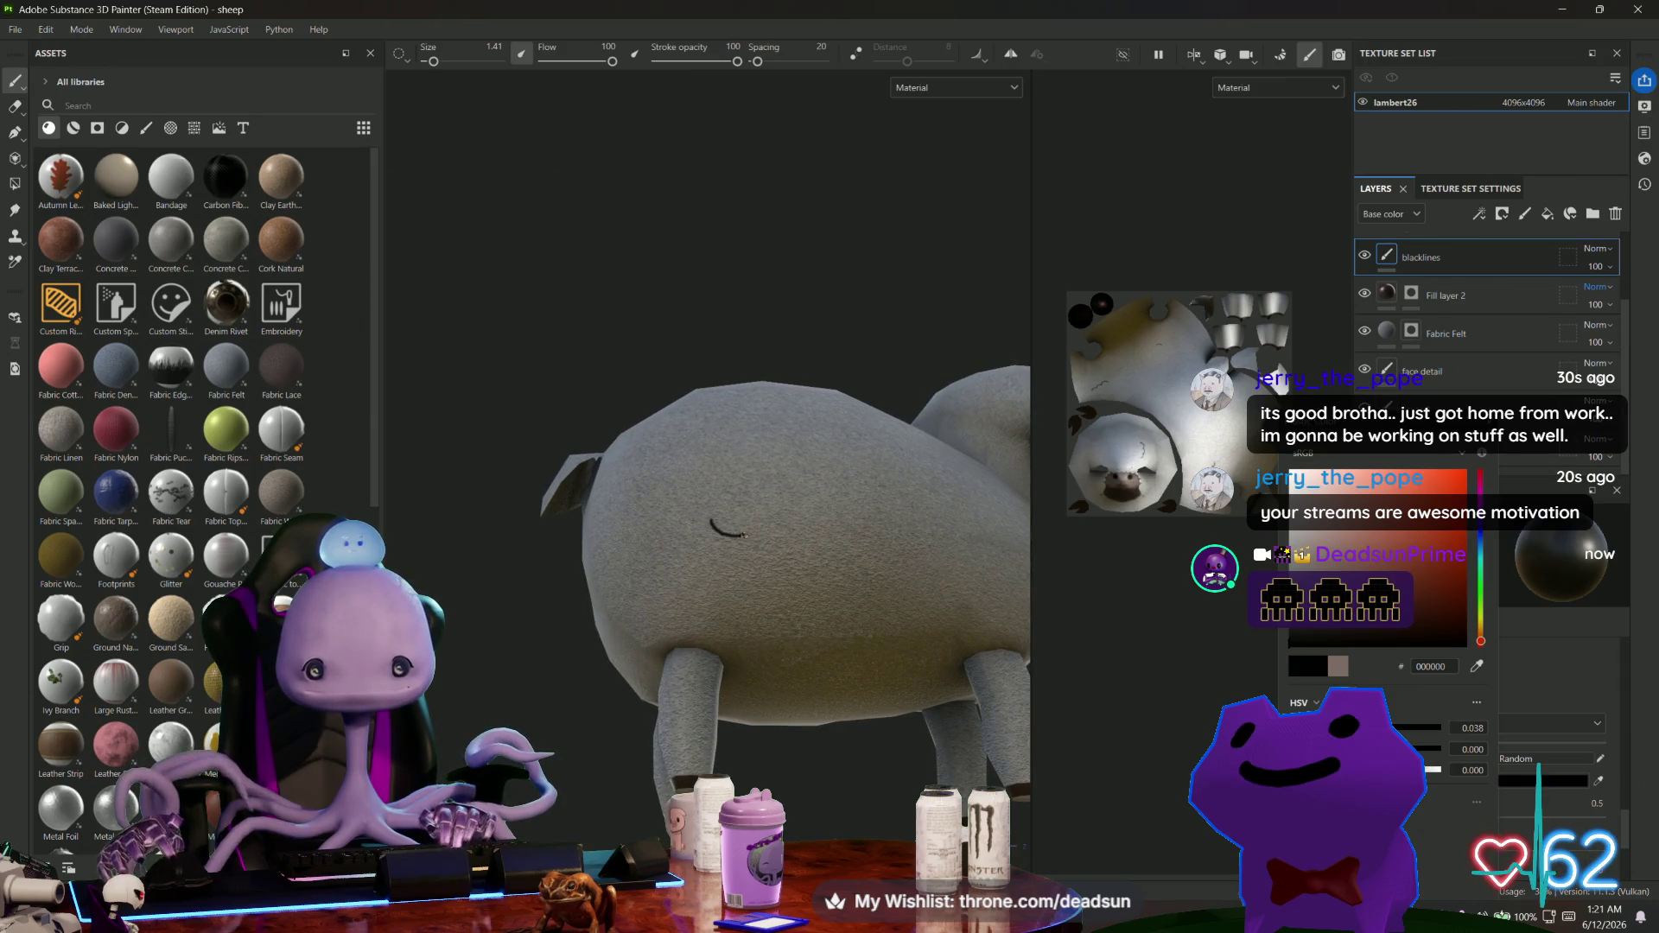
{"action": "mouse_move", "coordinate": [750, 523]}
{"action": "left_mouse_down"}
{"action": "mouse_move", "coordinate": [765, 539]}
{"action": "mouse_move", "coordinate": [812, 524]}
{"action": "left_mouse_up"}
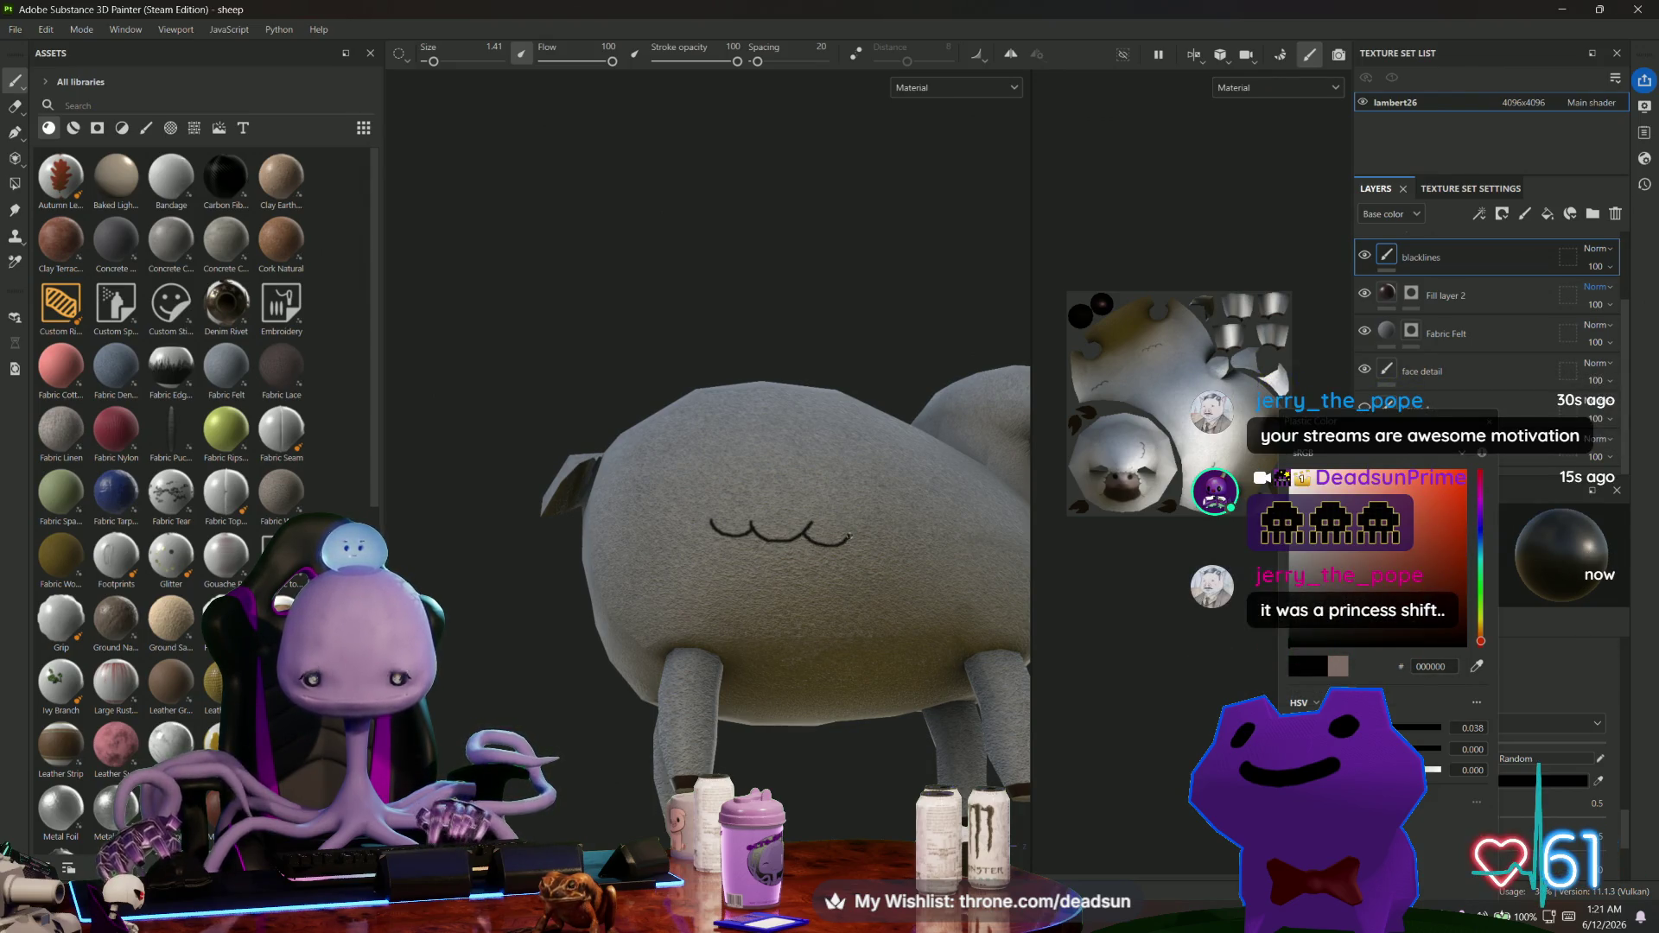
Orbit around to the side and front to check the painted curl lines.
{"action": "scroll", "coordinate": [671, 586], "scroll_direction": "up", "scroll_amount": 3}
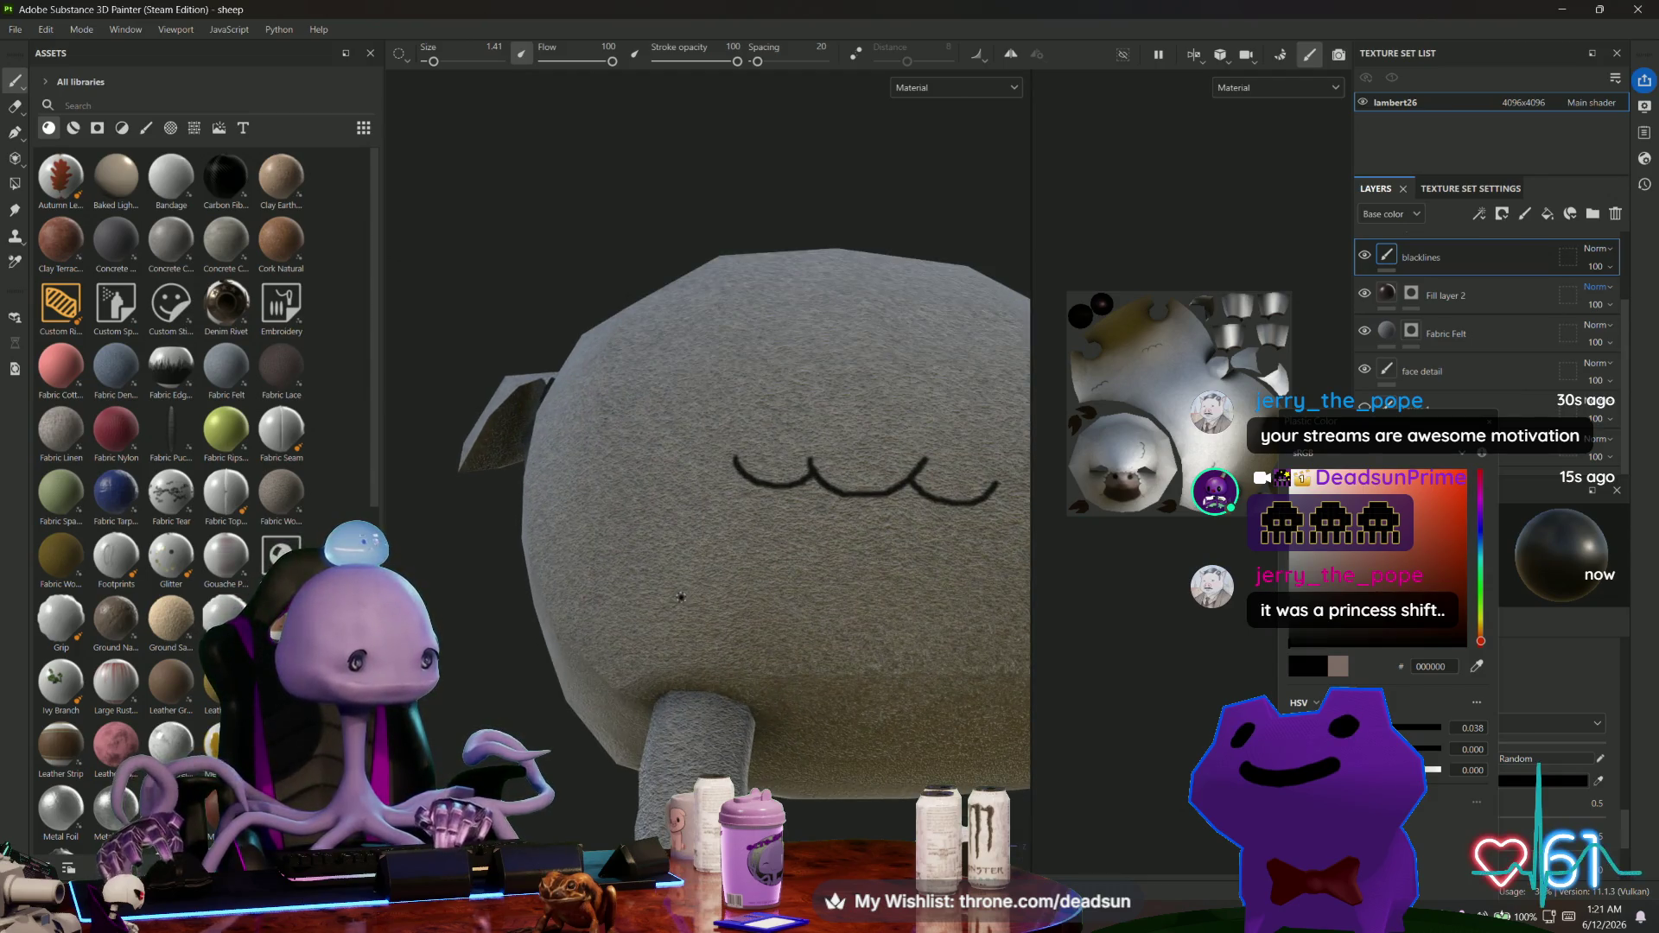
{"action": "scroll", "coordinate": [680, 587], "scroll_direction": "down", "scroll_amount": 3}
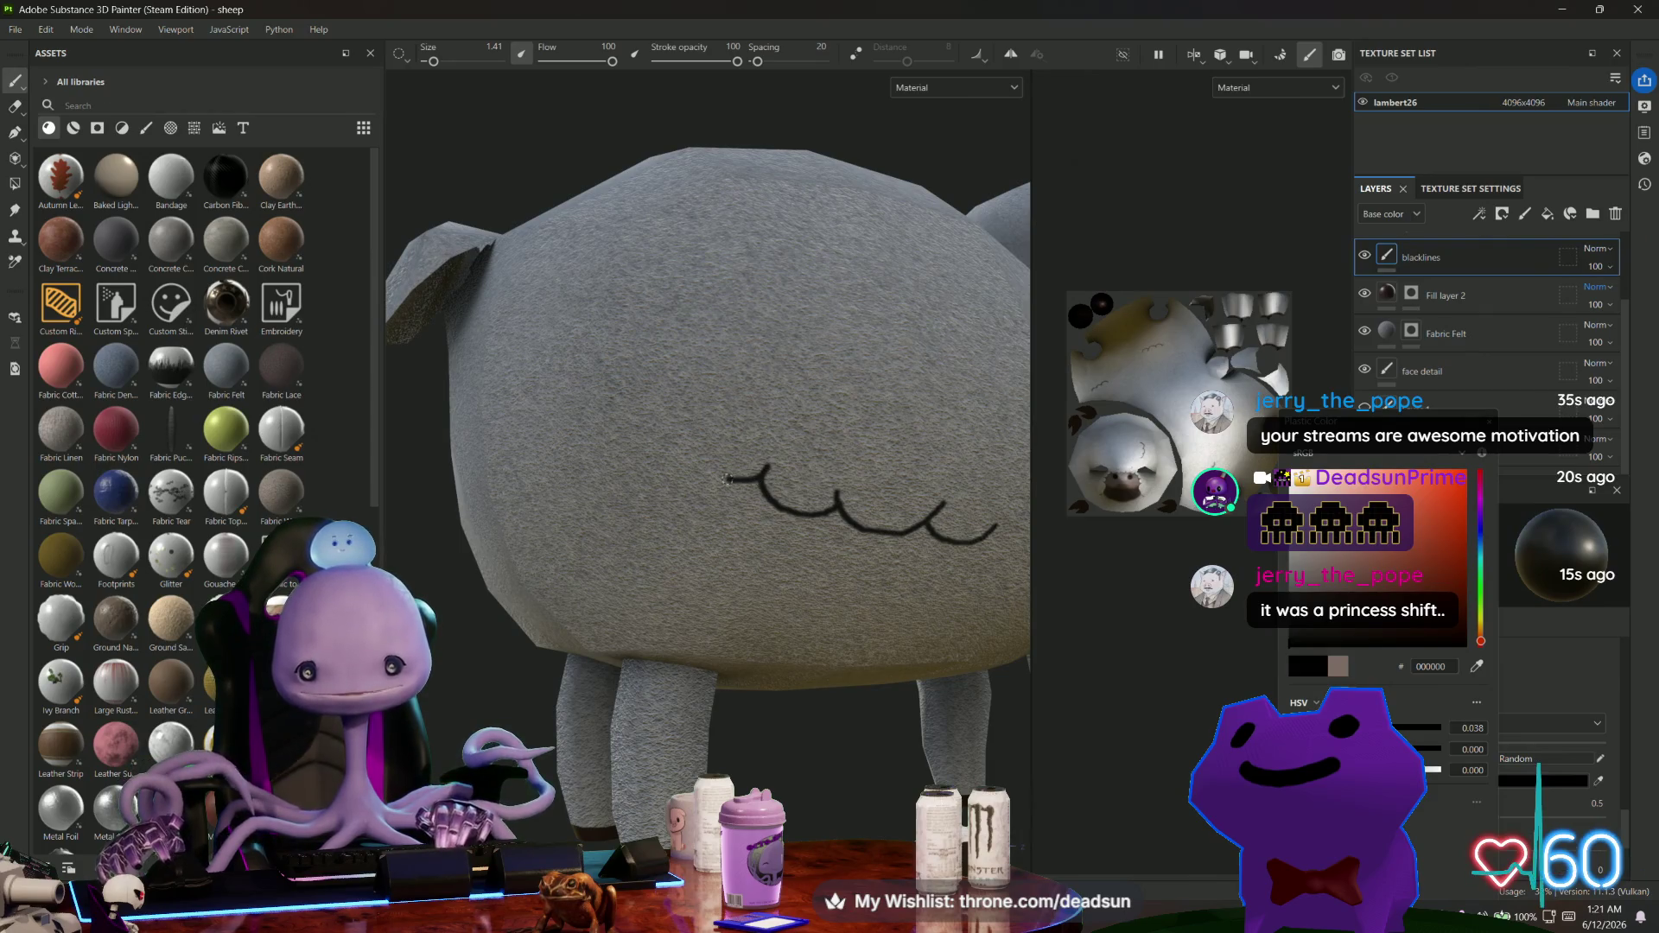
{"action": "scroll", "coordinate": [726, 479], "scroll_direction": "down", "scroll_amount": 5}
{"action": "mouse_move", "coordinate": [726, 479]}
{"action": "left_mouse_down", "text": "alt"}
{"action": "mouse_move", "coordinate": [581, 684]}
{"action": "mouse_move", "coordinate": [526, 692]}
{"action": "mouse_move", "coordinate": [626, 646]}
{"action": "left_mouse_up", "text": "alt"}
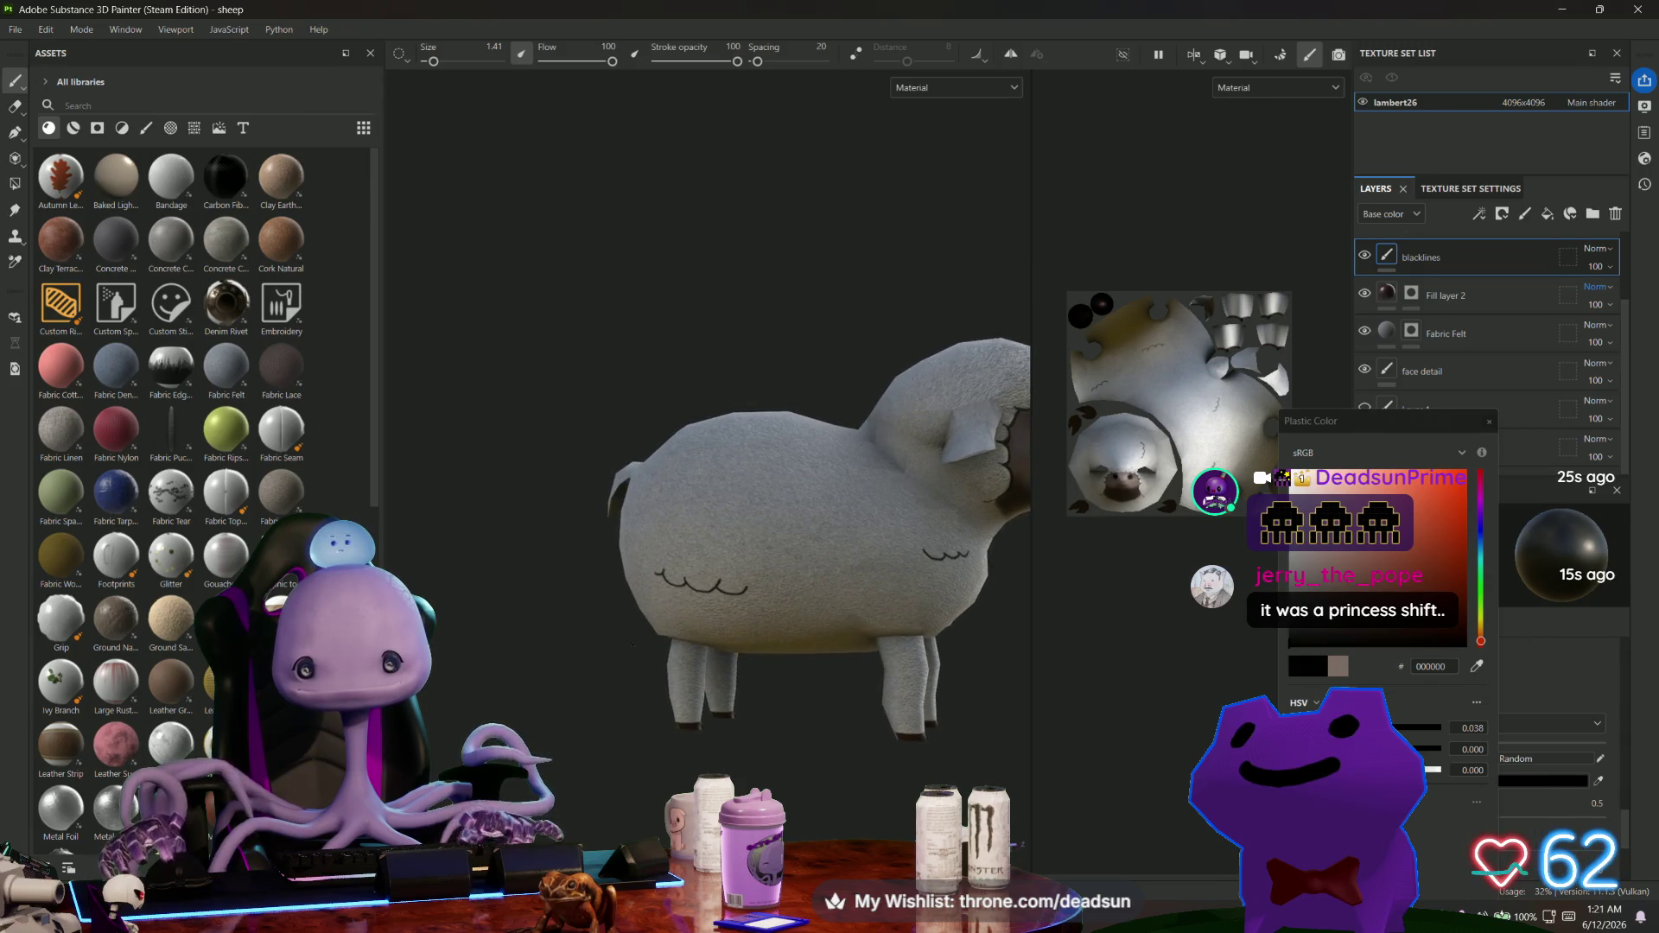
{"action": "scroll", "coordinate": [627, 646], "scroll_direction": "up", "scroll_amount": 2}
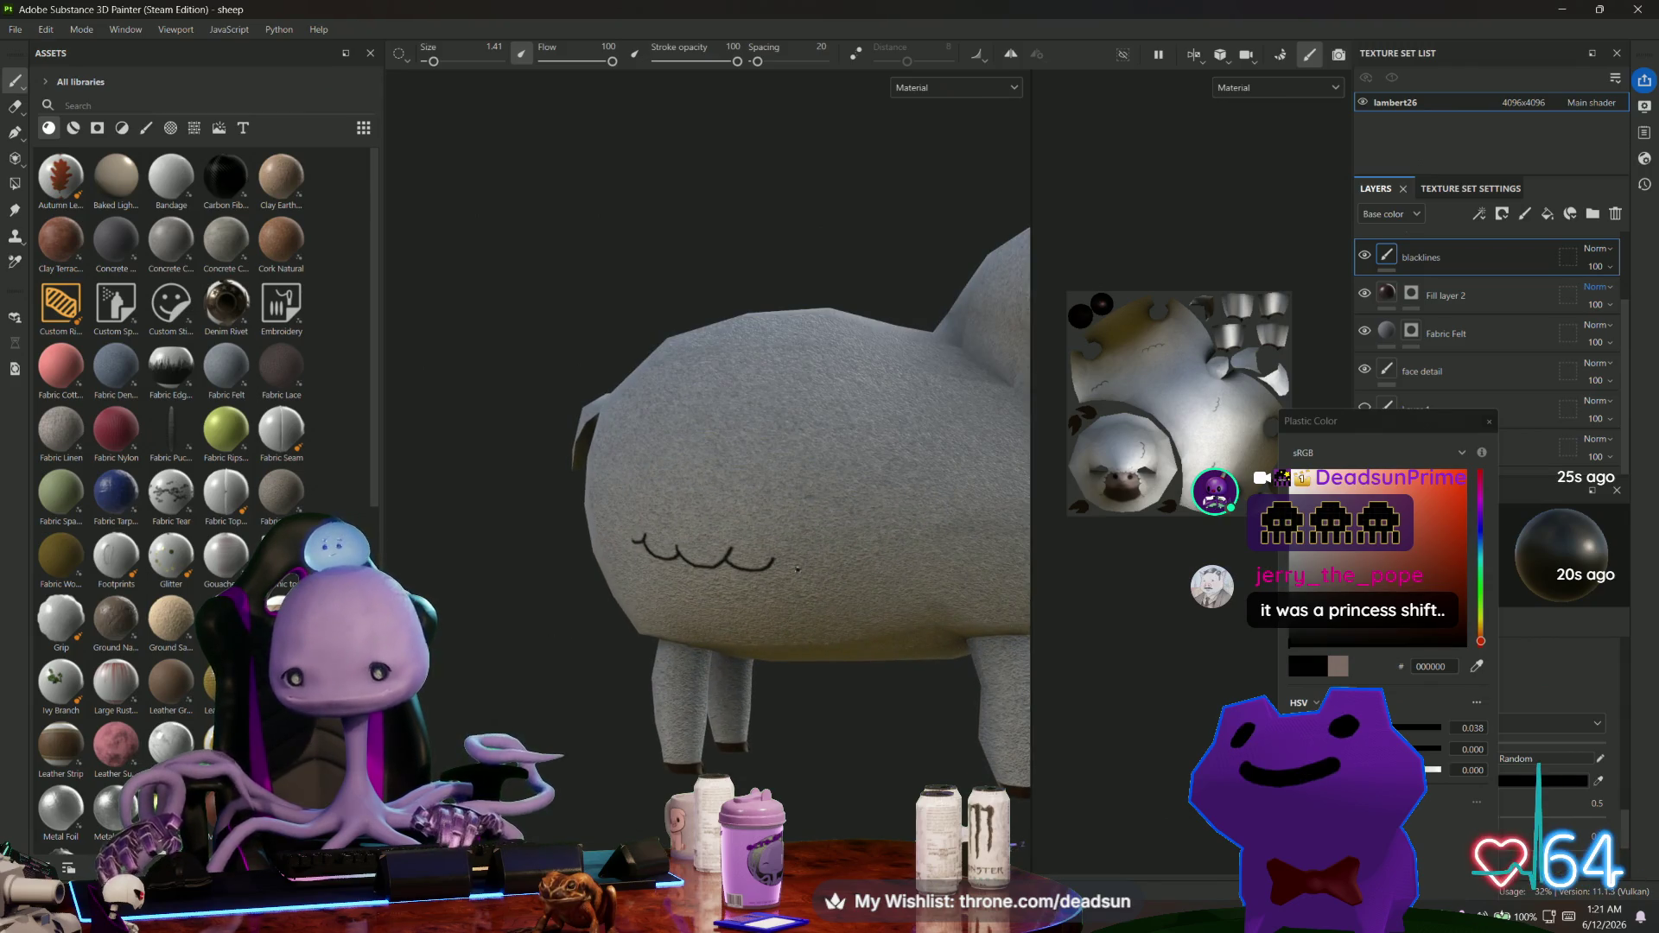
{"action": "left_click_drag", "start_coordinate": [812, 578], "coordinate": [584, 653], "text": "alt"}
Frame the sheep, close the colour picker, show Fill layer 2, and toggle Fabric Felt and face-detail visibility.
{"action": "key", "text": "f"}
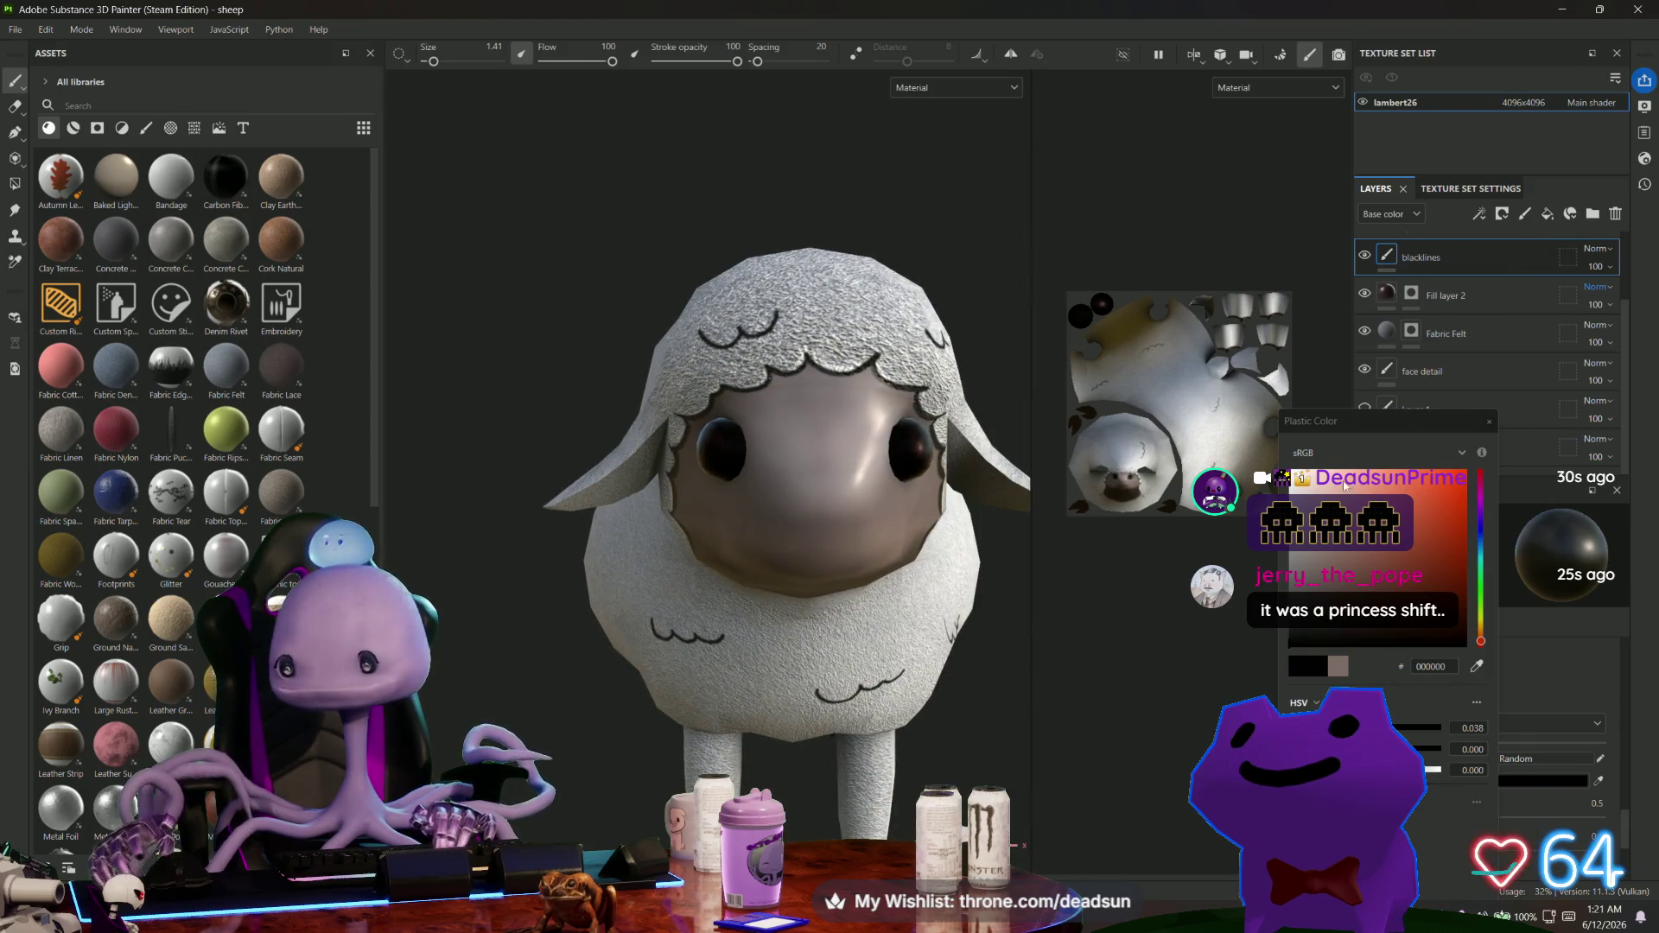
{"action": "left_click", "coordinate": [1488, 421]}
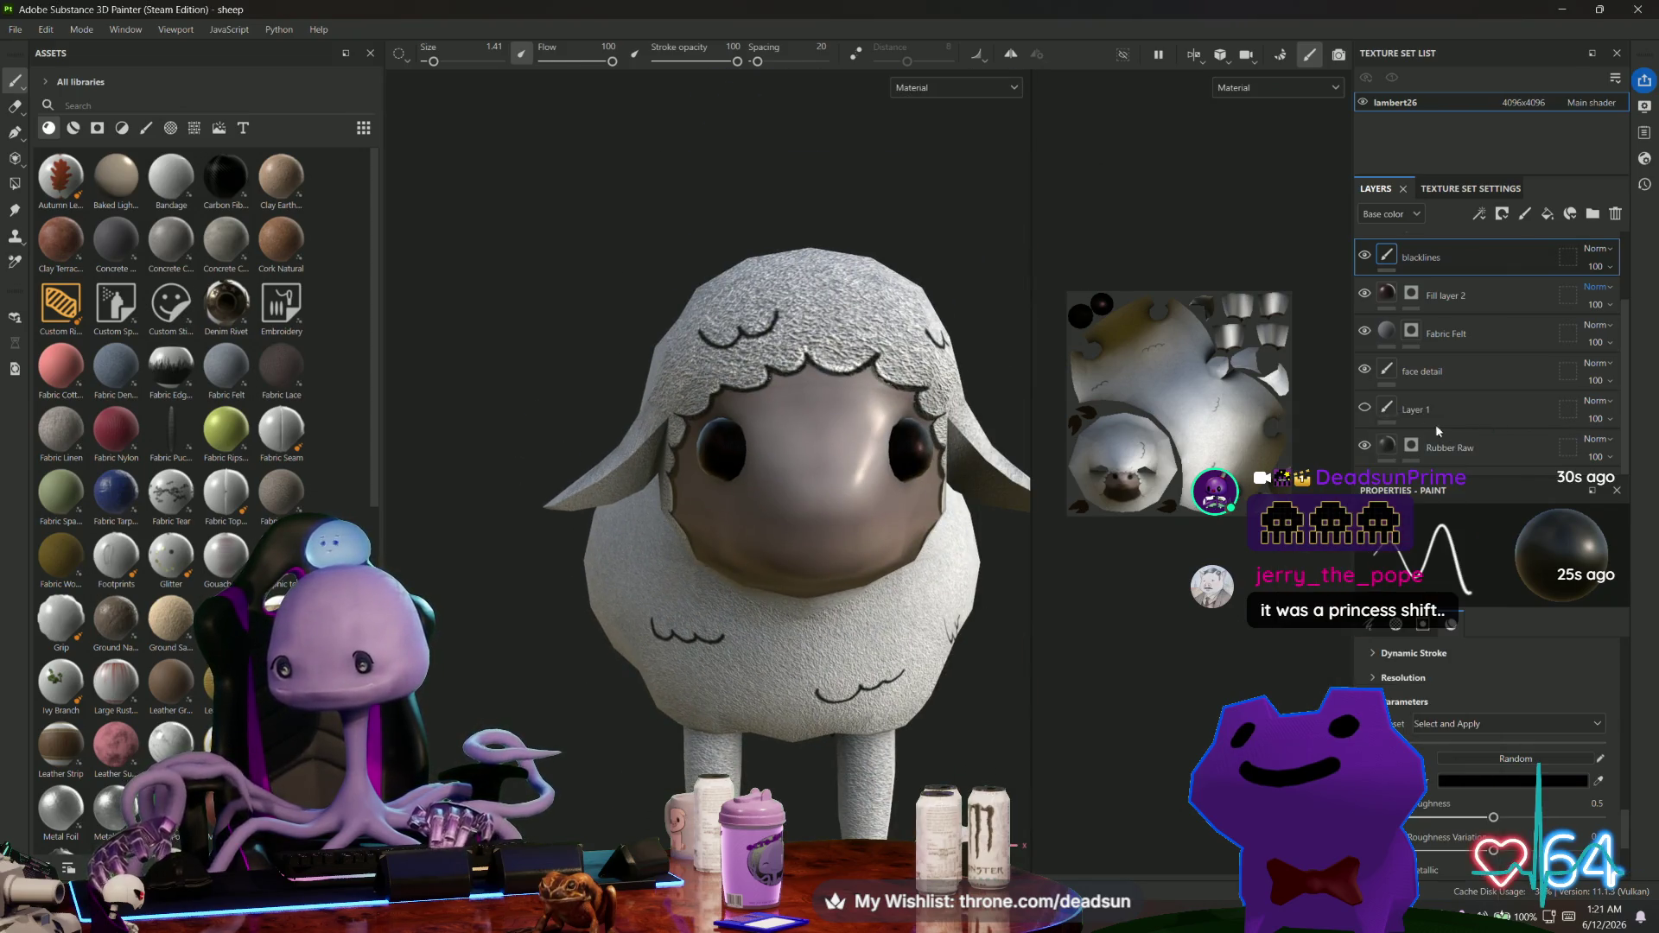
{"action": "left_click", "coordinate": [1365, 297]}
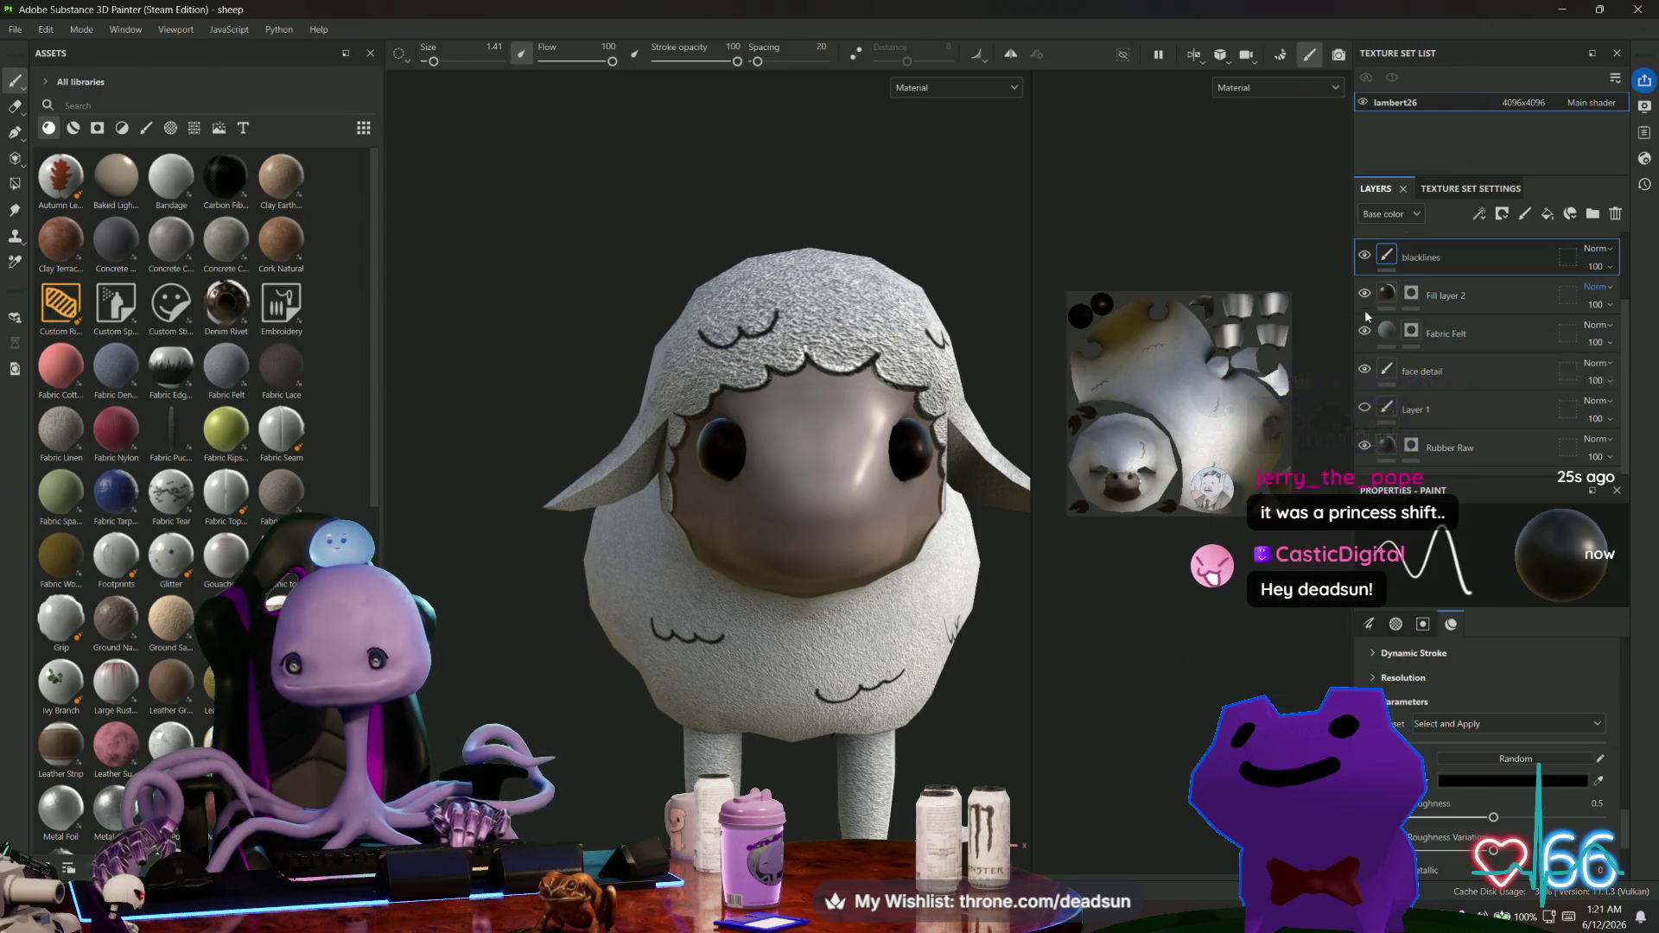
{"action": "left_click", "coordinate": [1366, 332]}
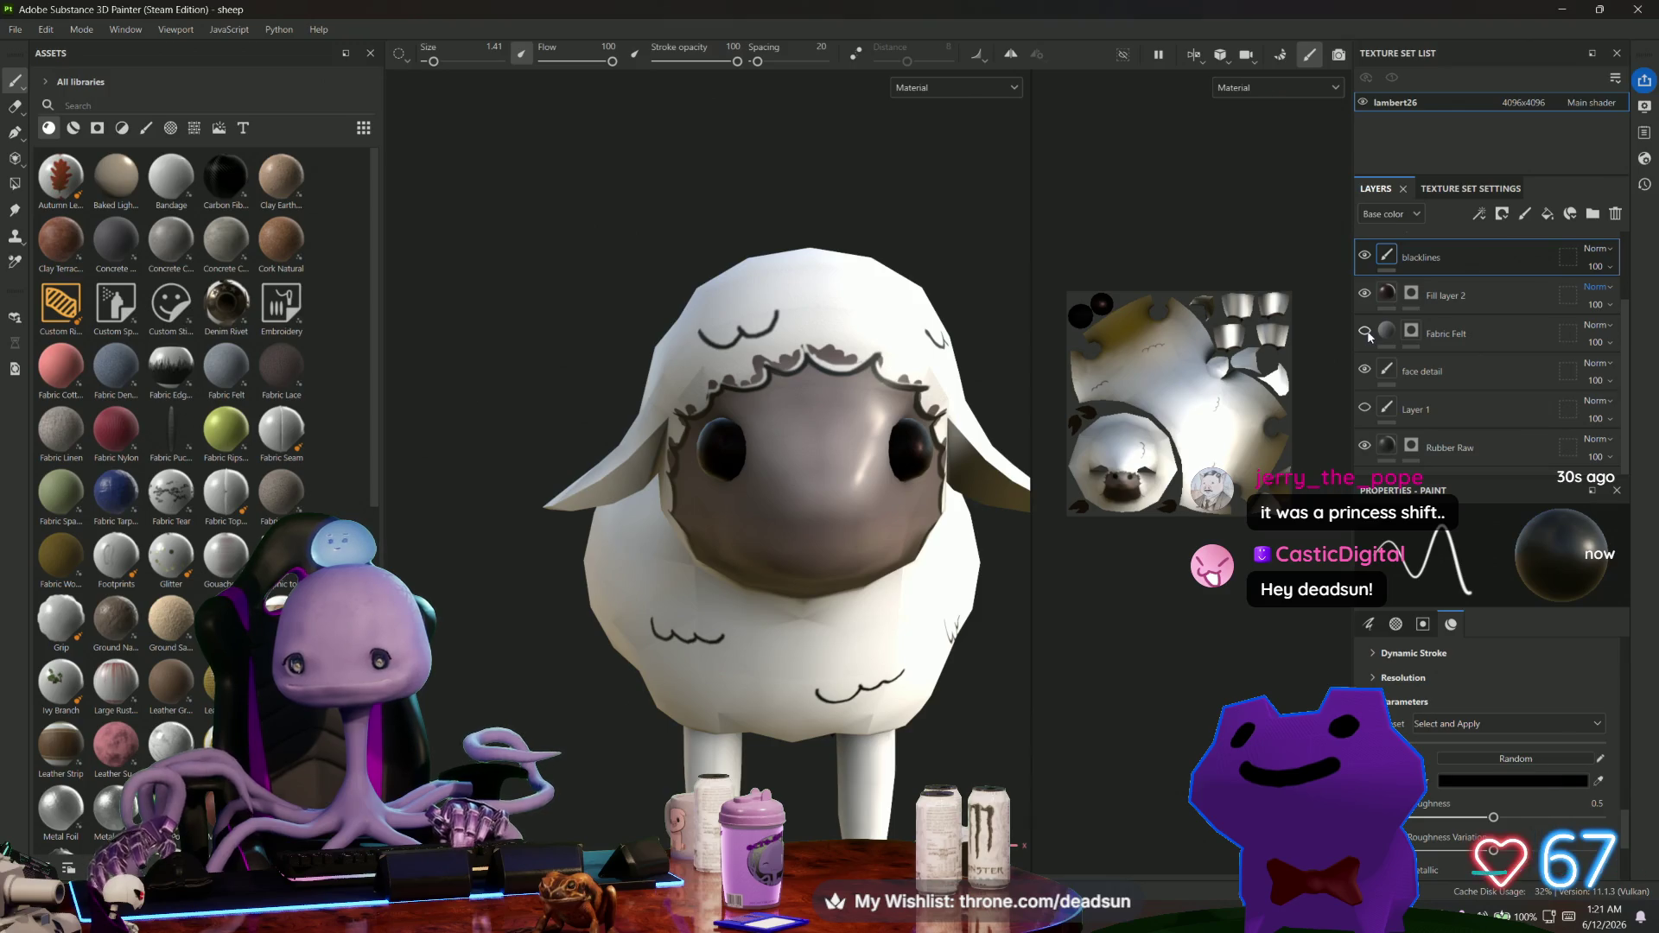
{"action": "left_click", "coordinate": [1366, 332]}
{"action": "left_click", "coordinate": [1365, 370]}
{"action": "left_click", "coordinate": [1365, 370]}
Turn on mirror symmetry and show its settings.
{"action": "scroll", "coordinate": [1184, 414], "scroll_direction": "up", "scroll_amount": 5}
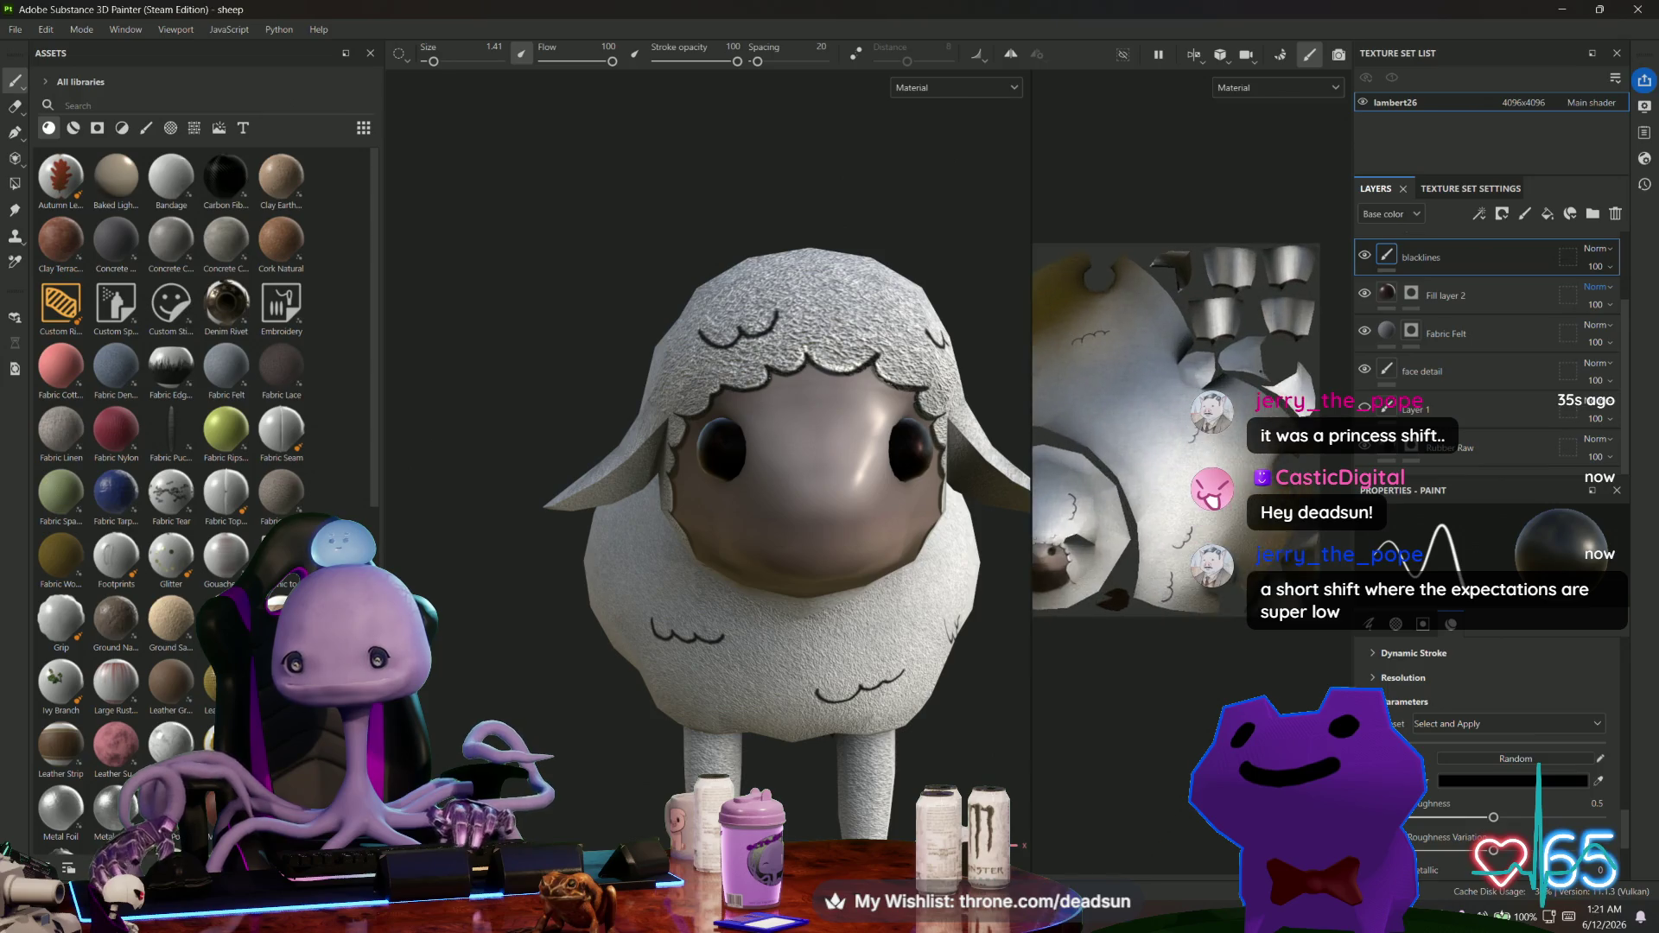
{"action": "scroll", "coordinate": [1168, 487], "scroll_direction": "up", "scroll_amount": 5}
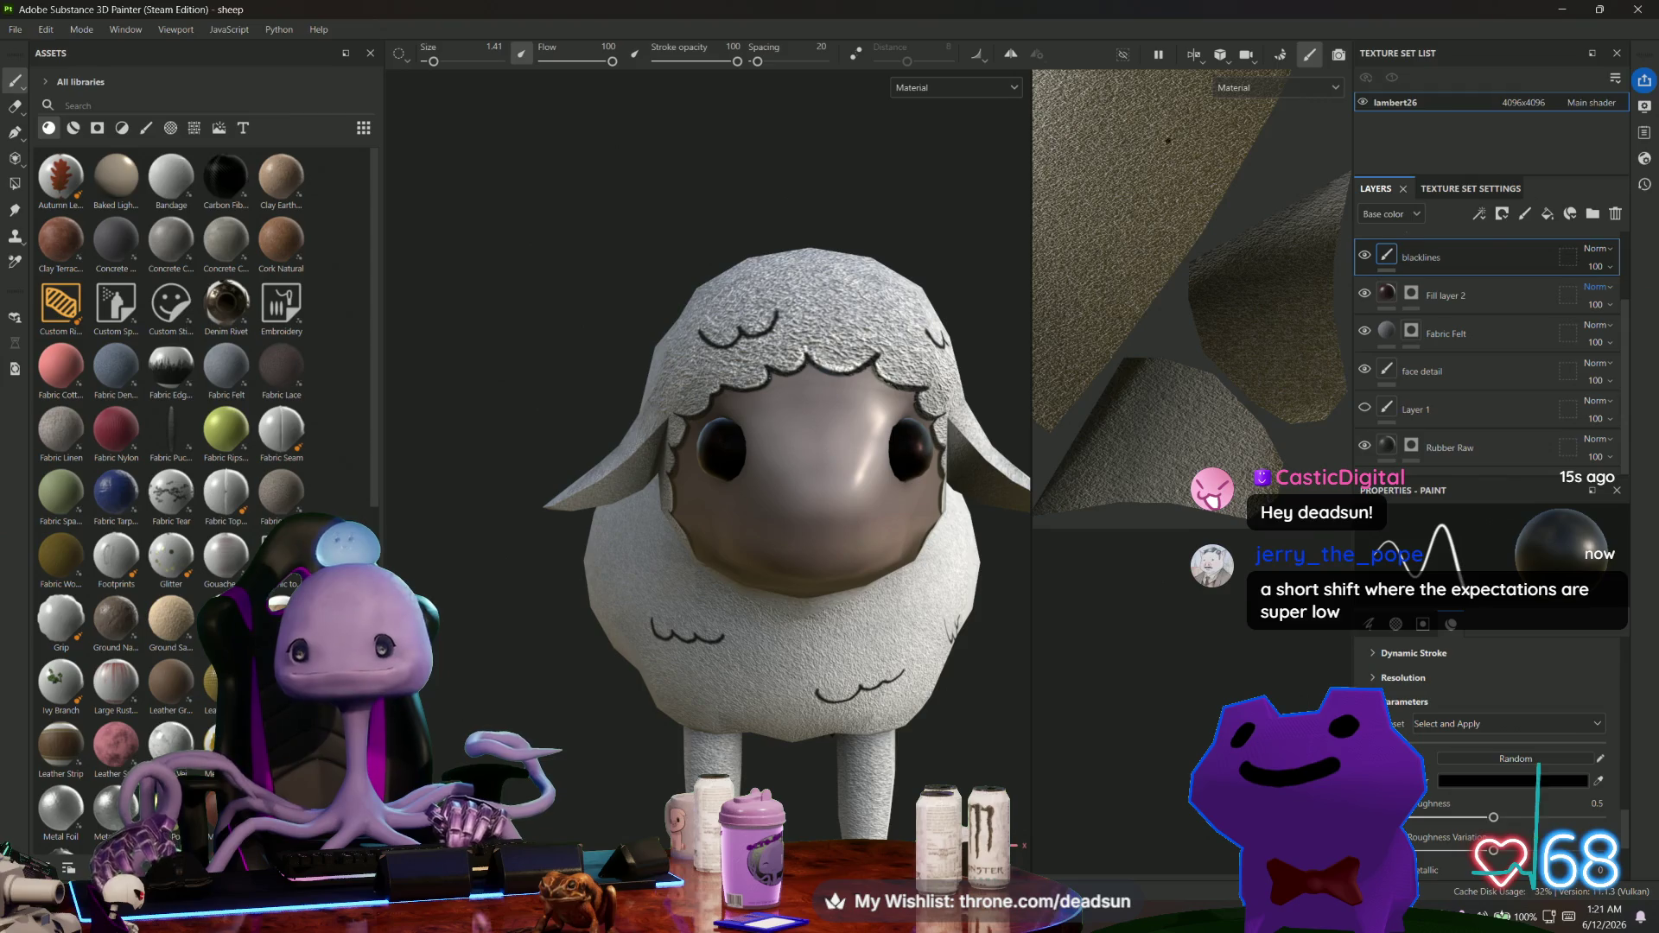
{"action": "left_click", "coordinate": [1011, 53]}
{"action": "left_click", "coordinate": [1038, 54]}
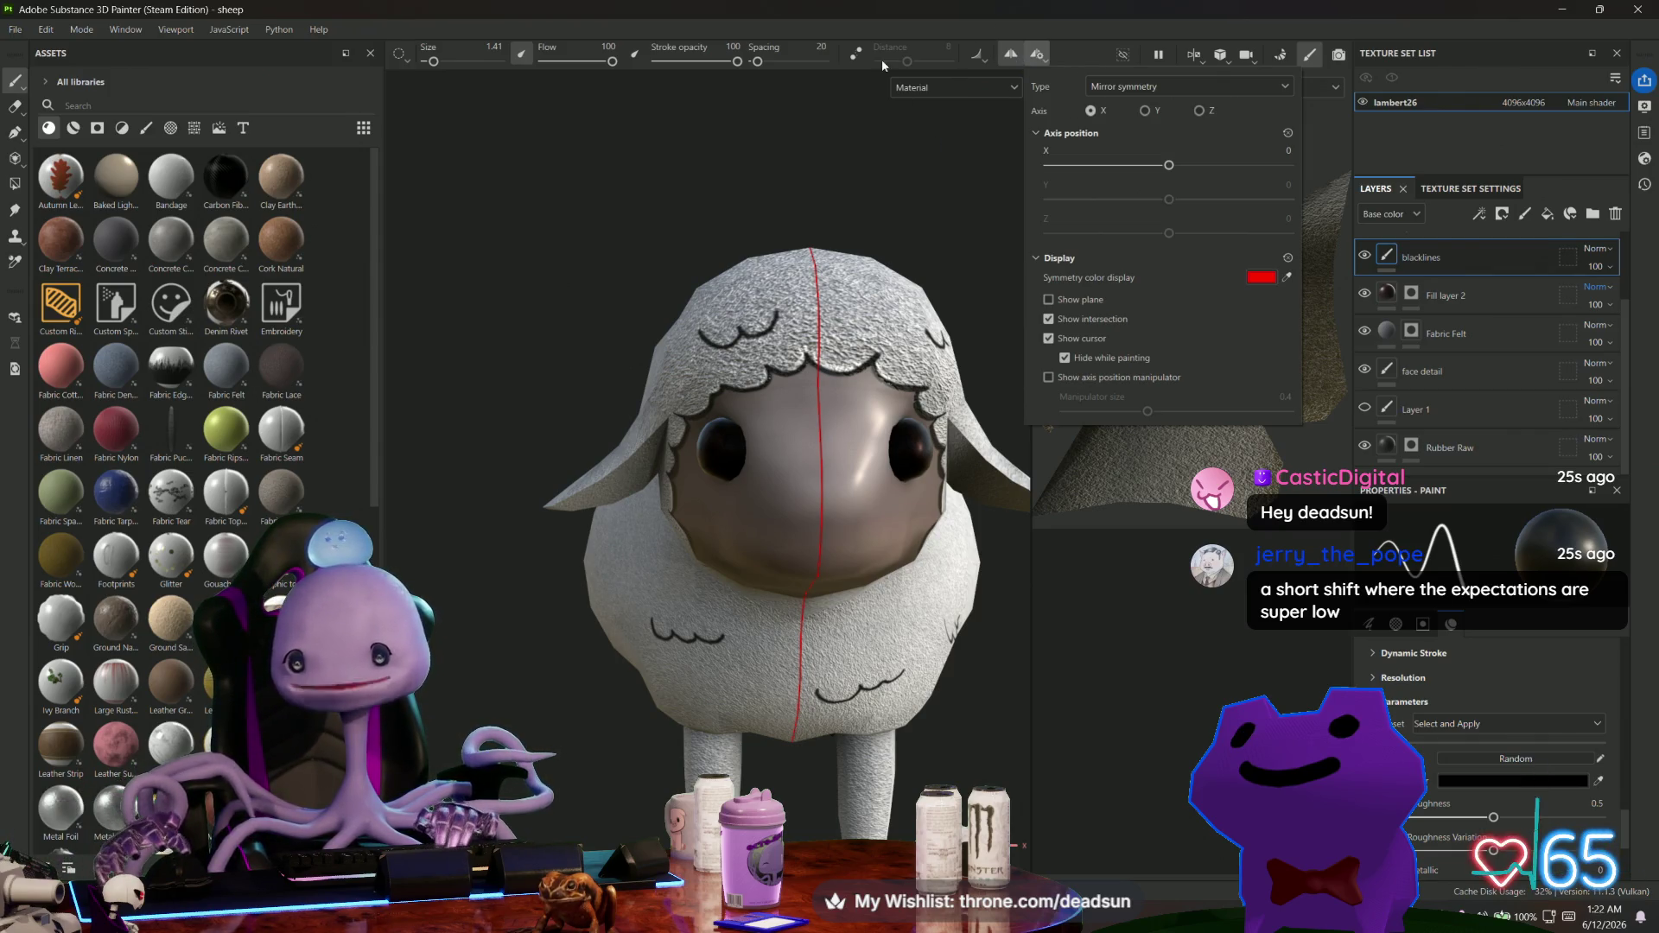
Draw a mirrored stroke and straight black line segments across the body UV patch.
{"action": "left_click_drag", "start_coordinate": [1082, 487], "coordinate": [1116, 486]}
{"action": "scroll", "coordinate": [1158, 501], "scroll_direction": "up", "scroll_amount": 4}
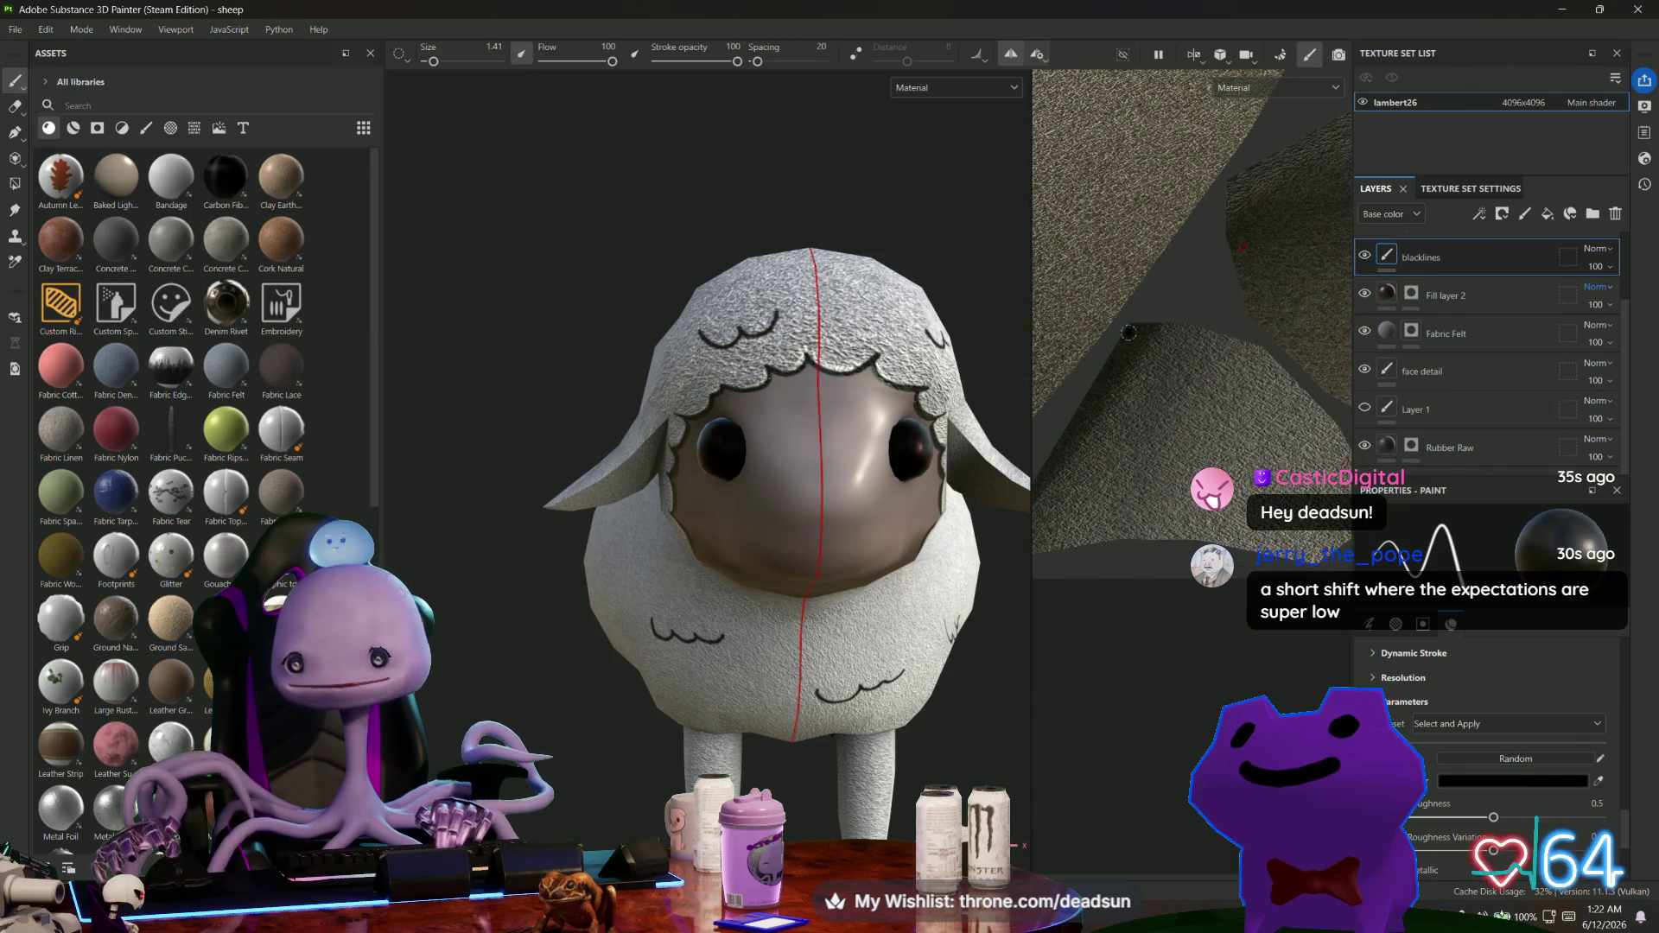
{"action": "left_click", "coordinate": [1190, 341], "text": "shift"}
{"action": "left_click", "coordinate": [1218, 354], "text": "shift"}
{"action": "left_click", "coordinate": [1322, 363], "text": "shift"}
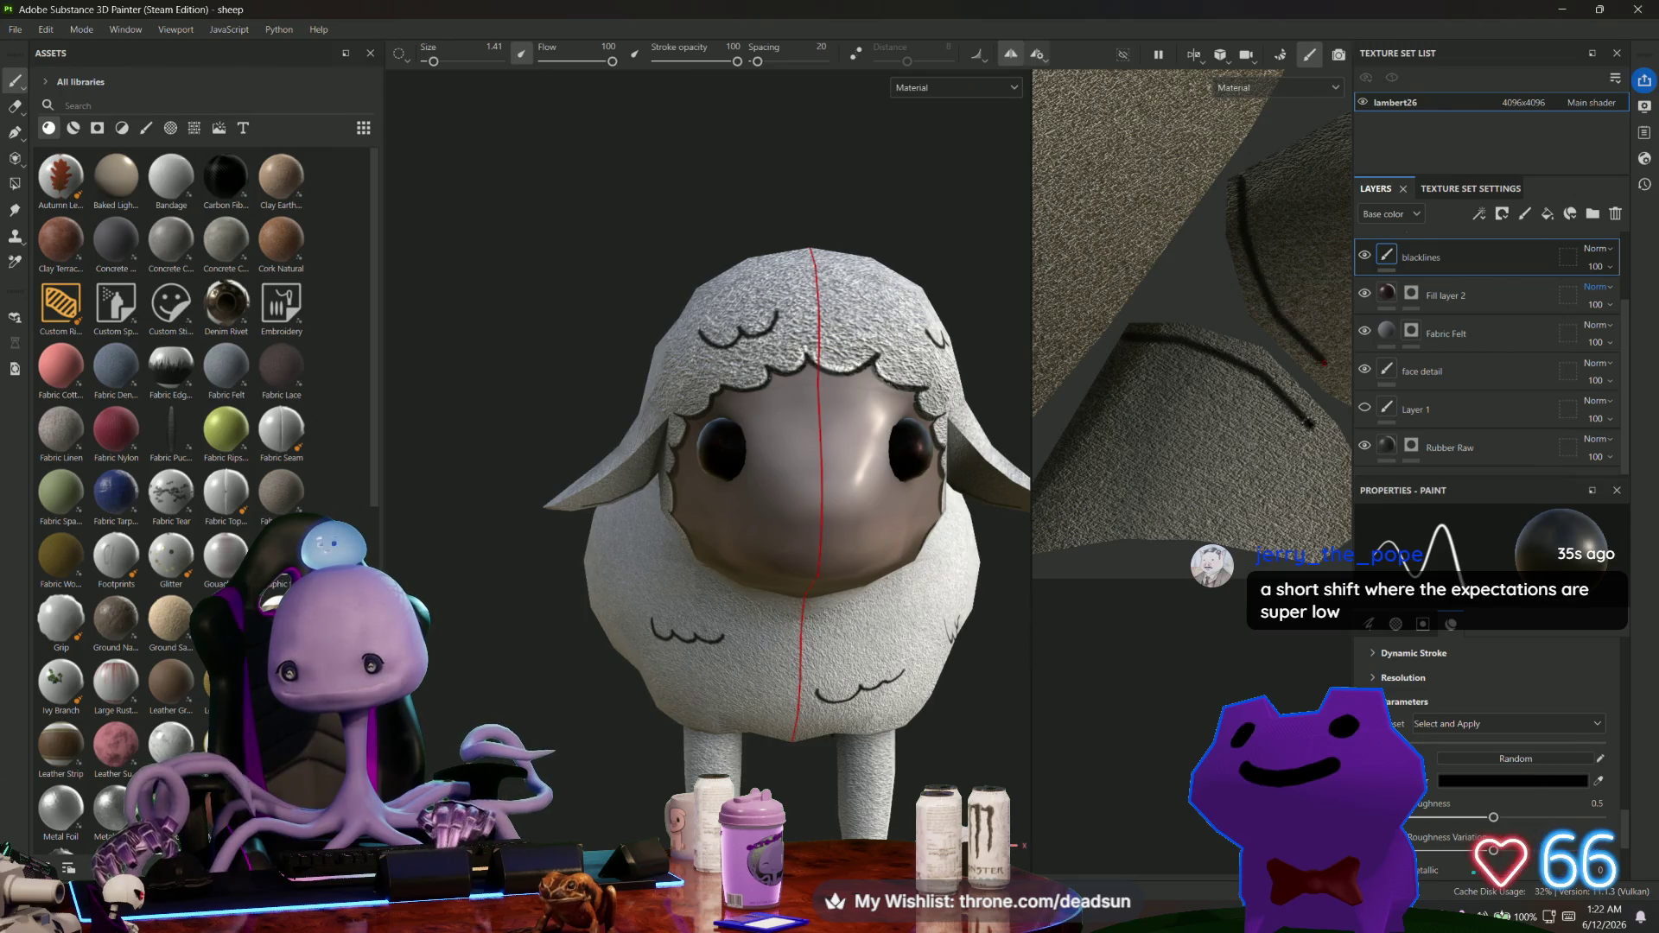
Pan and orbit the view, then undo to restore the occlusion and Fill layer 1 layers.
{"action": "middle_click_drag", "start_coordinate": [1322, 362], "coordinate": [1134, 355]}
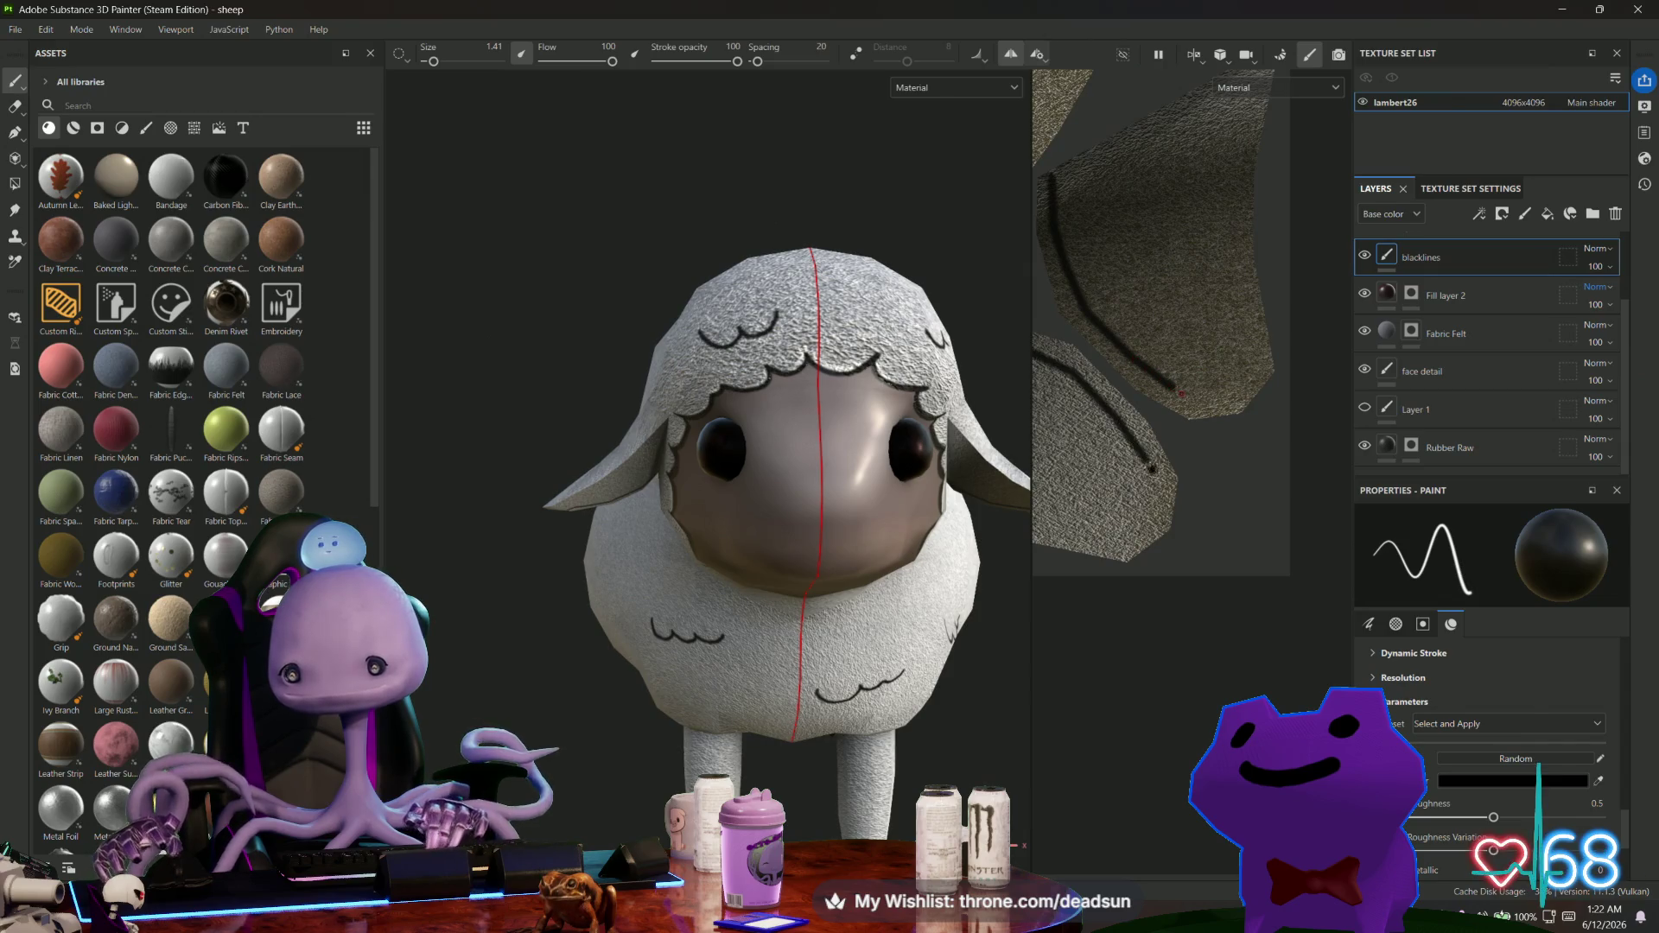
{"action": "left_click_drag", "start_coordinate": [761, 519], "coordinate": [747, 624], "text": "alt"}
{"action": "key", "text": "ctrl+z"}
{"action": "key", "text": "ctrl+z"}
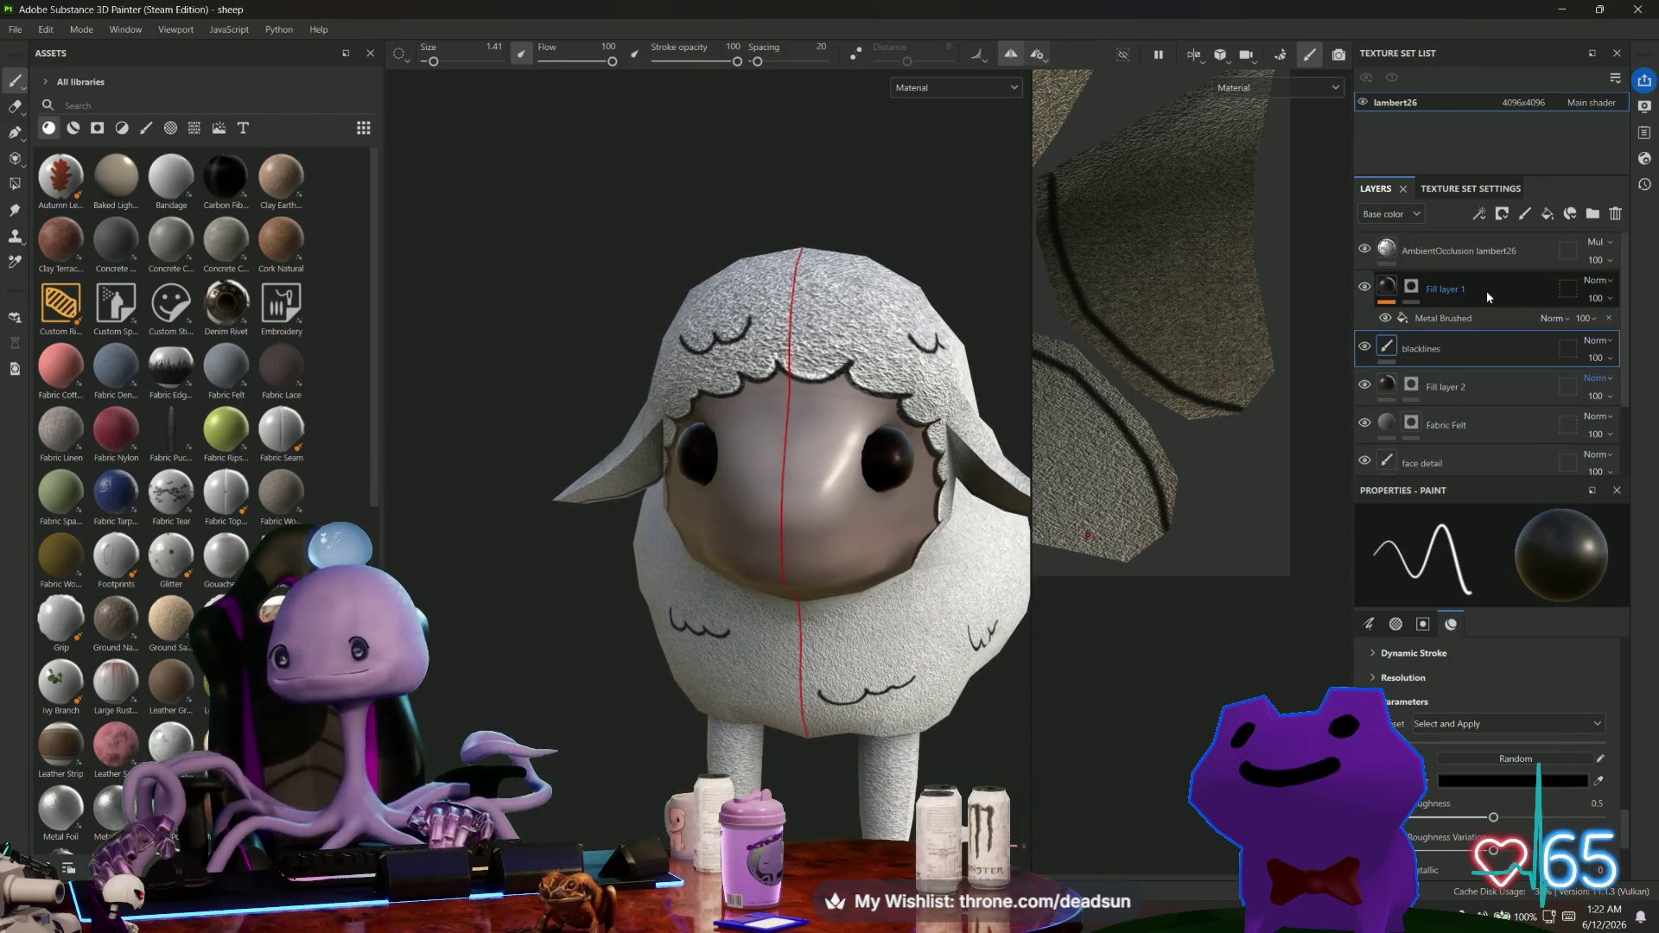
Add a new paint layer above Fill layer 1 and set the brush size to 6.21.
{"action": "left_click", "coordinate": [1485, 251]}
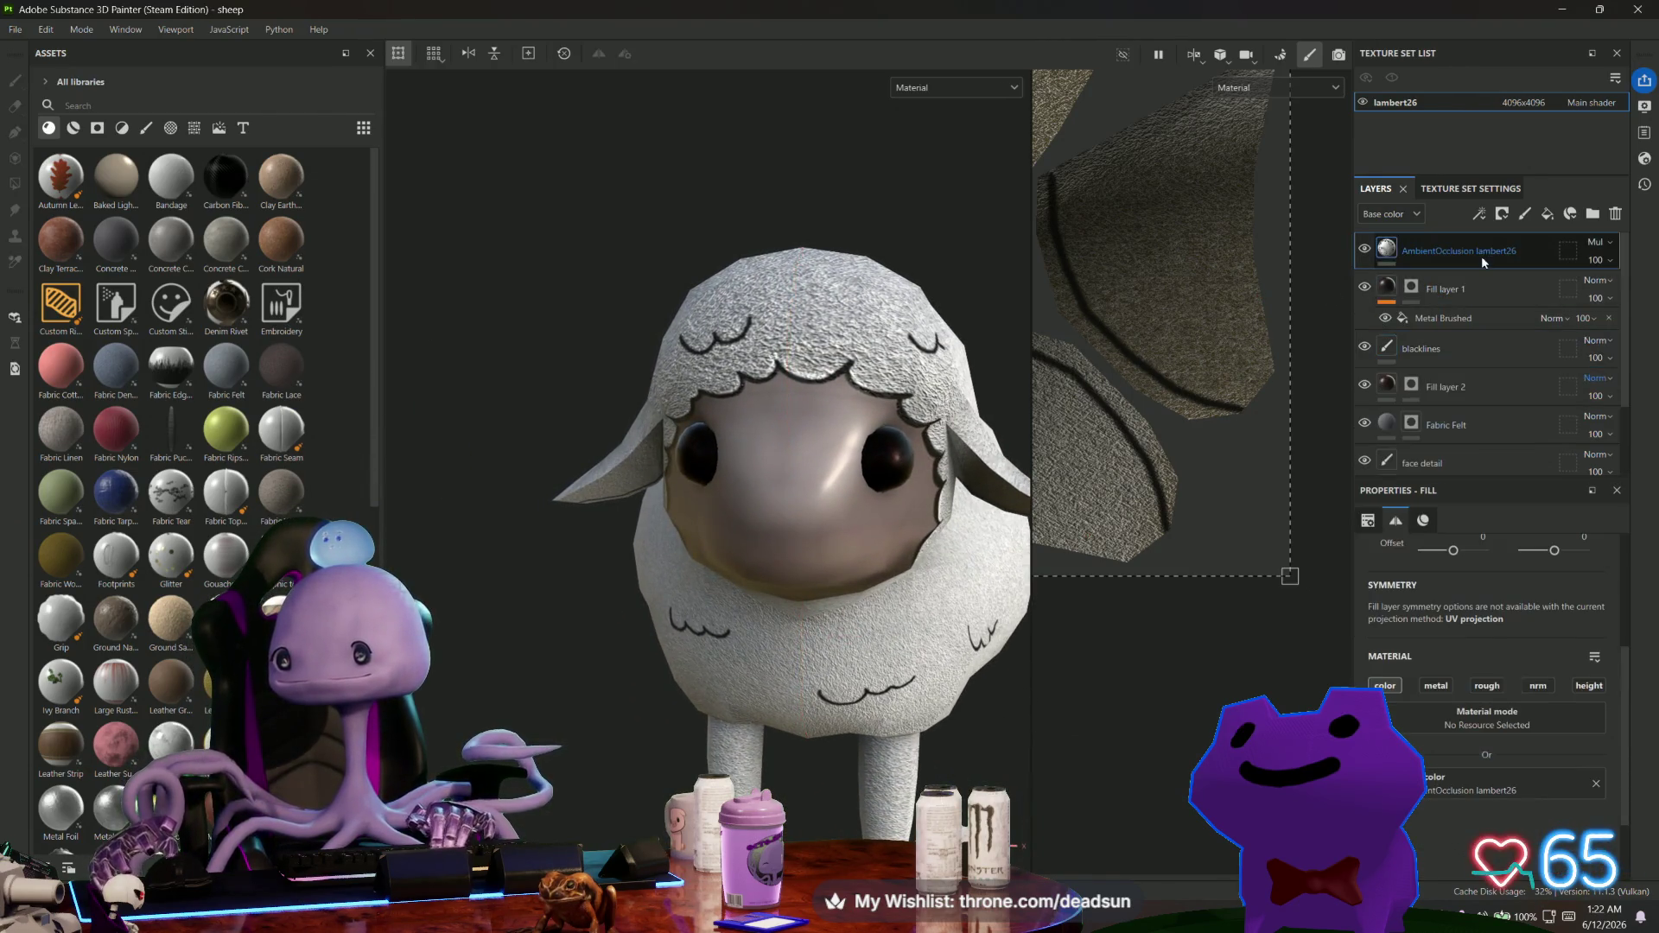
{"action": "left_click", "coordinate": [1493, 303]}
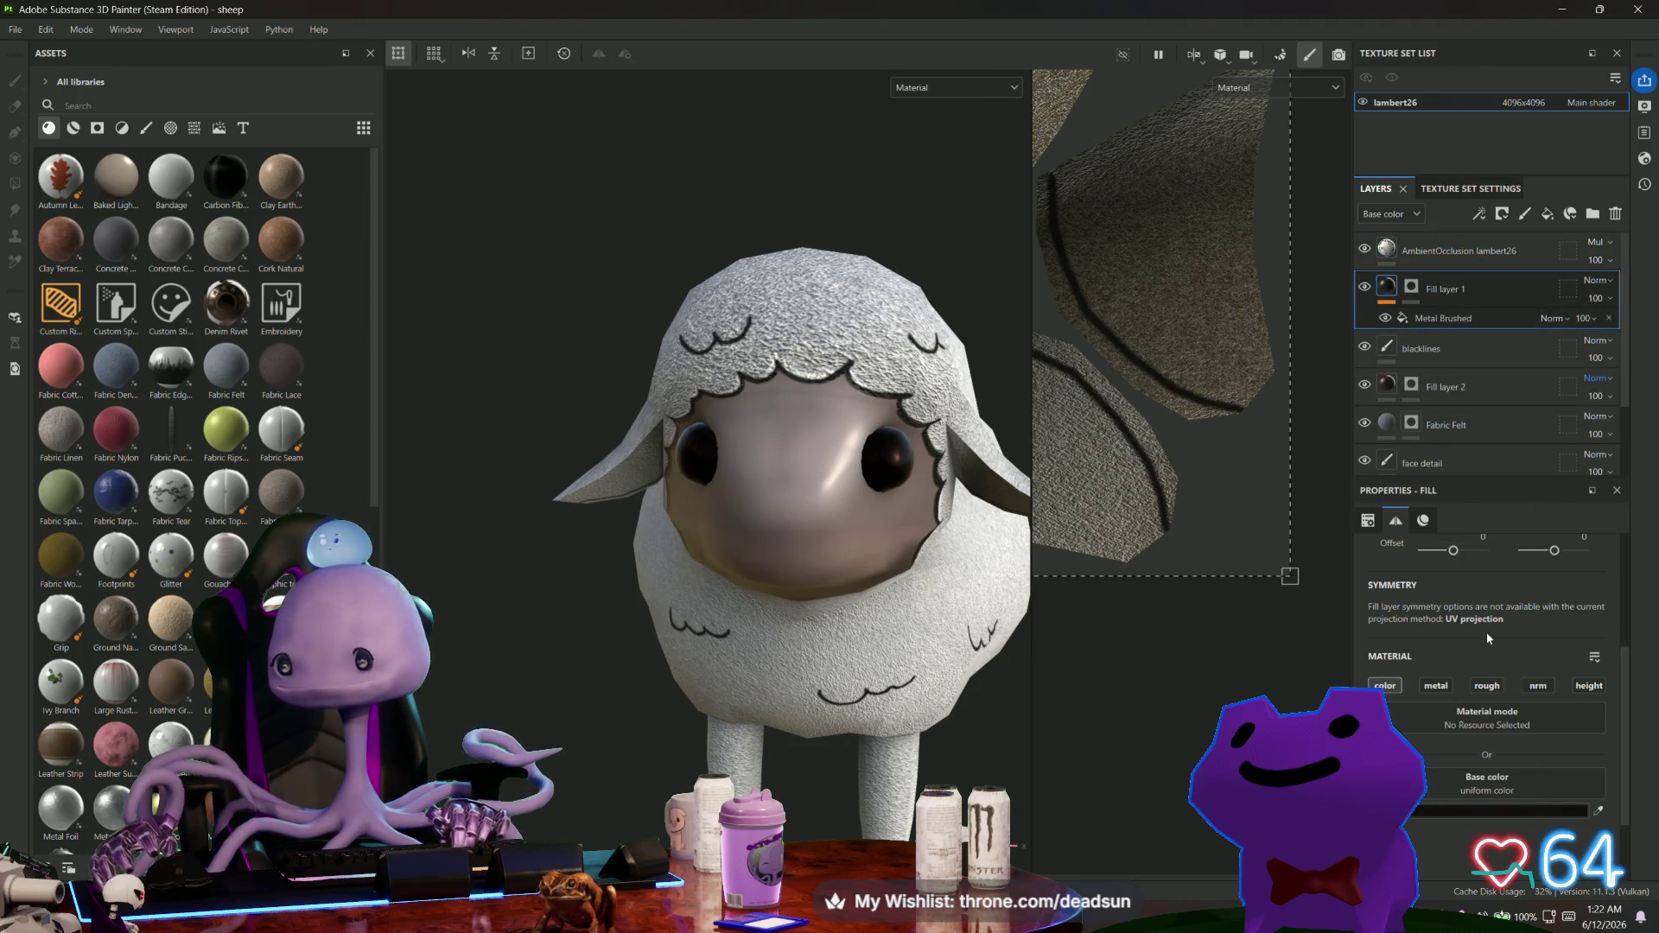
{"action": "left_click", "coordinate": [1525, 213]}
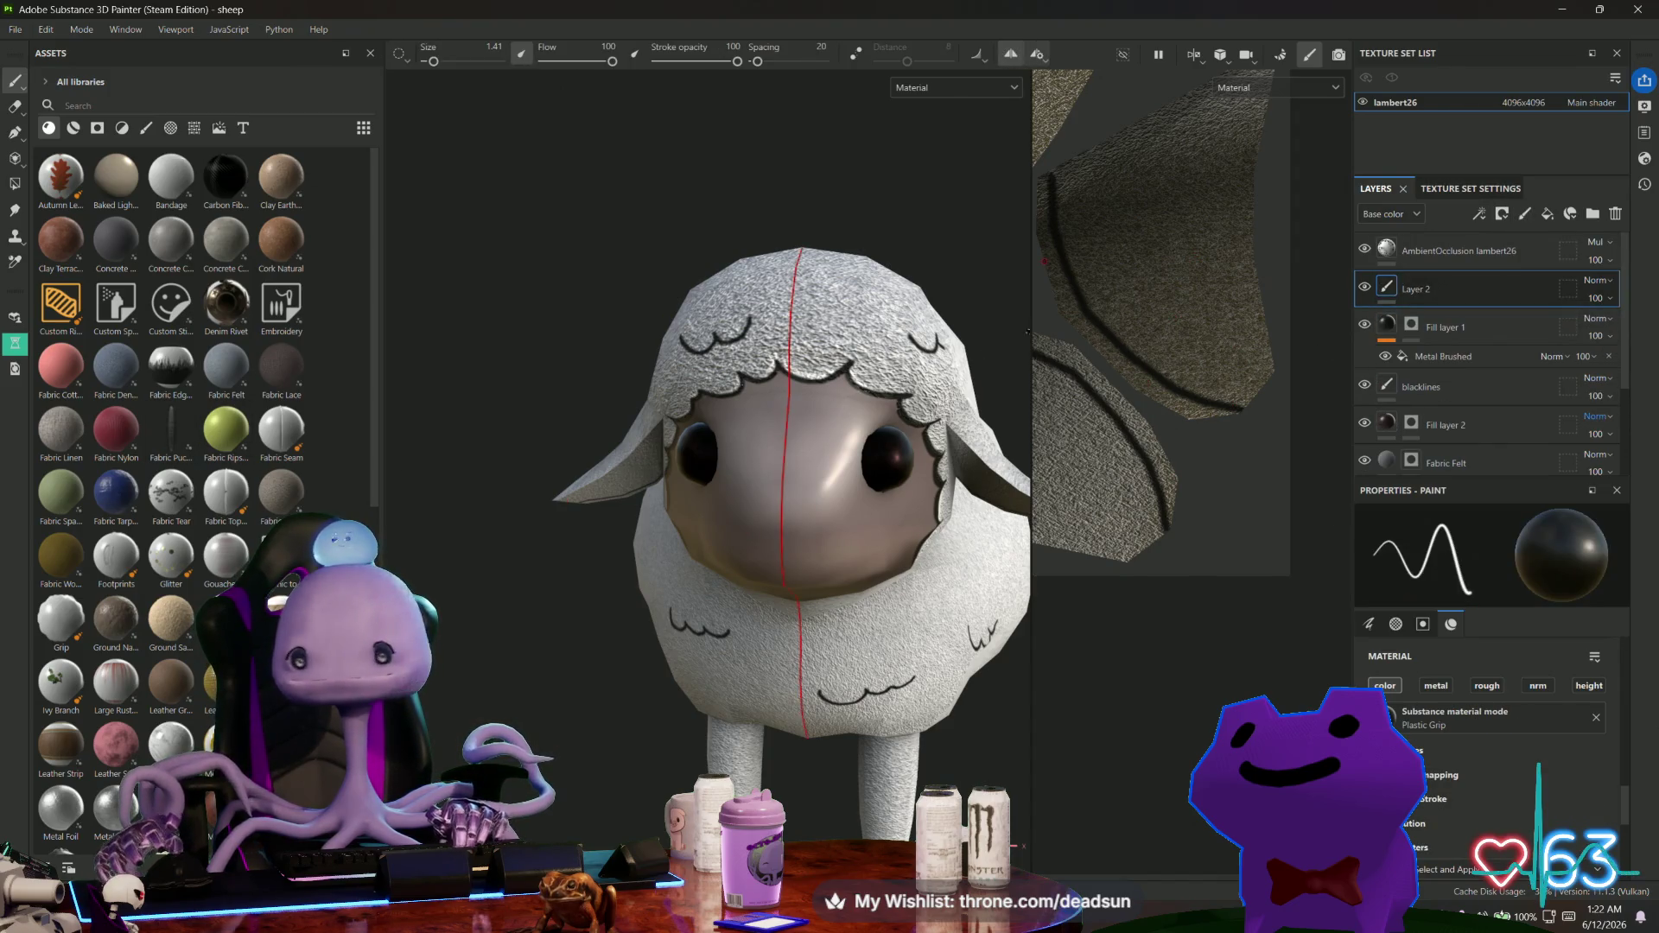
{"action": "left_click_drag", "start_coordinate": [434, 62], "coordinate": [443, 61]}
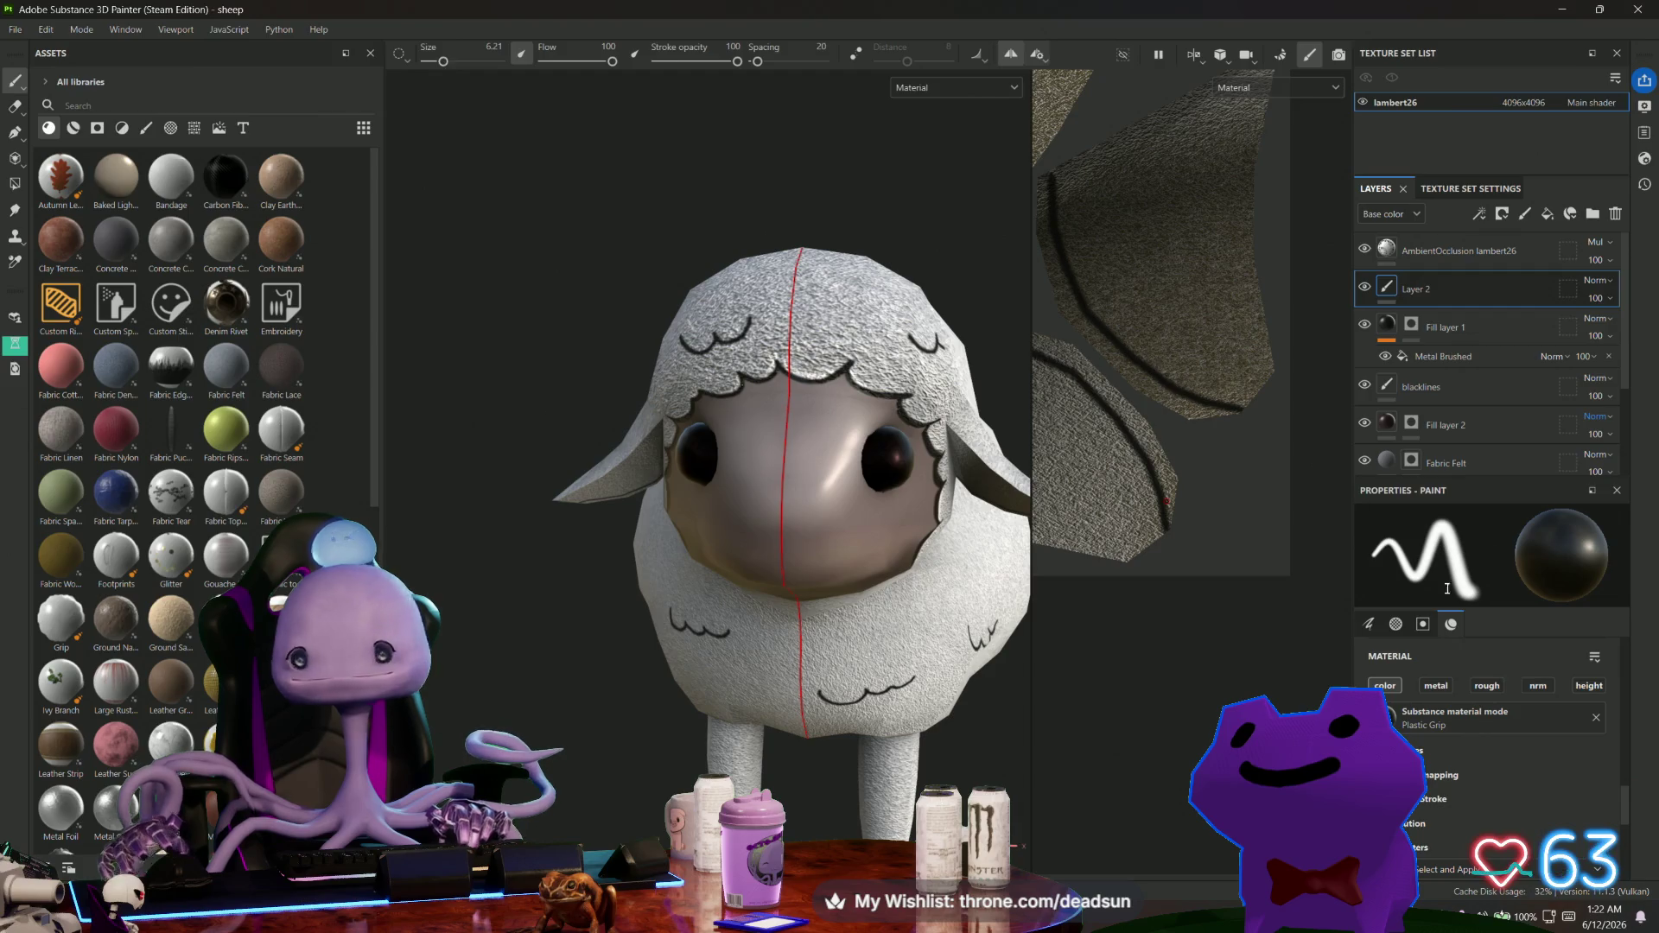
{"action": "scroll", "coordinate": [1476, 677], "scroll_direction": "down", "scroll_amount": 5}
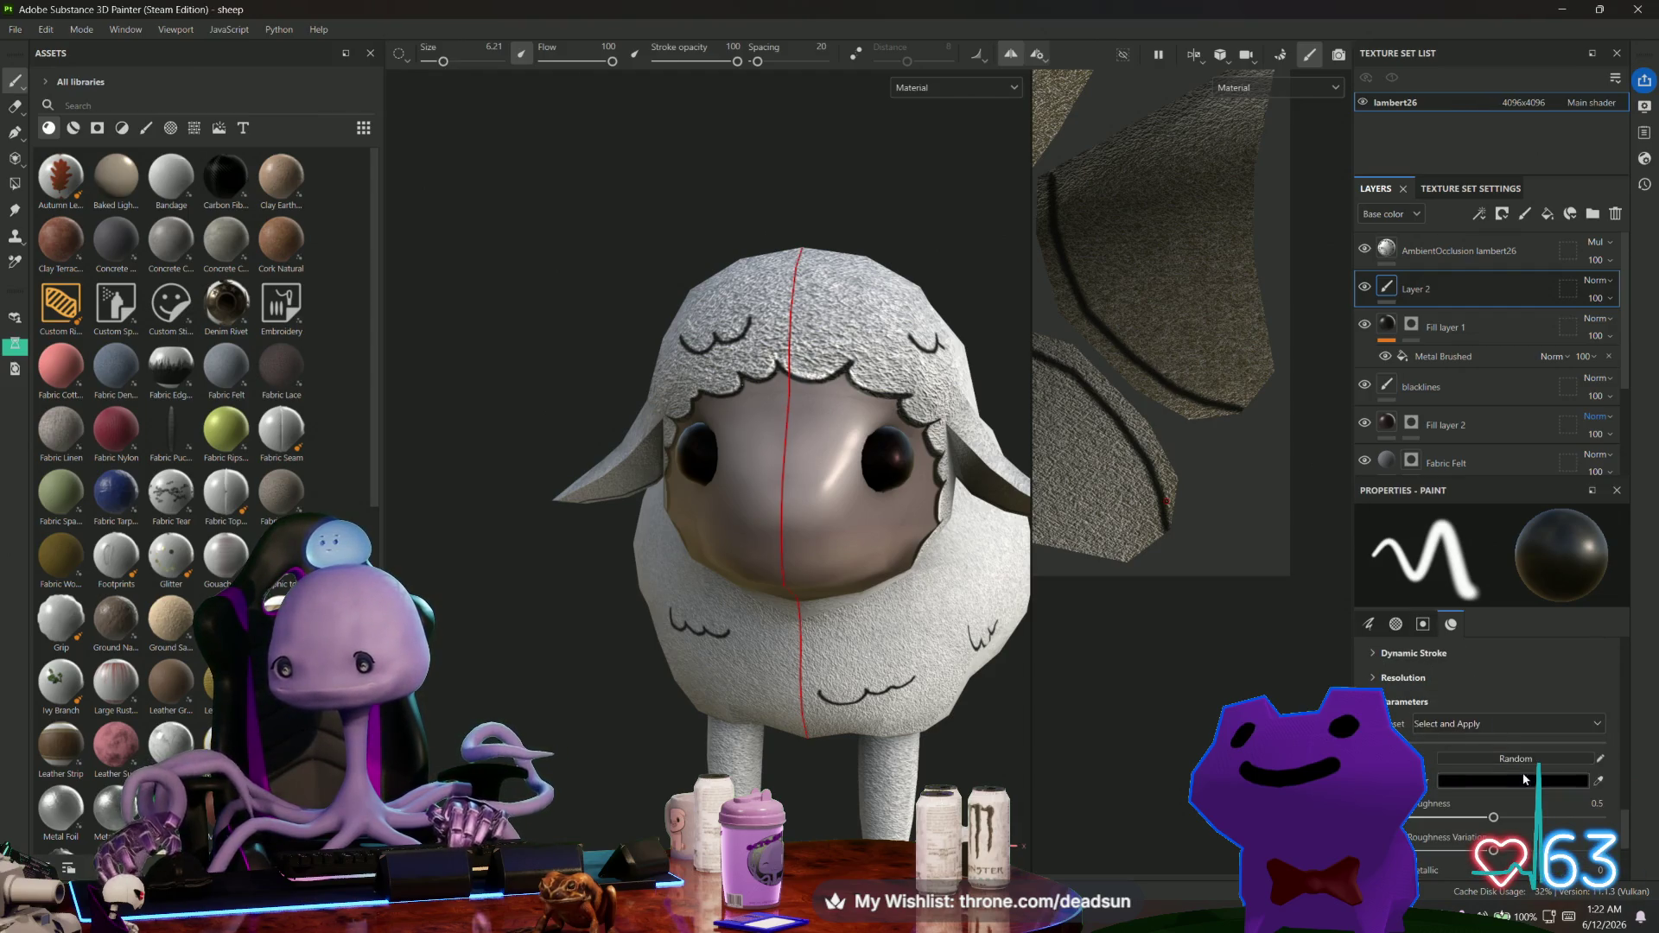
{"action": "key", "text": "f"}
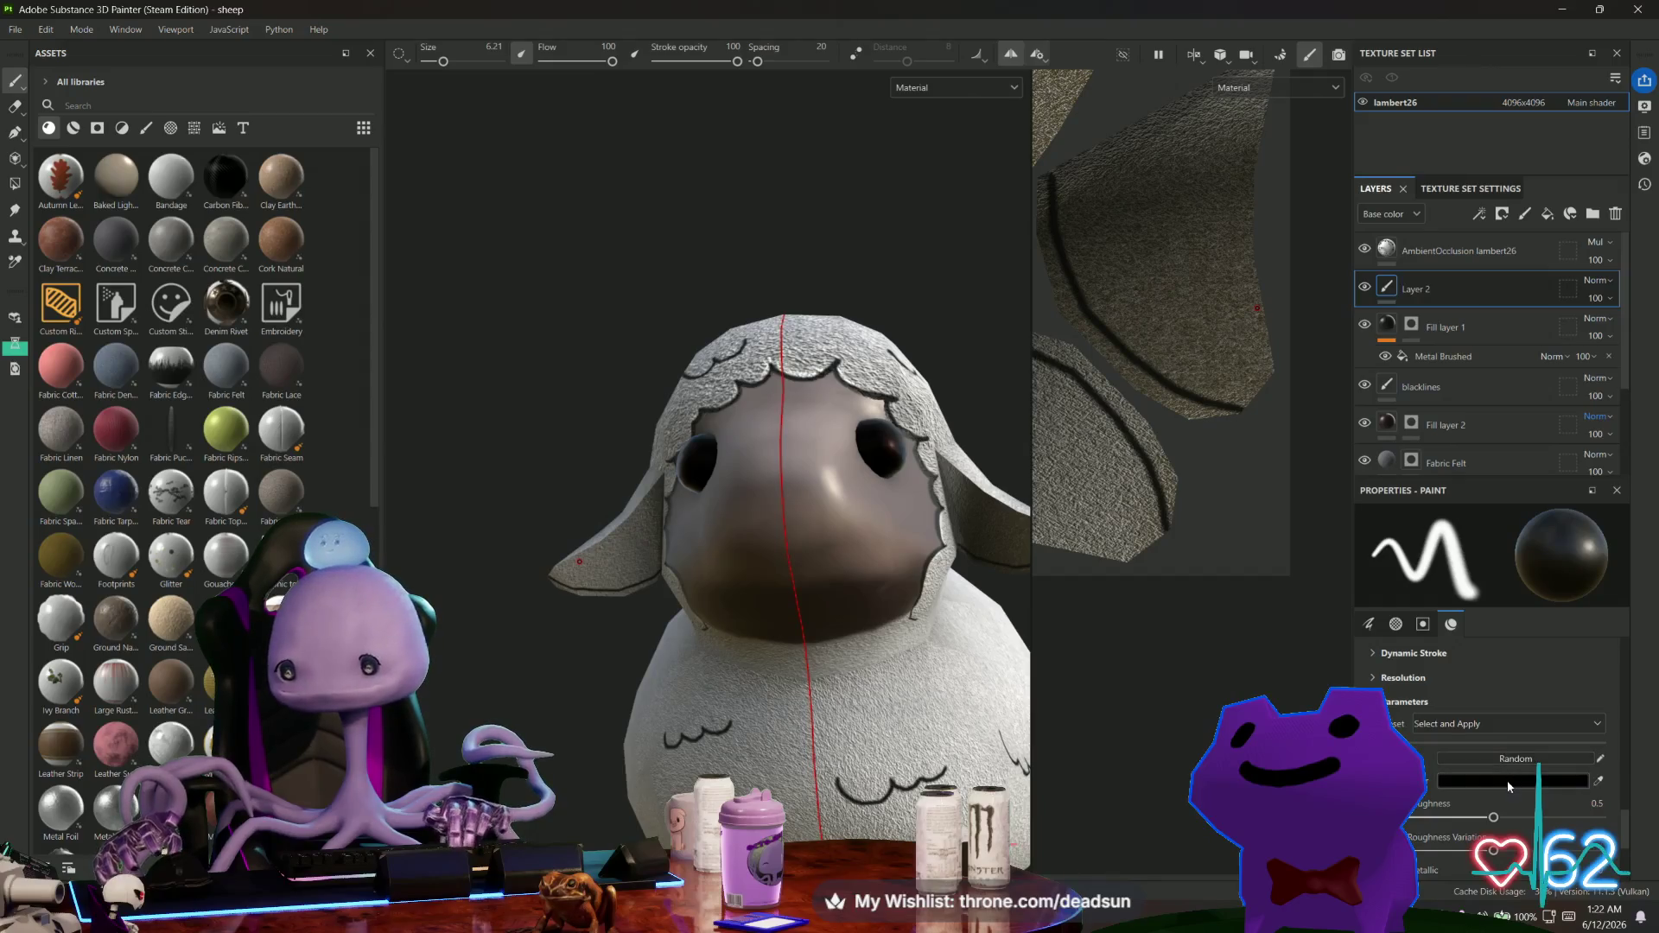
Pick a dark brownish-orange colour and paint over the ear UV patches.
{"action": "left_click", "coordinate": [1507, 780]}
{"action": "left_click_drag", "start_coordinate": [1310, 569], "coordinate": [1303, 588]}
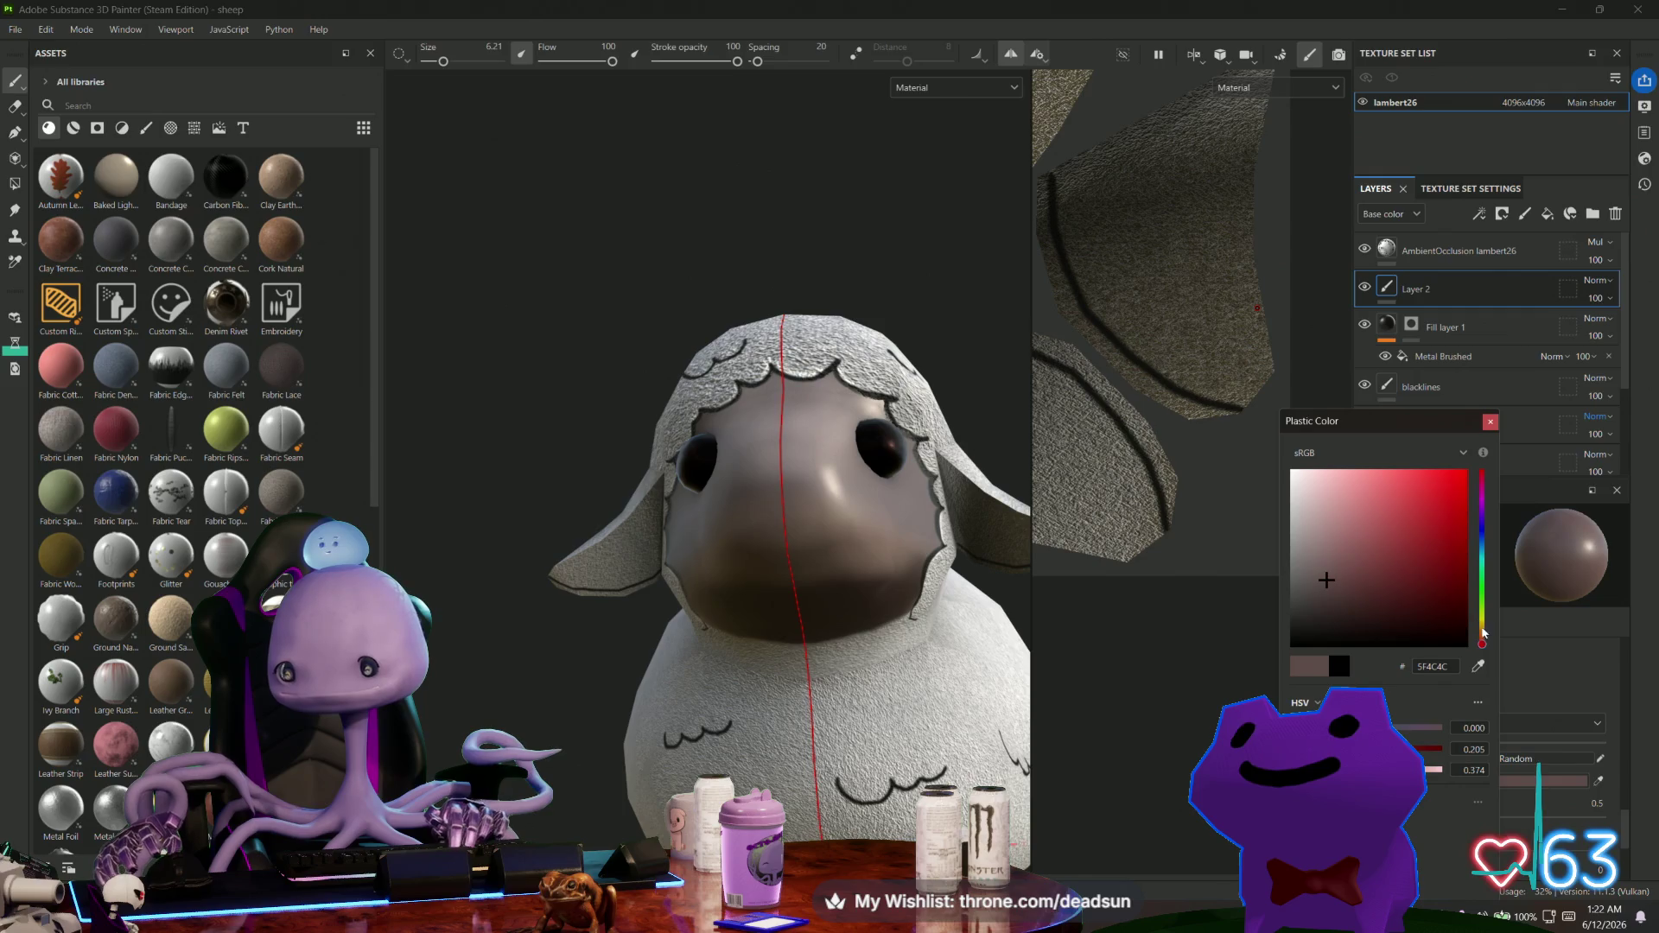
{"action": "left_click_drag", "start_coordinate": [1482, 644], "coordinate": [1482, 631]}
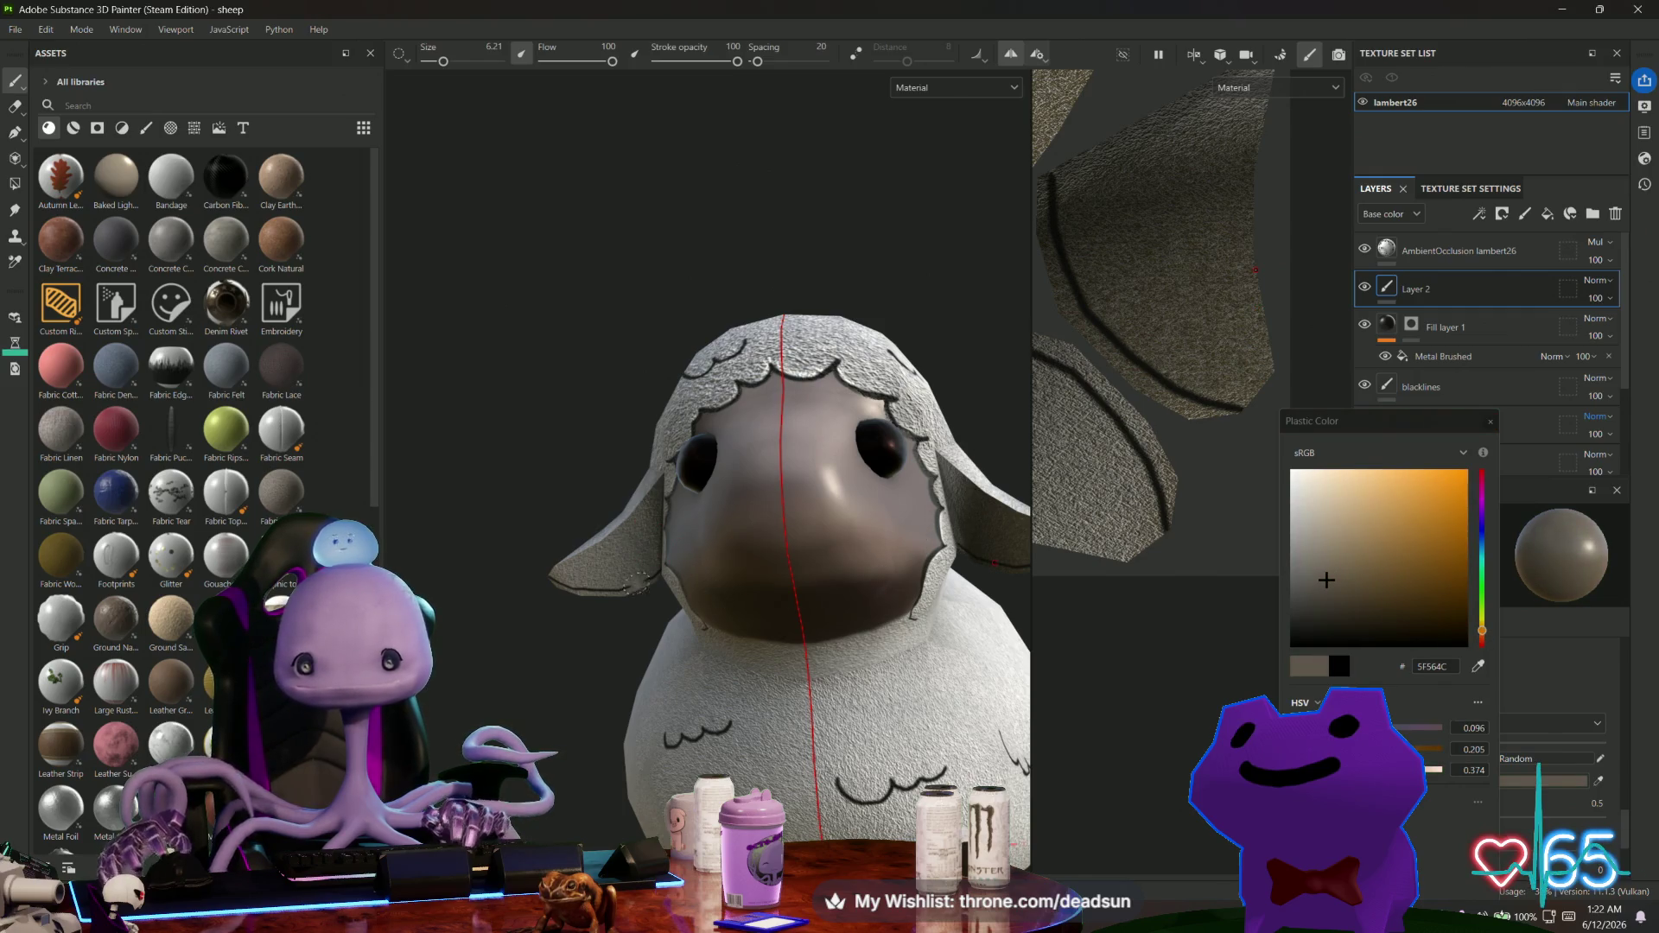
{"action": "mouse_move", "coordinate": [1095, 298]}
{"action": "left_mouse_down"}
{"action": "mouse_move", "coordinate": [1080, 186]}
{"action": "mouse_move", "coordinate": [1128, 314]}
{"action": "mouse_move", "coordinate": [1175, 367]}
{"action": "mouse_move", "coordinate": [1228, 389]}
{"action": "left_mouse_up"}
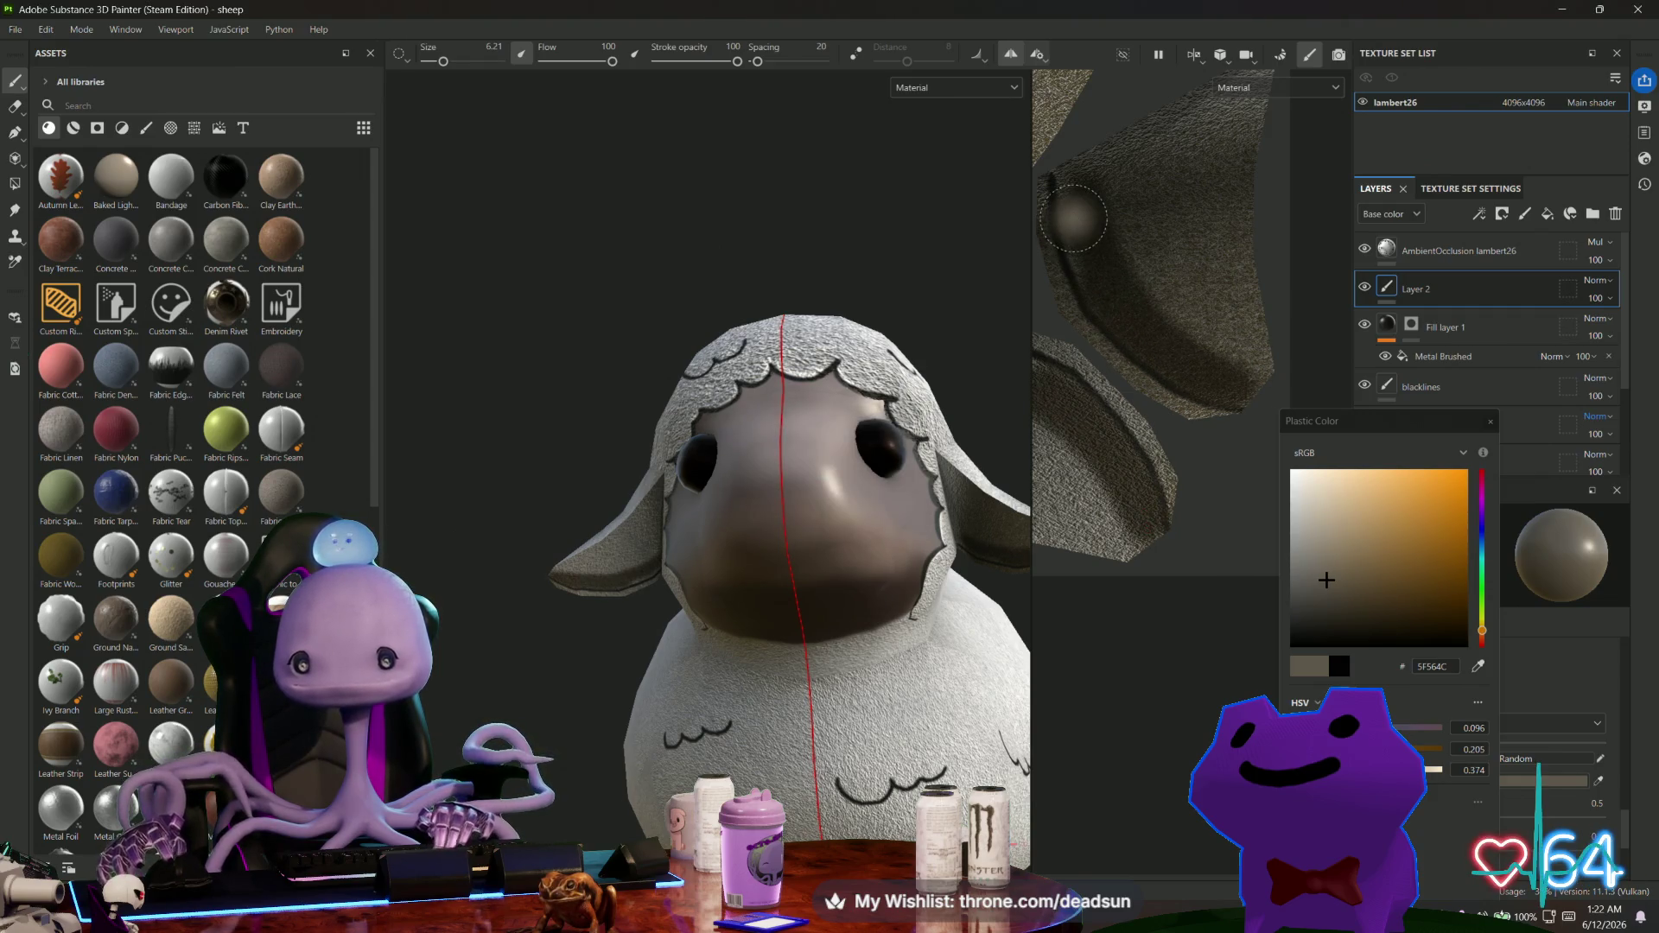
{"action": "mouse_move", "coordinate": [1084, 234]}
{"action": "left_mouse_down"}
{"action": "mouse_move", "coordinate": [1115, 289]}
{"action": "mouse_move", "coordinate": [1136, 213]}
{"action": "mouse_move", "coordinate": [1119, 160]}
{"action": "mouse_move", "coordinate": [1163, 285]}
{"action": "mouse_move", "coordinate": [1235, 346]}
{"action": "mouse_move", "coordinate": [1183, 306]}
{"action": "left_mouse_up"}
{"action": "mouse_move", "coordinate": [1119, 183]}
{"action": "middle_mouse_down"}
{"action": "mouse_move", "coordinate": [1178, 397]}
{"action": "mouse_move", "coordinate": [1110, 332]}
{"action": "middle_mouse_up"}
{"action": "mouse_move", "coordinate": [1110, 331]}
{"action": "left_mouse_down"}
{"action": "mouse_move", "coordinate": [1227, 275]}
{"action": "mouse_move", "coordinate": [1175, 389]}
{"action": "mouse_move", "coordinate": [1176, 345]}
{"action": "mouse_move", "coordinate": [1175, 380]}
{"action": "mouse_move", "coordinate": [1219, 292]}
{"action": "mouse_move", "coordinate": [1232, 507]}
{"action": "left_mouse_up"}
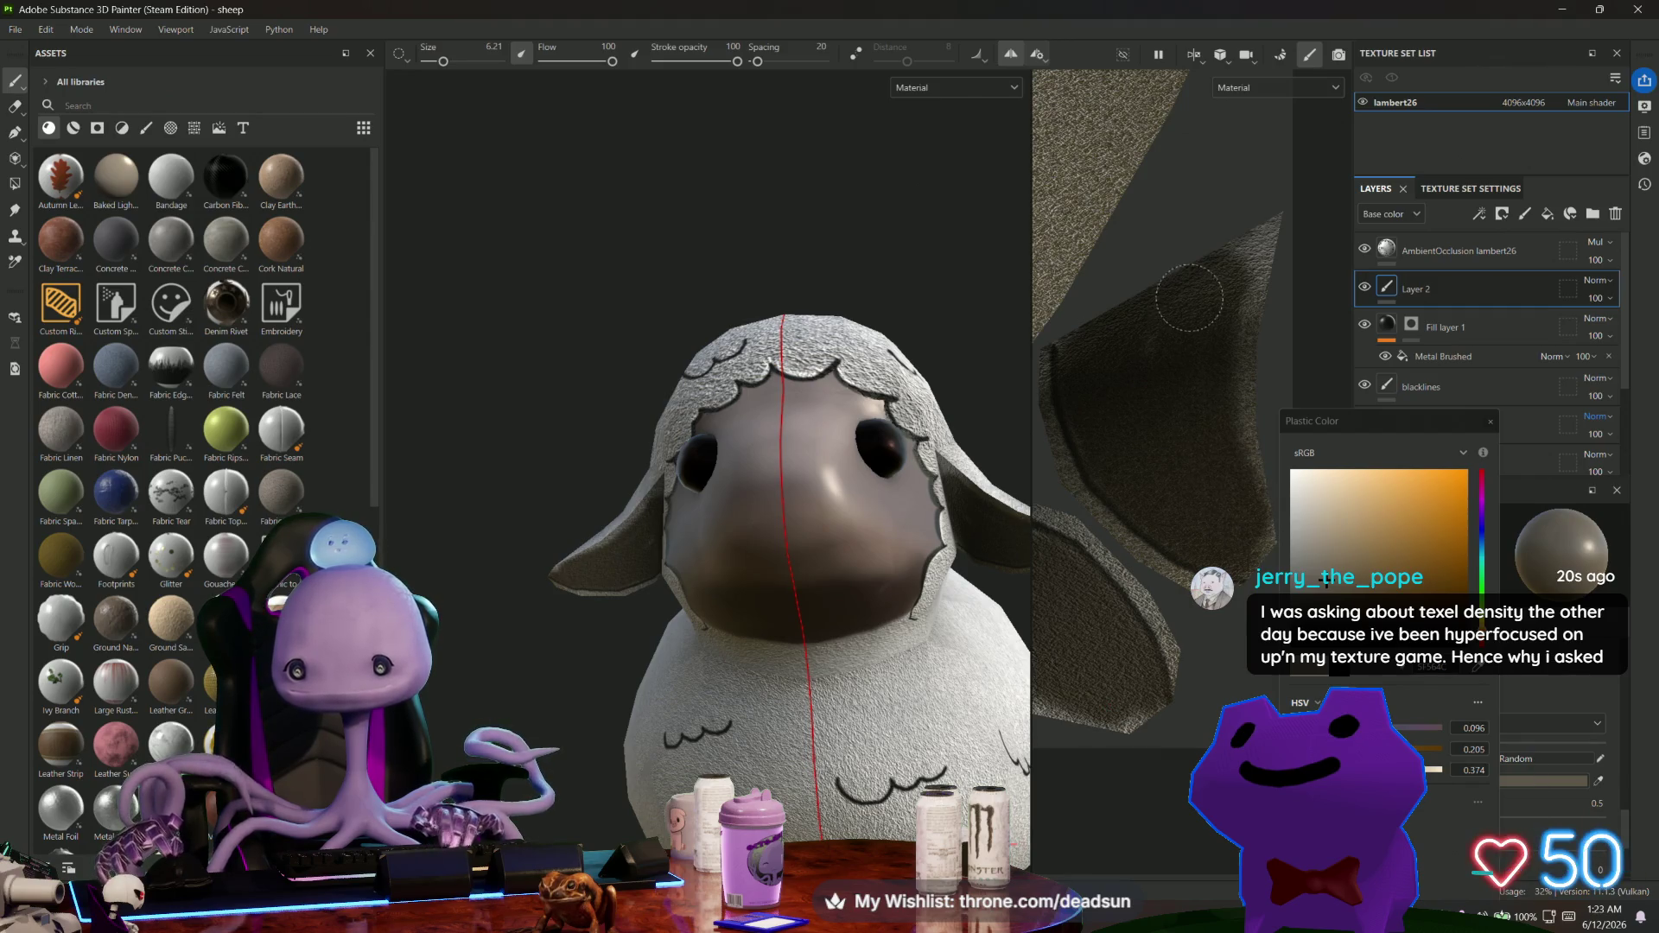
Repaint the inner ear in a paler orange, undoing the first orange attempt.
{"action": "left_click_drag", "start_coordinate": [1323, 564], "coordinate": [1349, 565]}
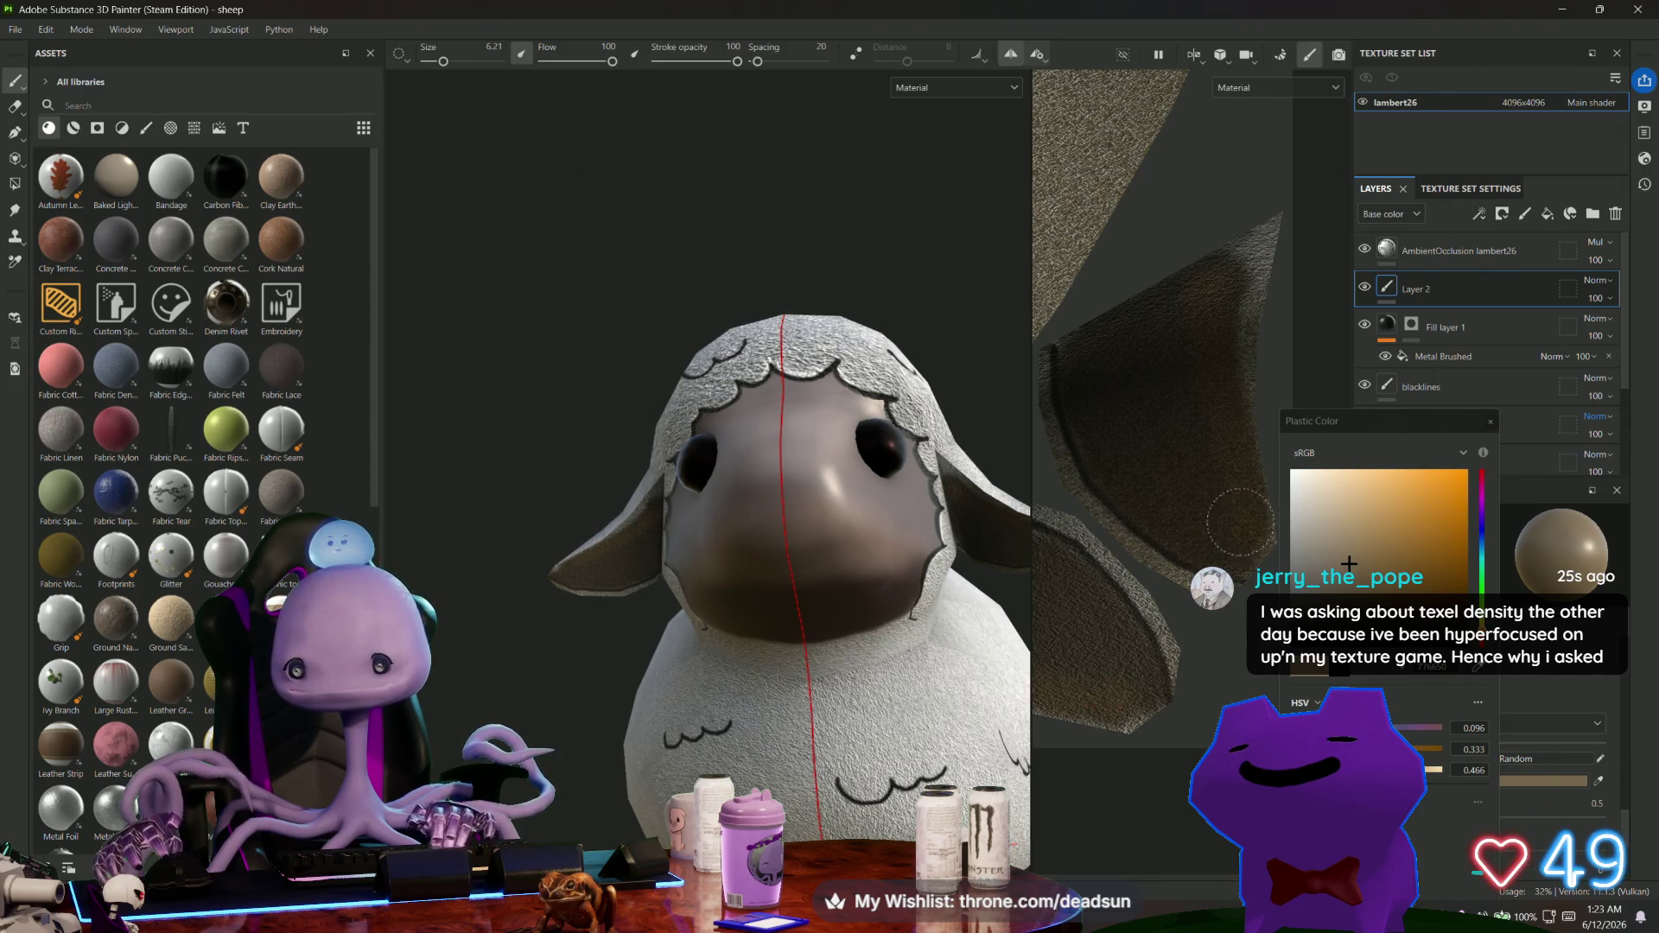
{"action": "left_click", "coordinate": [1414, 500]}
{"action": "mouse_move", "coordinate": [1199, 359]}
{"action": "left_mouse_down"}
{"action": "mouse_move", "coordinate": [1219, 311]}
{"action": "mouse_move", "coordinate": [1234, 510]}
{"action": "left_mouse_up"}
{"action": "key", "text": "ctrl+z"}
{"action": "key", "text": "ctrl+z"}
{"action": "key", "text": "ctrl+z"}
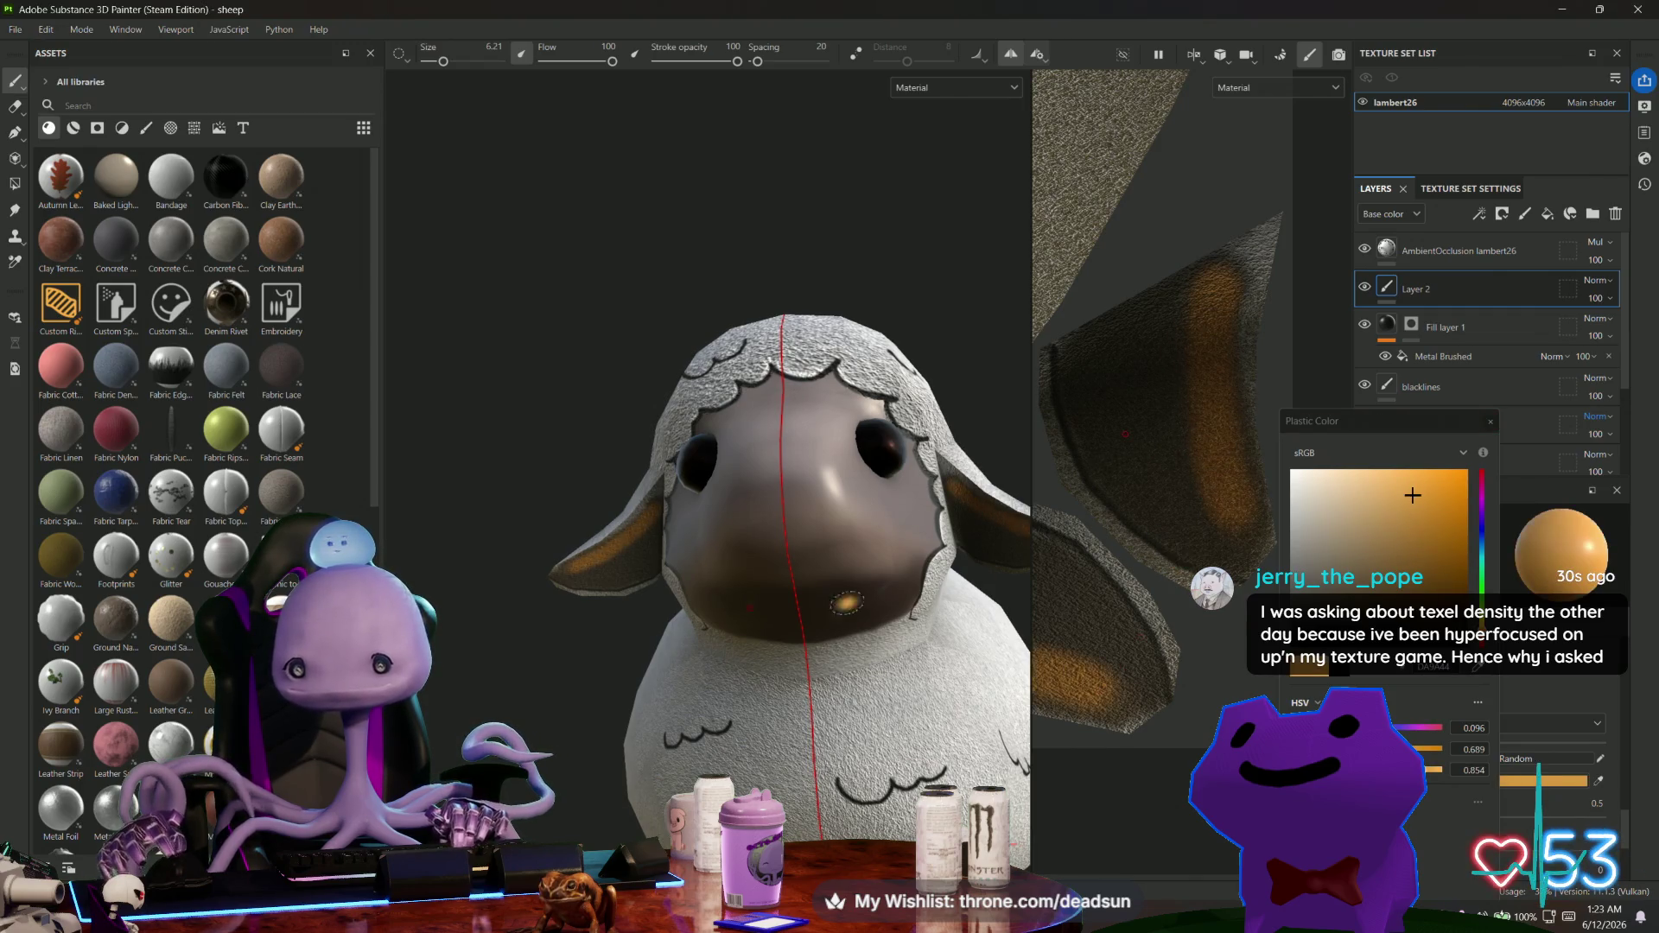
{"action": "left_click", "coordinate": [1382, 522]}
{"action": "mouse_move", "coordinate": [1197, 343]}
{"action": "left_mouse_down"}
{"action": "mouse_move", "coordinate": [1214, 458]}
{"action": "mouse_move", "coordinate": [1210, 415]}
{"action": "mouse_move", "coordinate": [1166, 389]}
{"action": "mouse_move", "coordinate": [1214, 484]}
{"action": "mouse_move", "coordinate": [1124, 346]}
{"action": "mouse_move", "coordinate": [1178, 460]}
{"action": "mouse_move", "coordinate": [1093, 645]}
{"action": "mouse_move", "coordinate": [1104, 341]}
{"action": "mouse_move", "coordinate": [1158, 477]}
{"action": "left_mouse_up"}
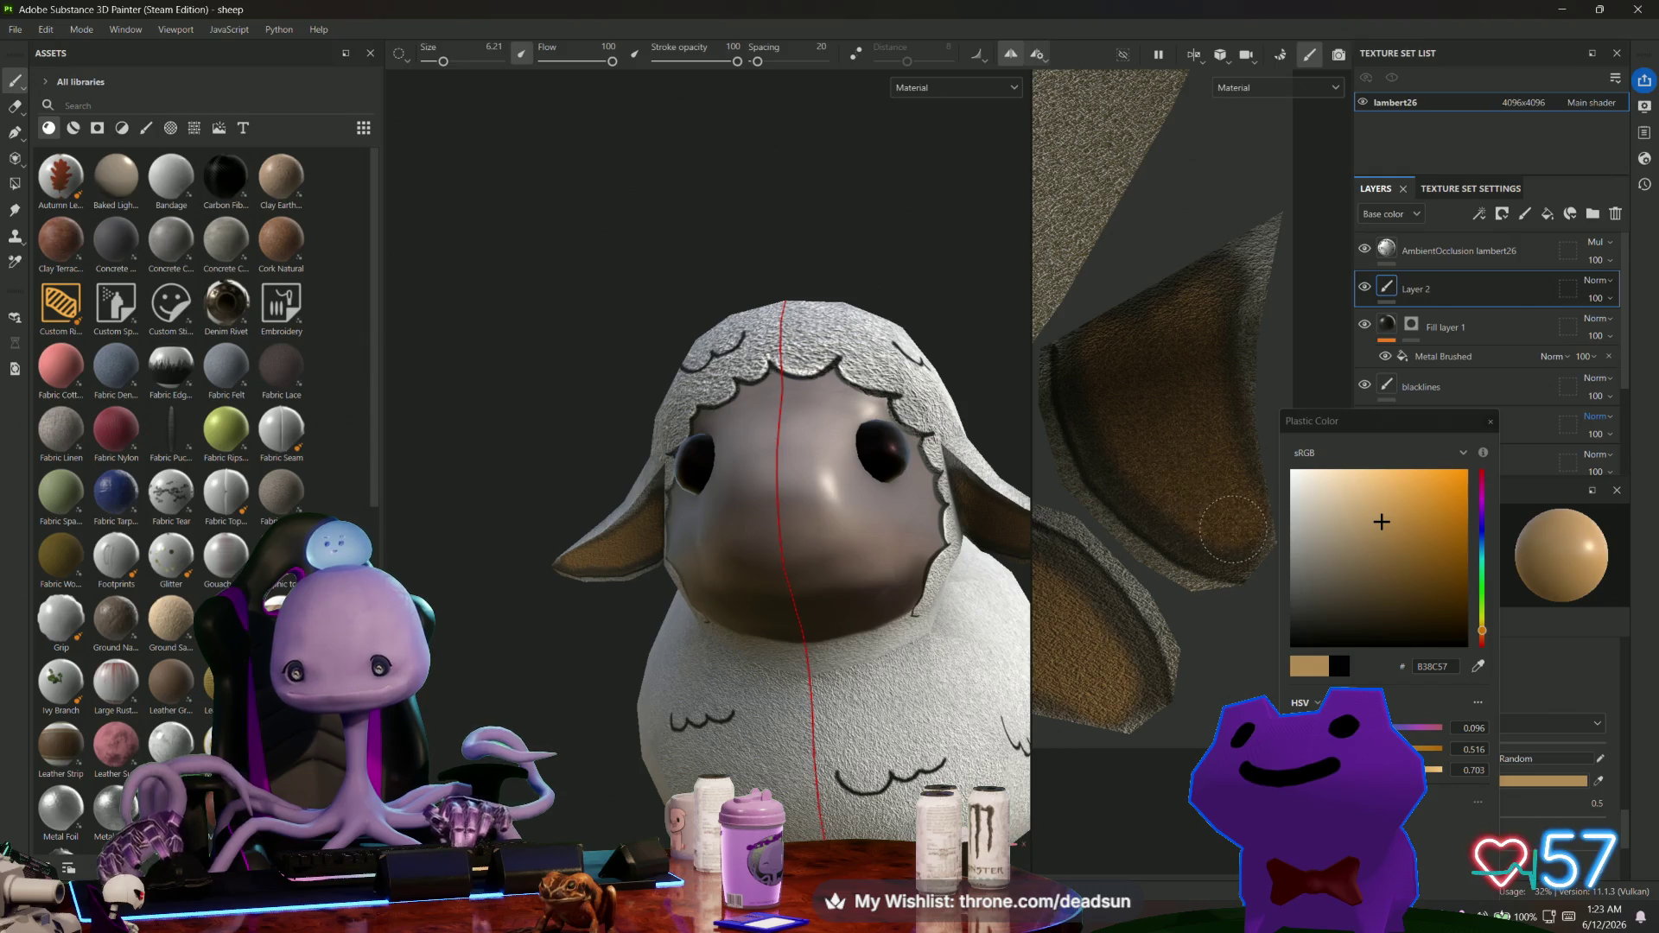
{"action": "mouse_move", "coordinate": [829, 639]}
{"action": "left_mouse_down", "text": "alt"}
{"action": "mouse_move", "coordinate": [756, 645]}
{"action": "mouse_move", "coordinate": [910, 692]}
{"action": "mouse_move", "coordinate": [829, 674]}
{"action": "left_mouse_up", "text": "alt"}
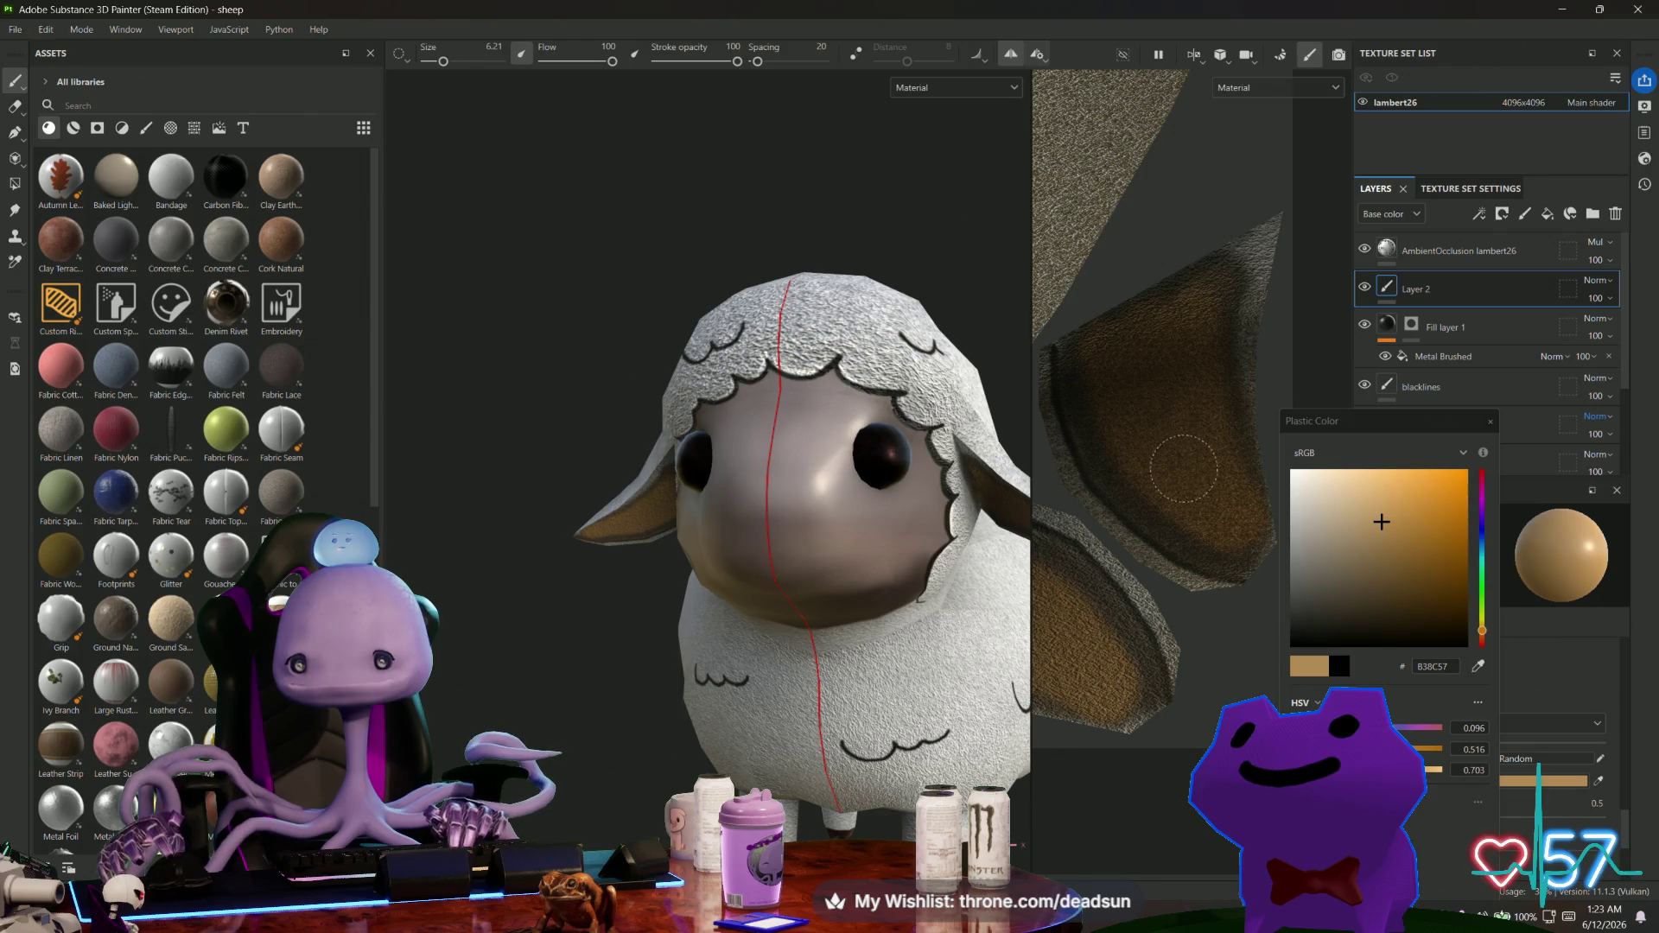
Repaint the inner ear in a lighter pale tan and check it from the side.
{"action": "left_click", "coordinate": [1414, 489]}
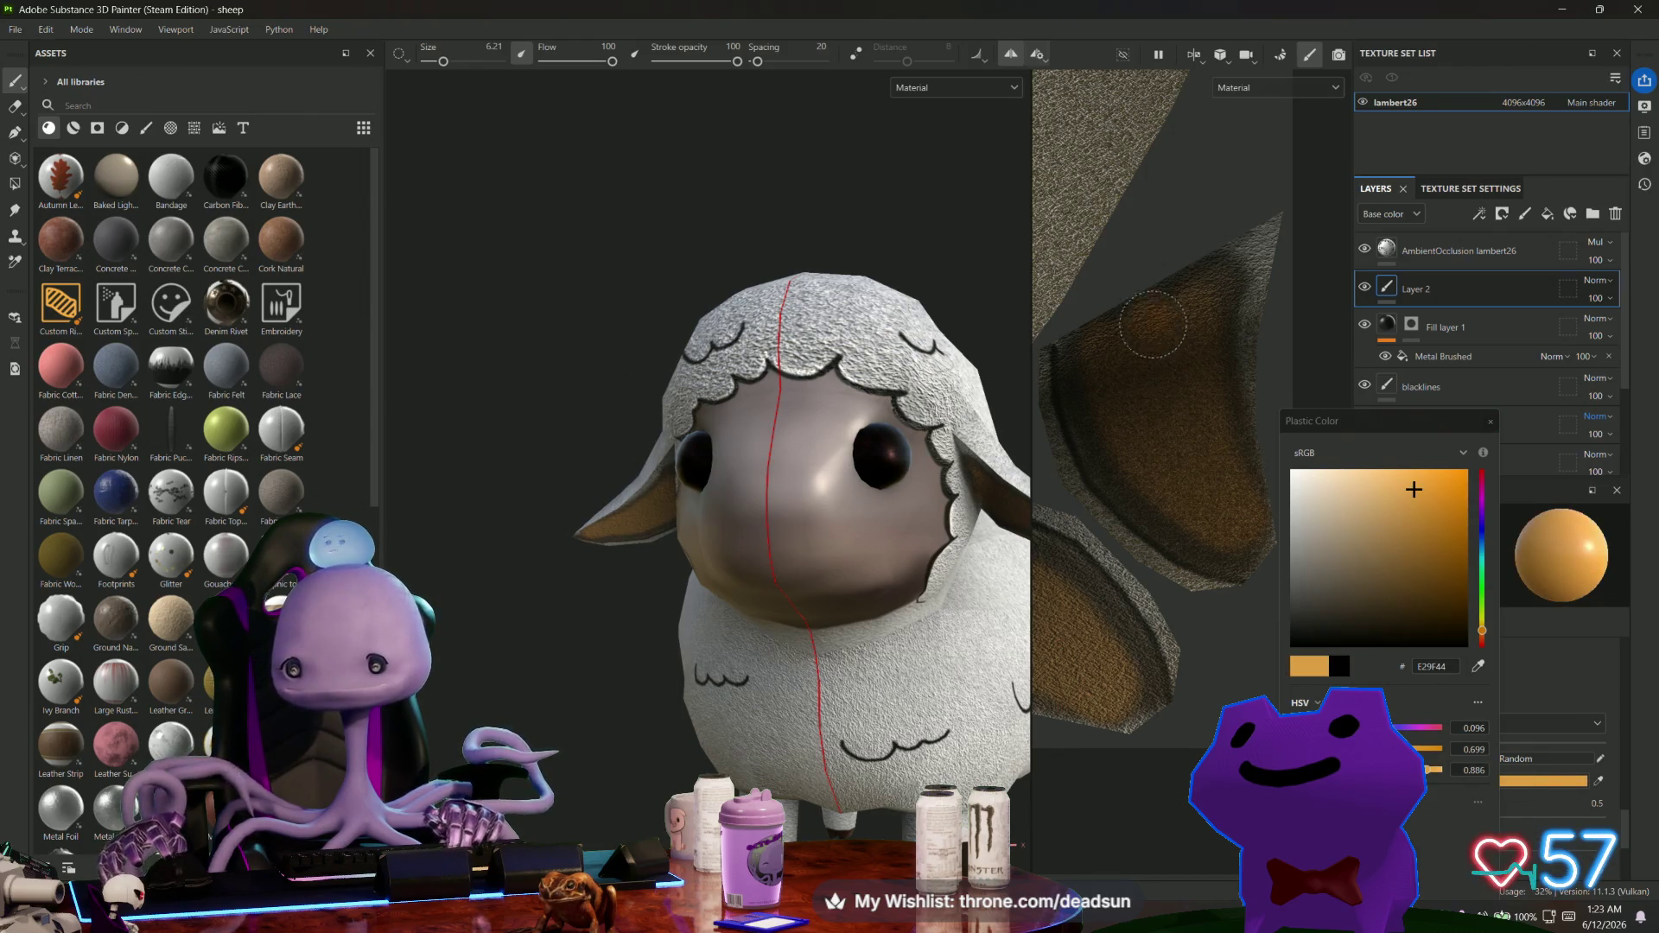
{"action": "left_click", "coordinate": [1372, 489]}
{"action": "mouse_move", "coordinate": [1150, 377]}
{"action": "left_mouse_down"}
{"action": "mouse_move", "coordinate": [1184, 307]}
{"action": "mouse_move", "coordinate": [1188, 337]}
{"action": "mouse_move", "coordinate": [1153, 354]}
{"action": "left_mouse_up"}
{"action": "mouse_move", "coordinate": [870, 558]}
{"action": "left_mouse_down", "text": "alt"}
{"action": "mouse_move", "coordinate": [619, 666]}
{"action": "mouse_move", "coordinate": [663, 423]}
{"action": "mouse_move", "coordinate": [769, 592]}
{"action": "left_mouse_up", "text": "alt"}
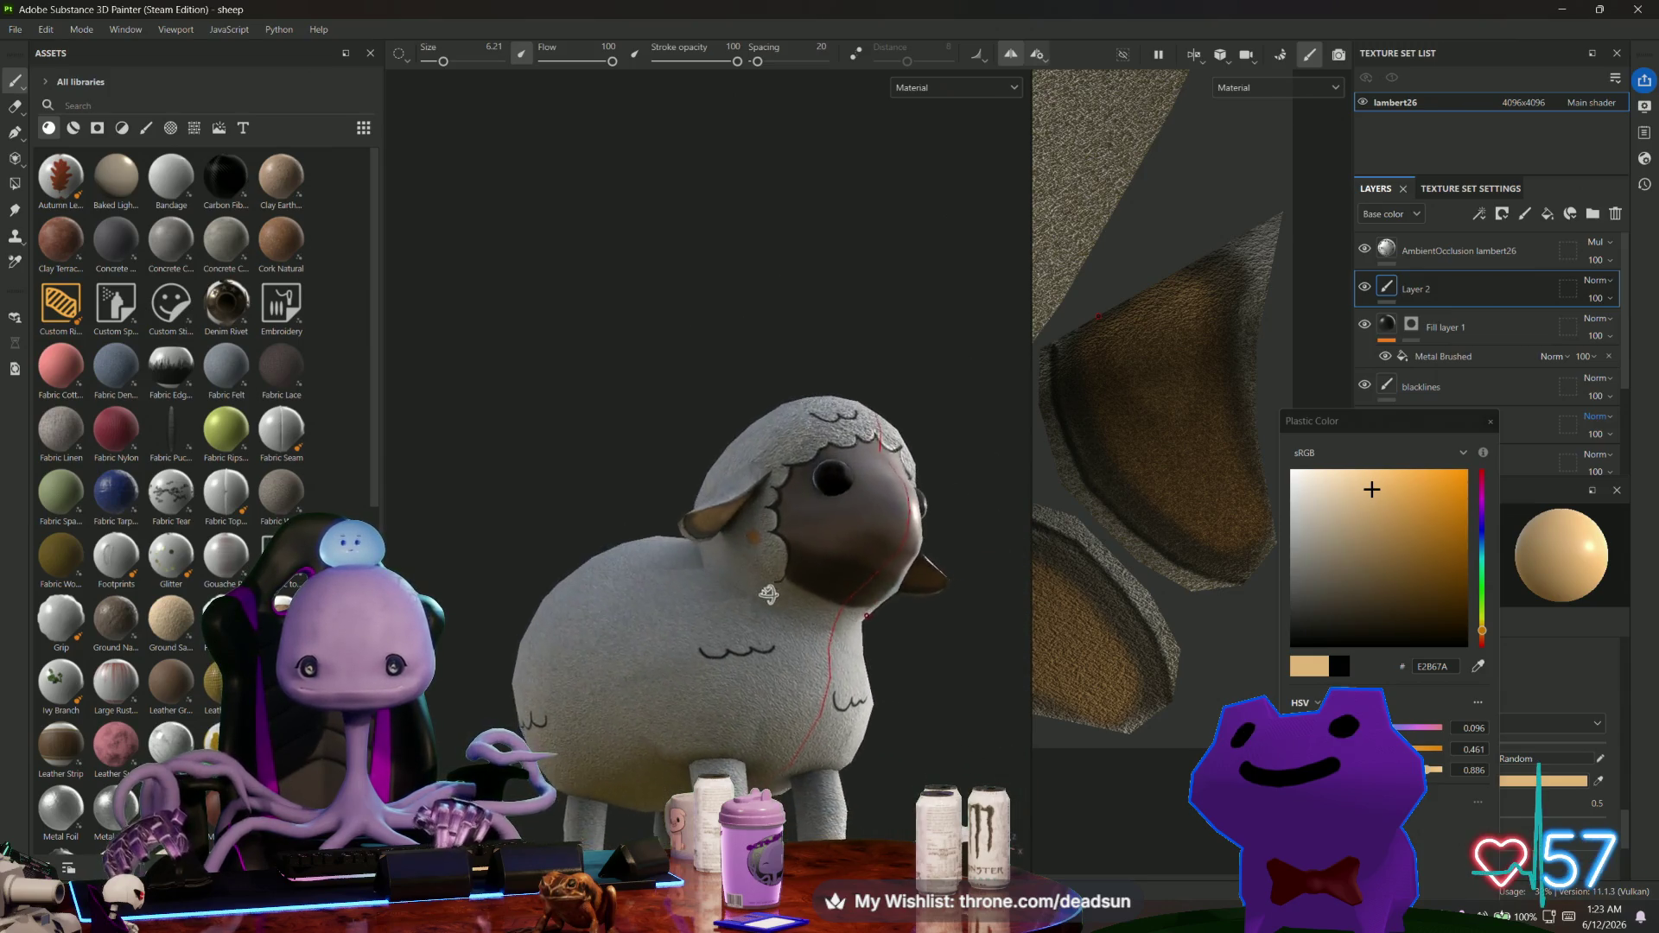
{"action": "scroll", "coordinate": [761, 570], "scroll_direction": "up", "scroll_amount": 8}
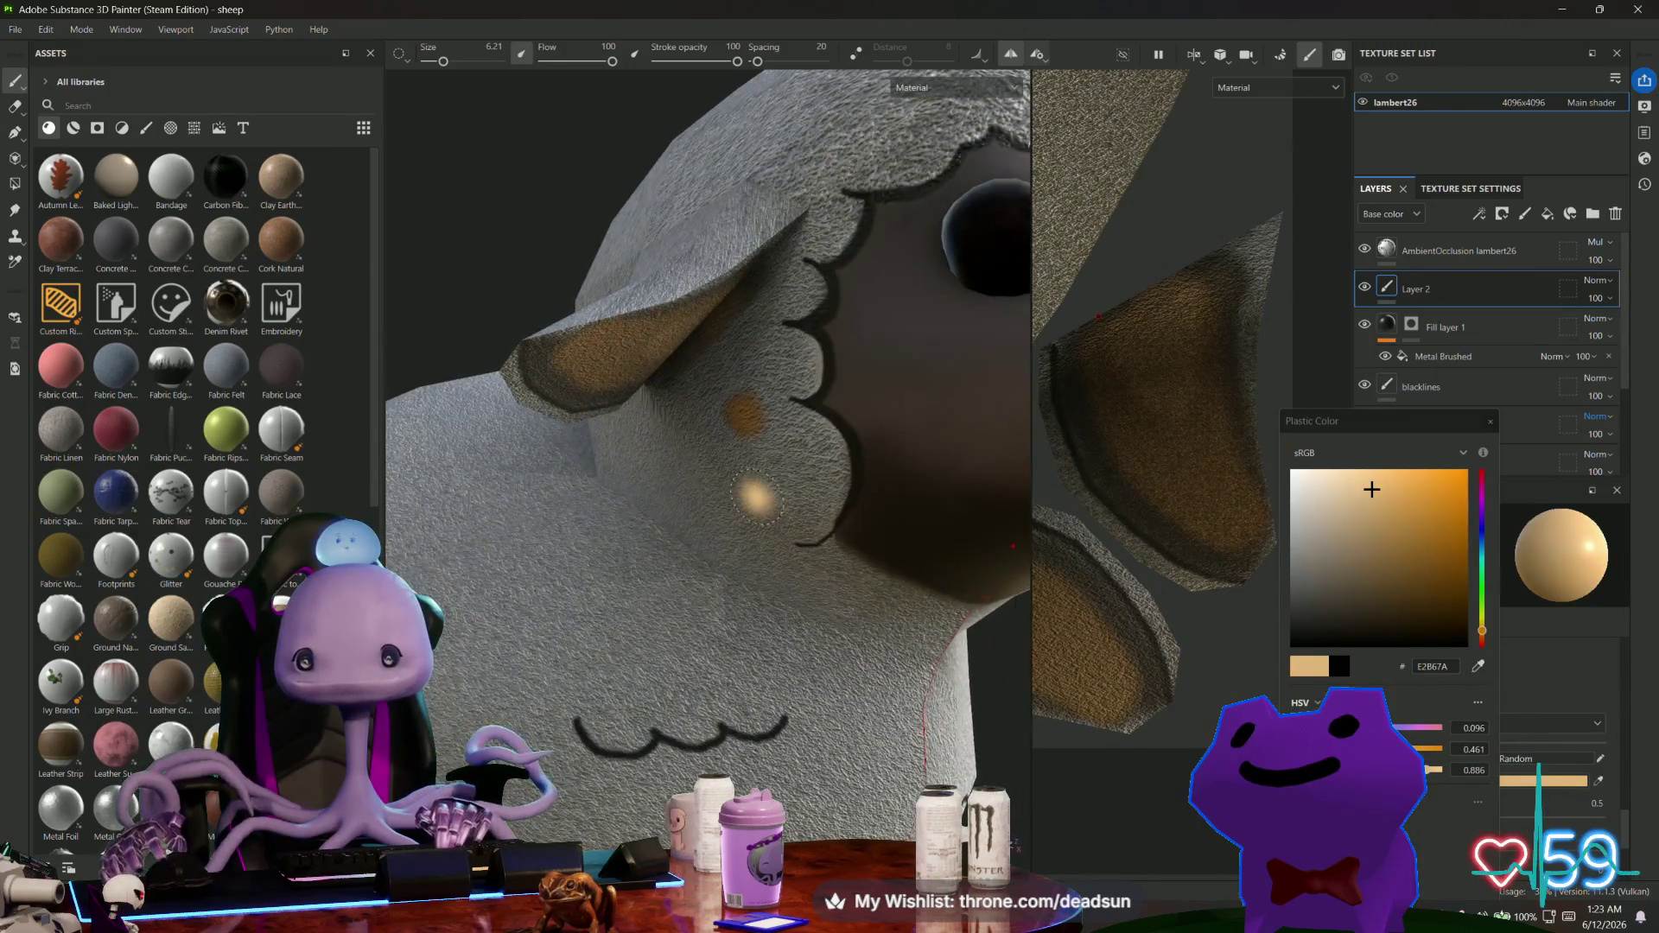
{"action": "left_click", "coordinate": [15, 108]}
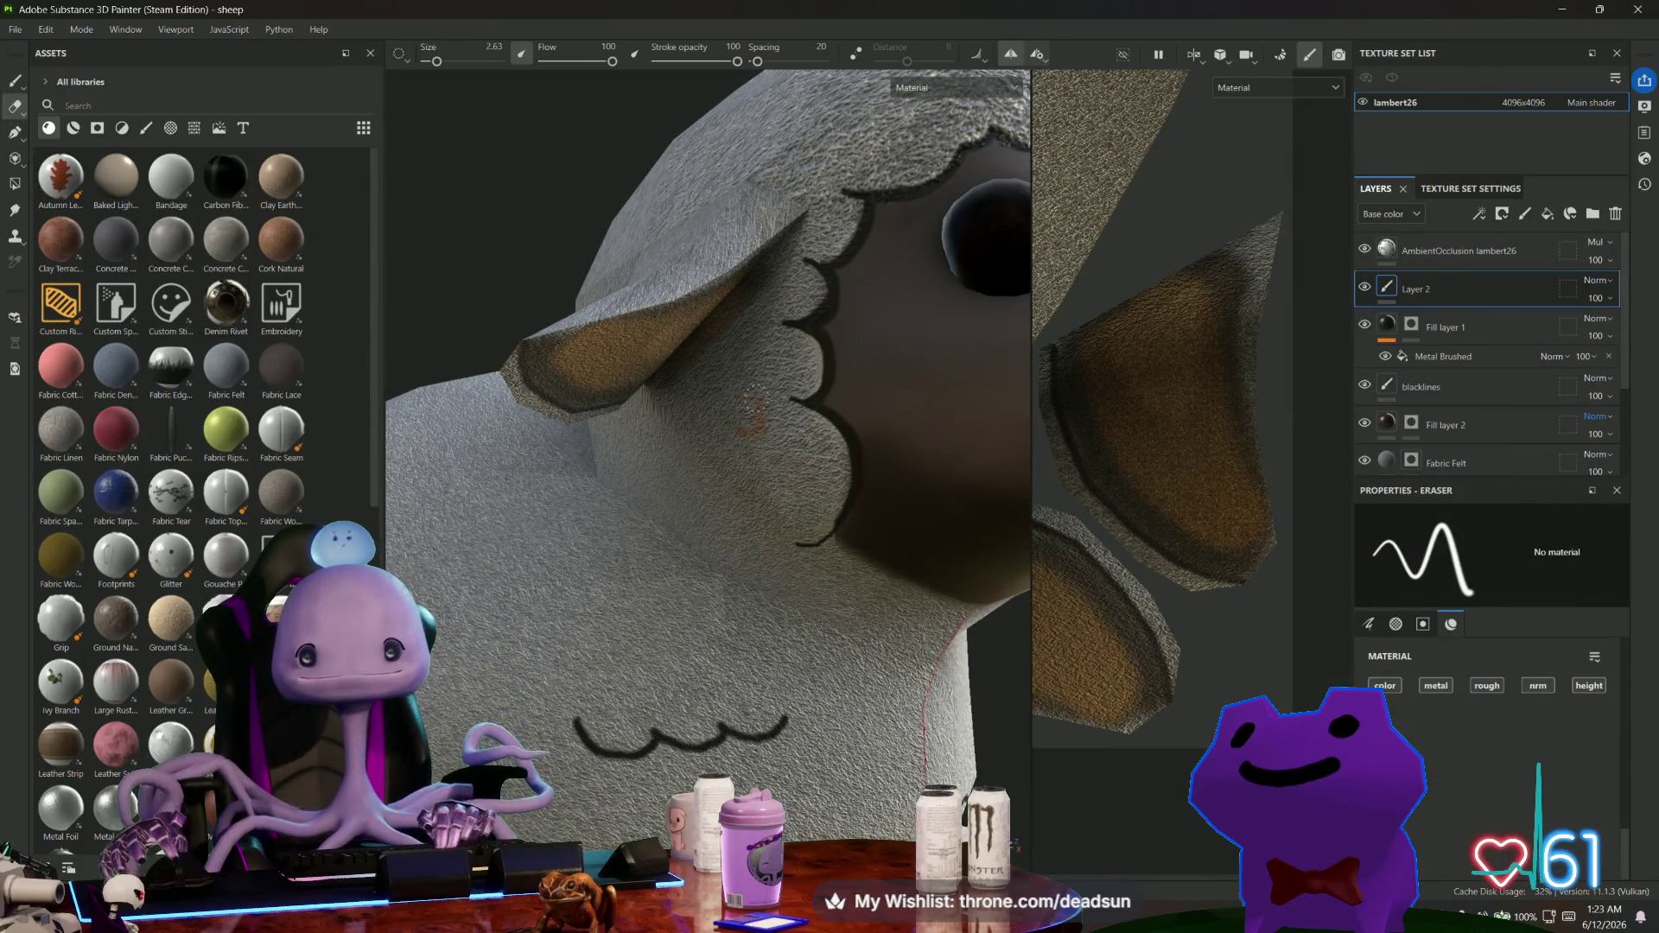
View the sheep from behind, select Fill layer 1, and toggle Polygon Fill on and off.
{"action": "scroll", "coordinate": [721, 478], "scroll_direction": "down", "scroll_amount": 8}
{"action": "mouse_move", "coordinate": [721, 478]}
{"action": "left_mouse_down", "text": "alt"}
{"action": "mouse_move", "coordinate": [915, 622]}
{"action": "mouse_move", "coordinate": [1146, 657]}
{"action": "mouse_move", "coordinate": [1268, 605]}
{"action": "mouse_move", "coordinate": [1227, 562]}
{"action": "mouse_move", "coordinate": [1149, 553]}
{"action": "mouse_move", "coordinate": [782, 566]}
{"action": "left_mouse_up", "text": "alt"}
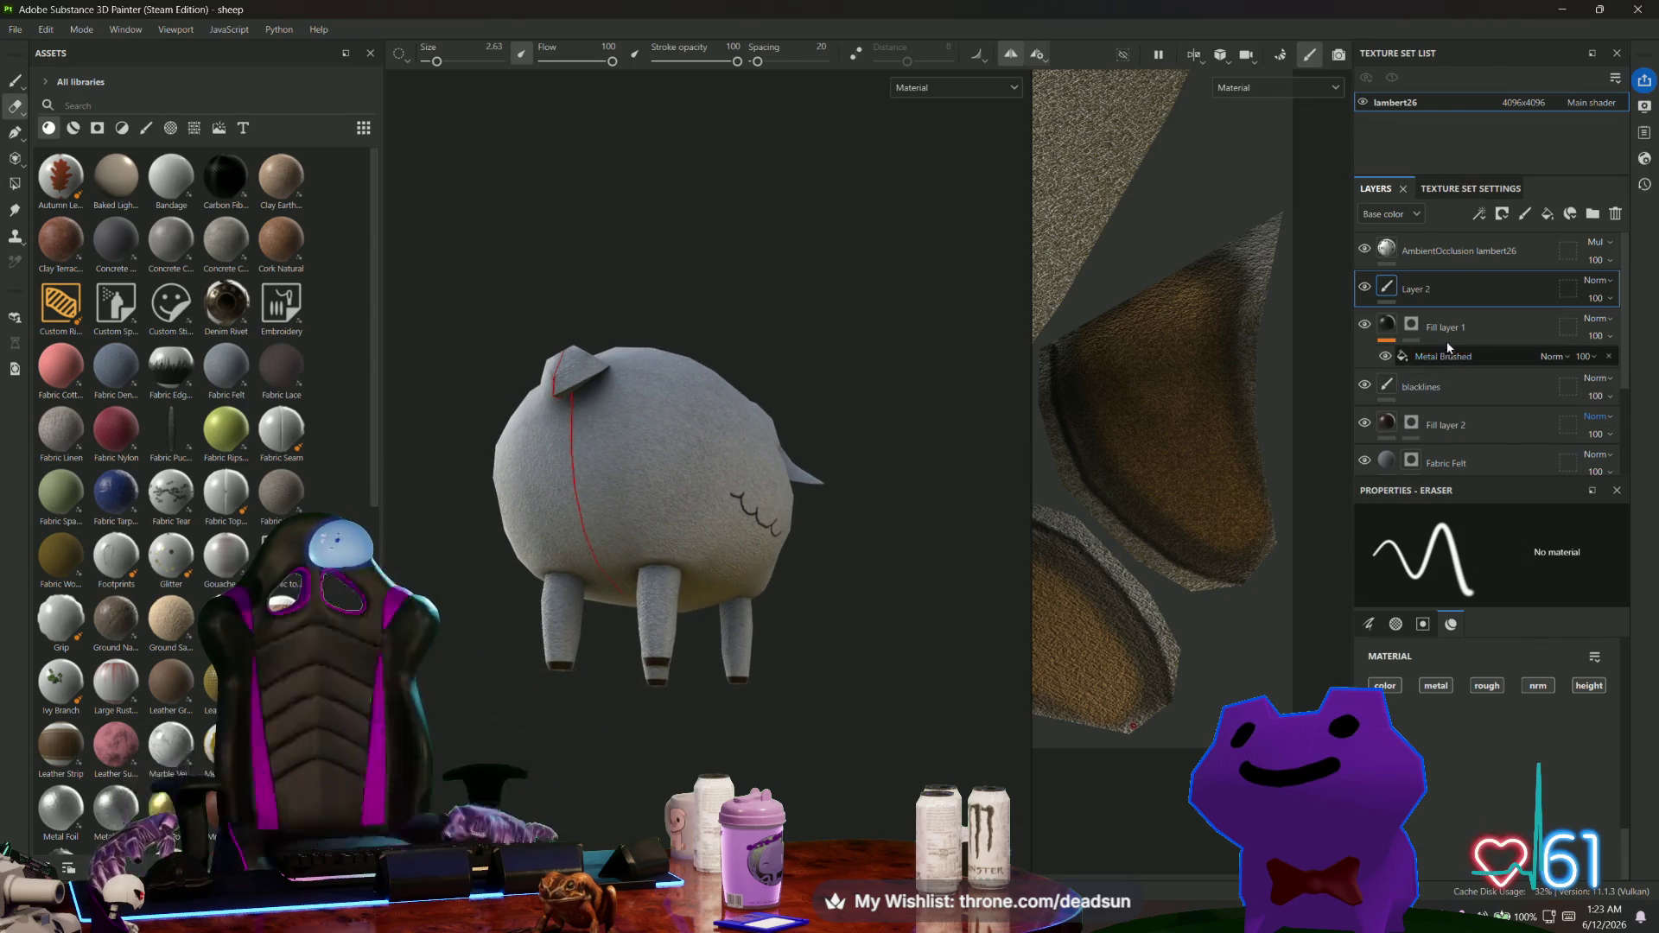
{"action": "left_click", "coordinate": [1456, 333]}
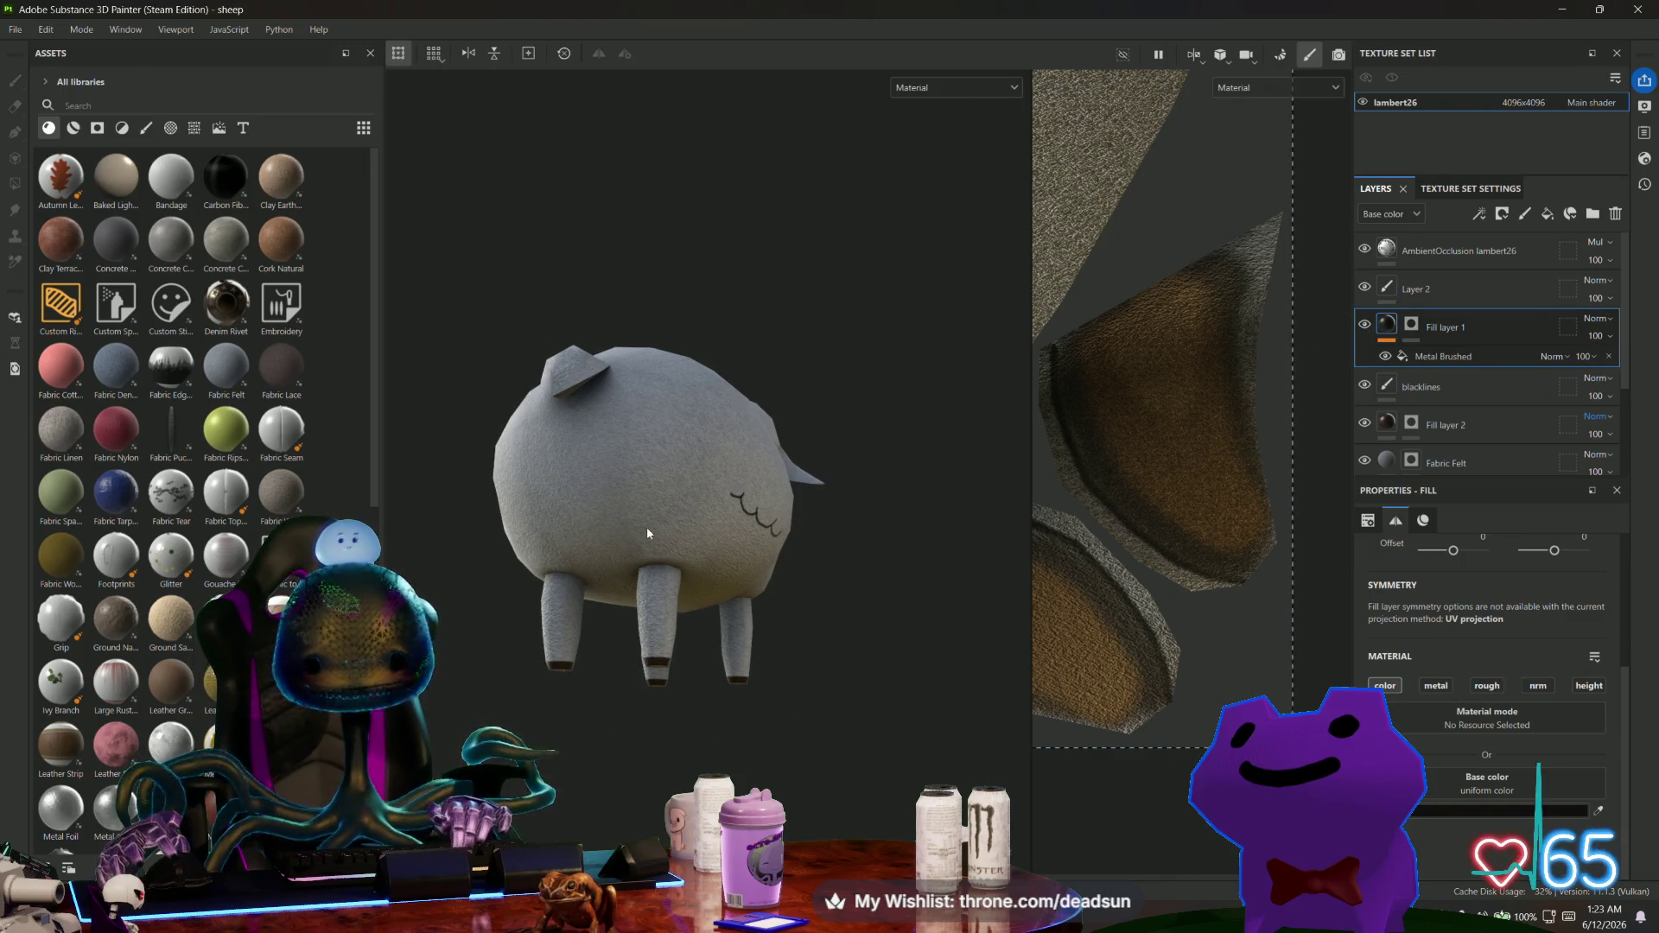
{"action": "scroll", "coordinate": [654, 501], "scroll_direction": "up", "scroll_amount": 2}
{"action": "scroll", "coordinate": [649, 508], "scroll_direction": "up", "scroll_amount": 2}
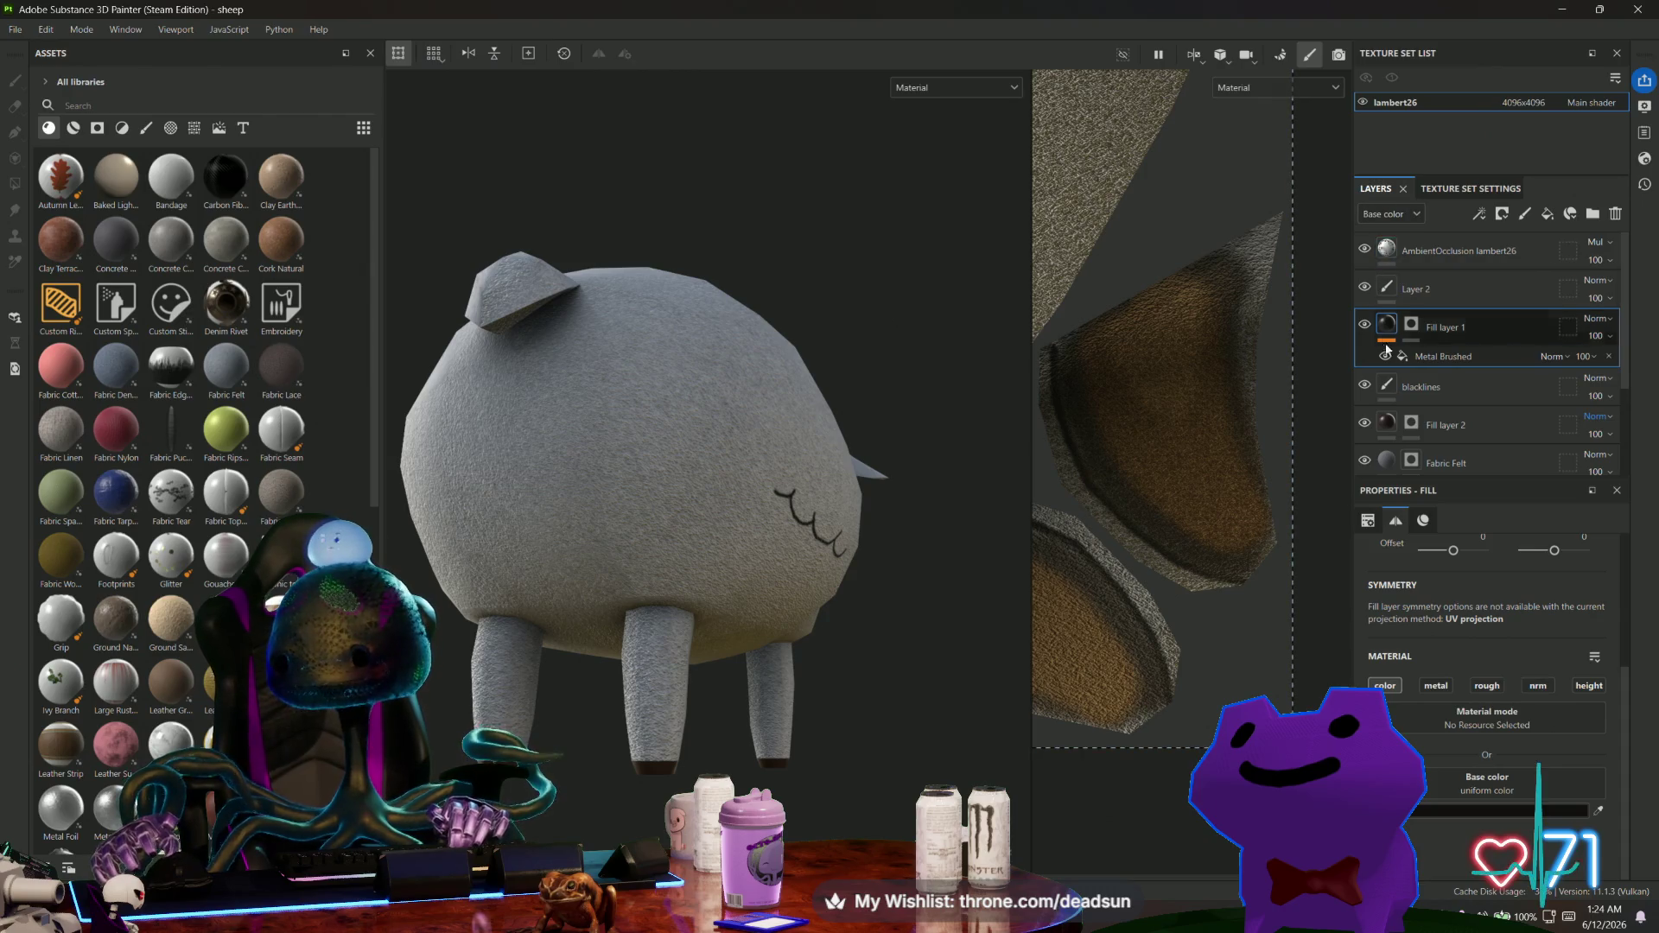
{"action": "key", "text": "4"}
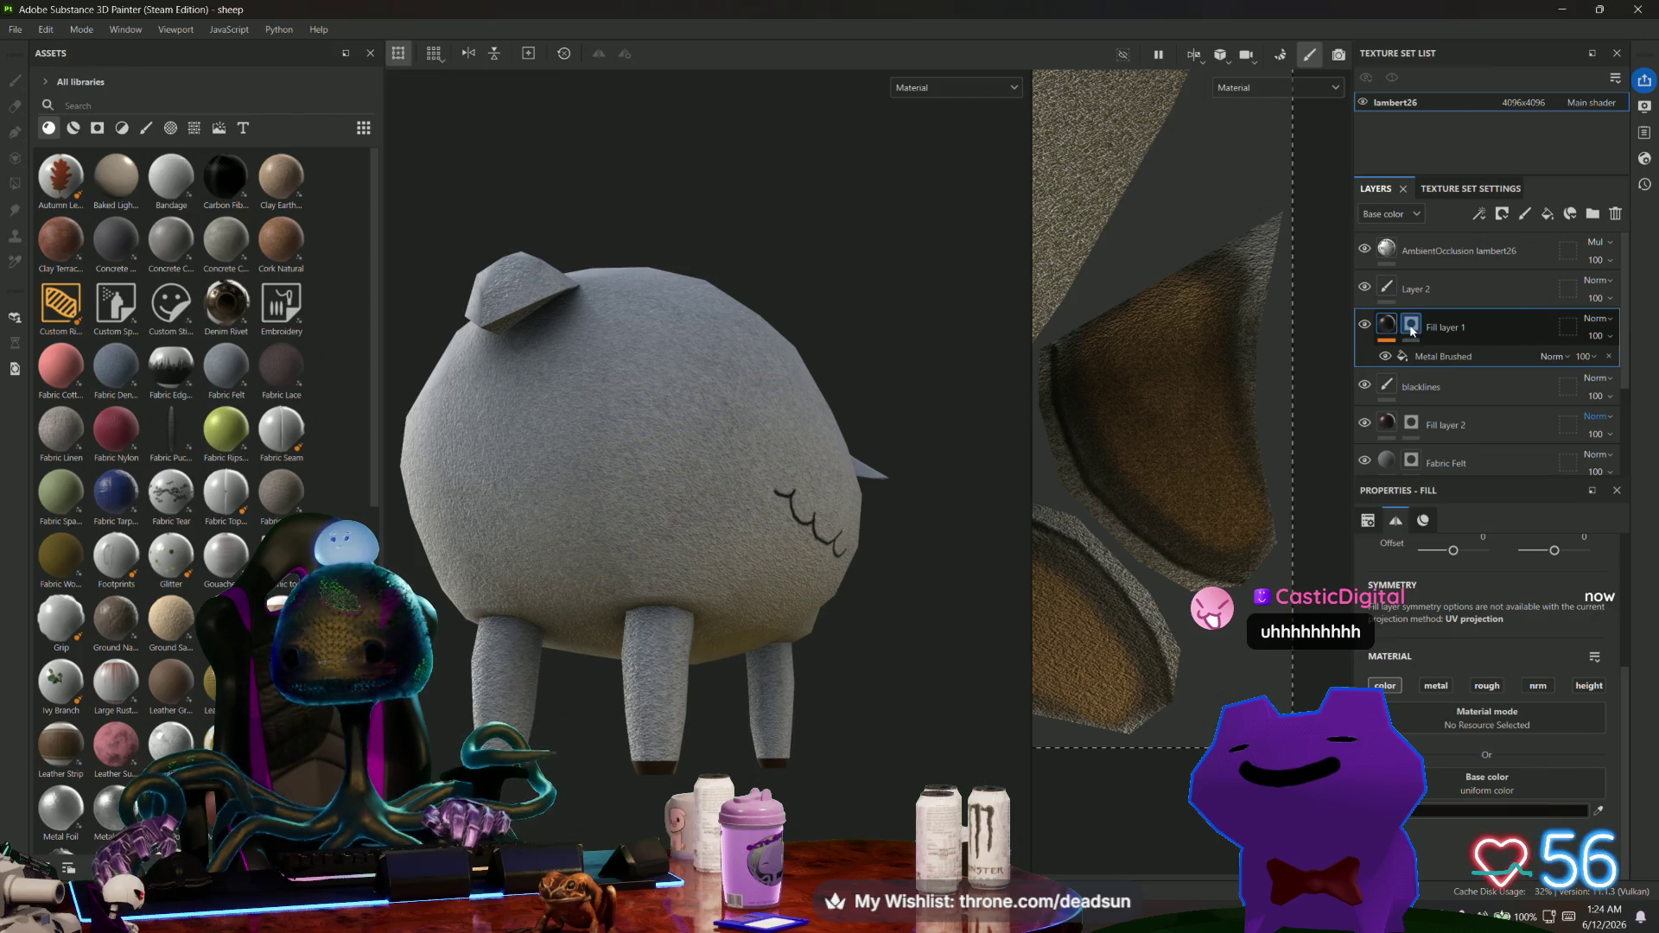
{"action": "key", "text": "4"}
{"action": "left_click", "coordinate": [1391, 331]}
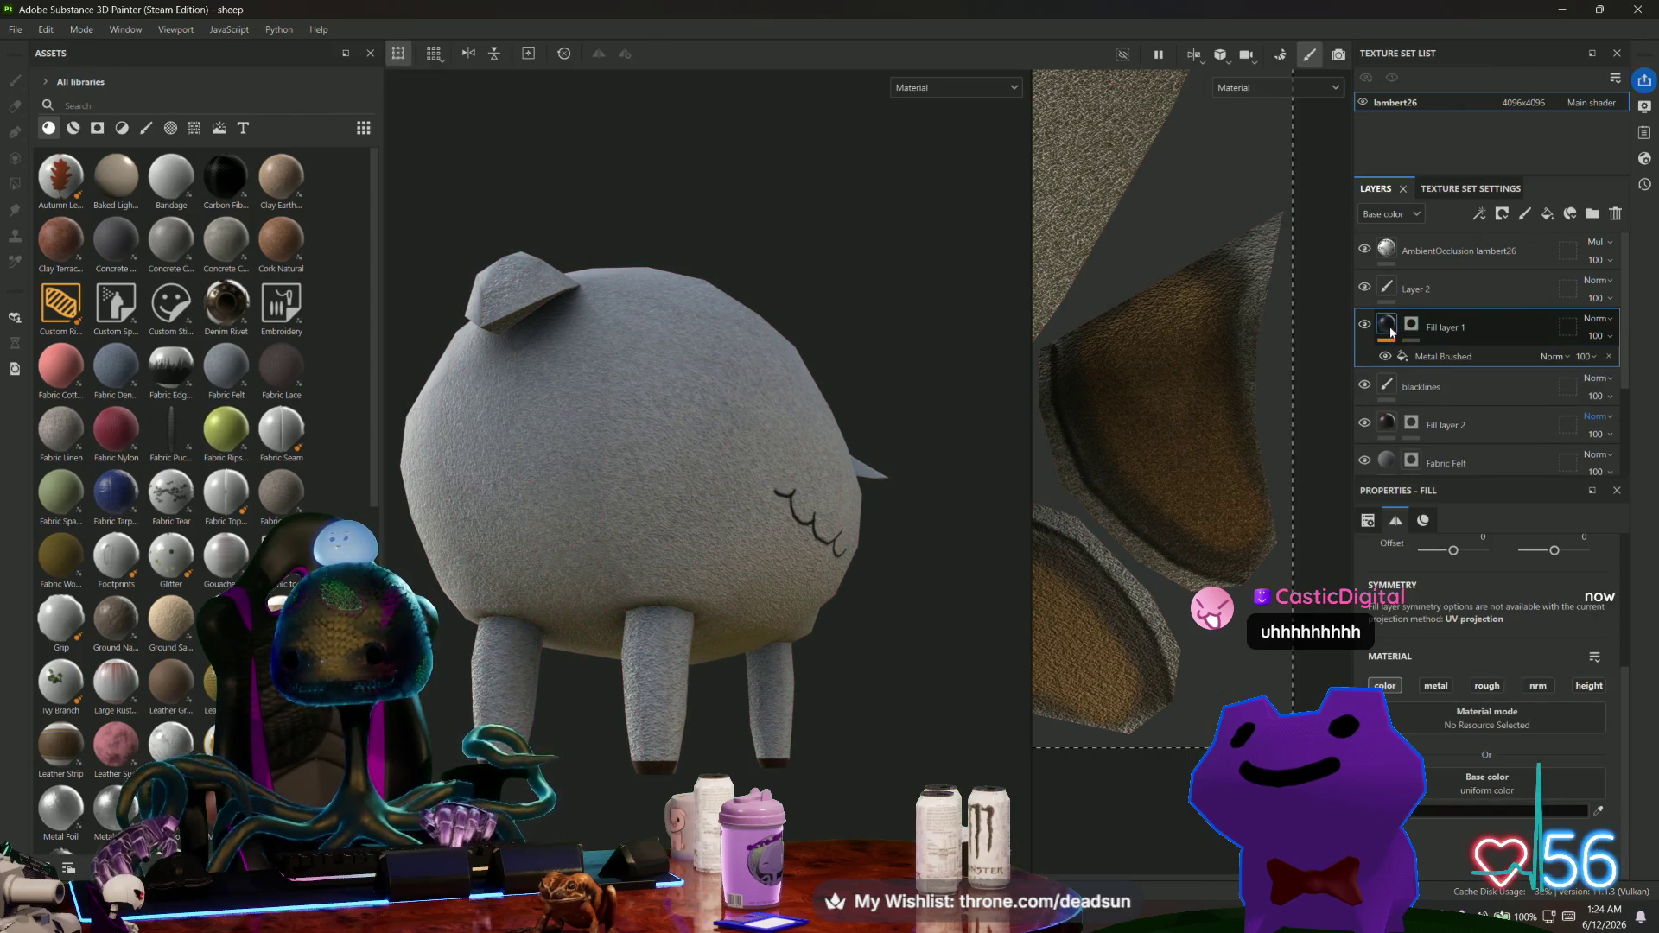
{"action": "scroll", "coordinate": [1418, 340], "scroll_direction": "down", "scroll_amount": 1}
Select the Metal Brushed fill and toggle Layer 2 off and on to compare the ear paint.
{"action": "left_click", "coordinate": [1443, 307]}
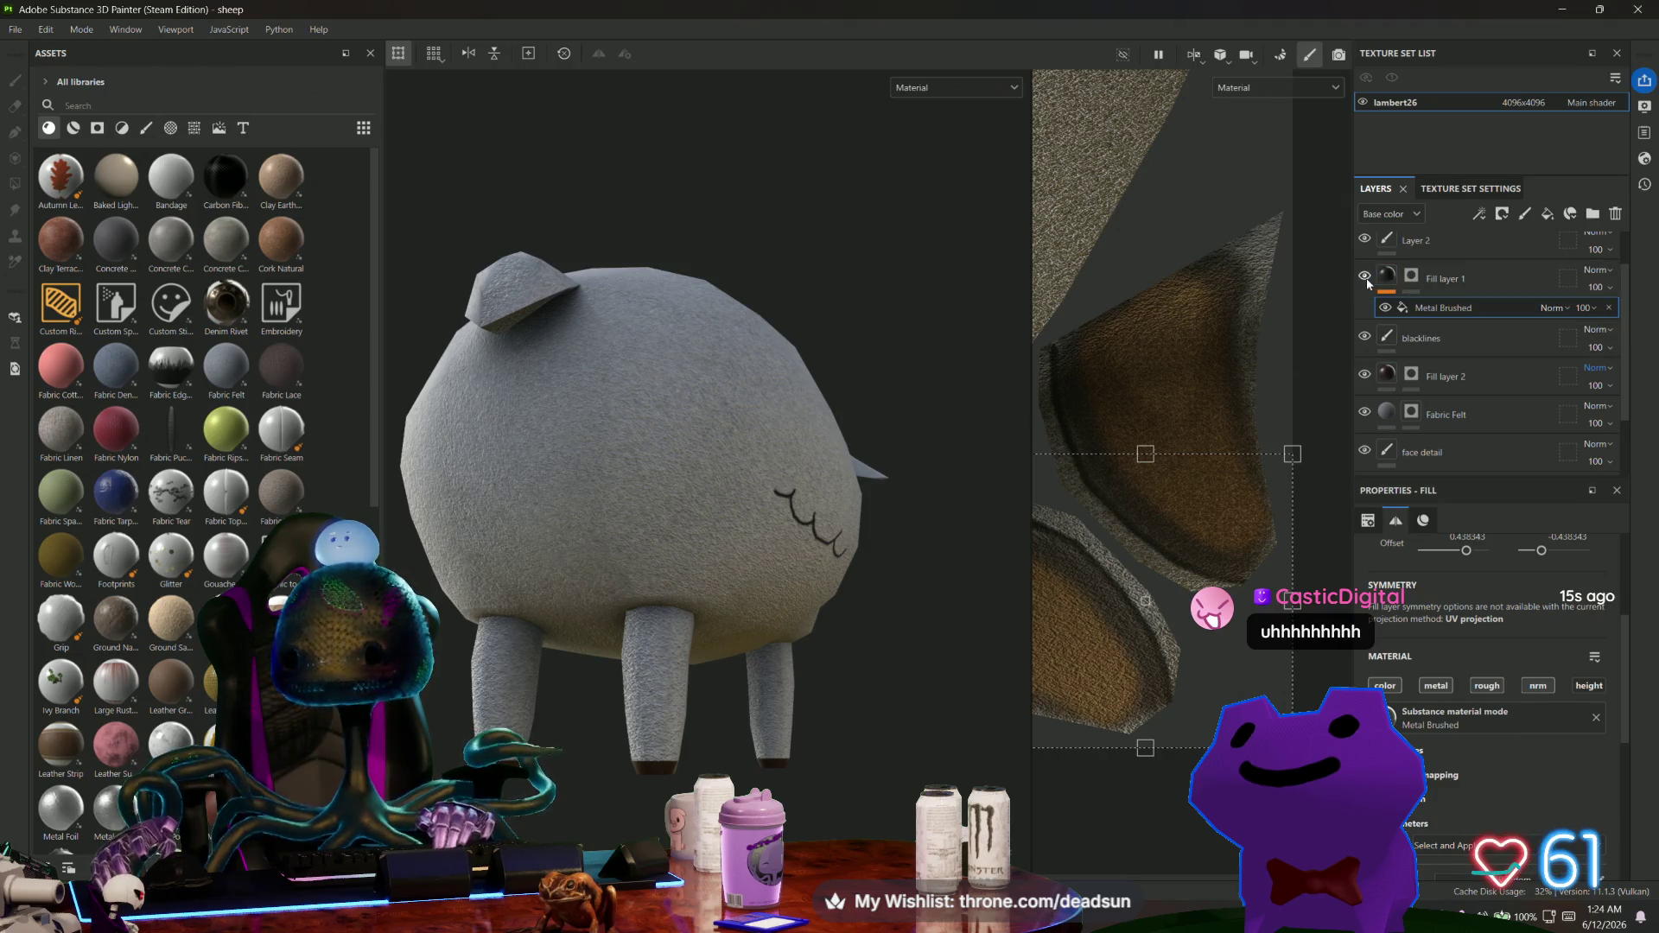
{"action": "left_click", "coordinate": [1364, 243]}
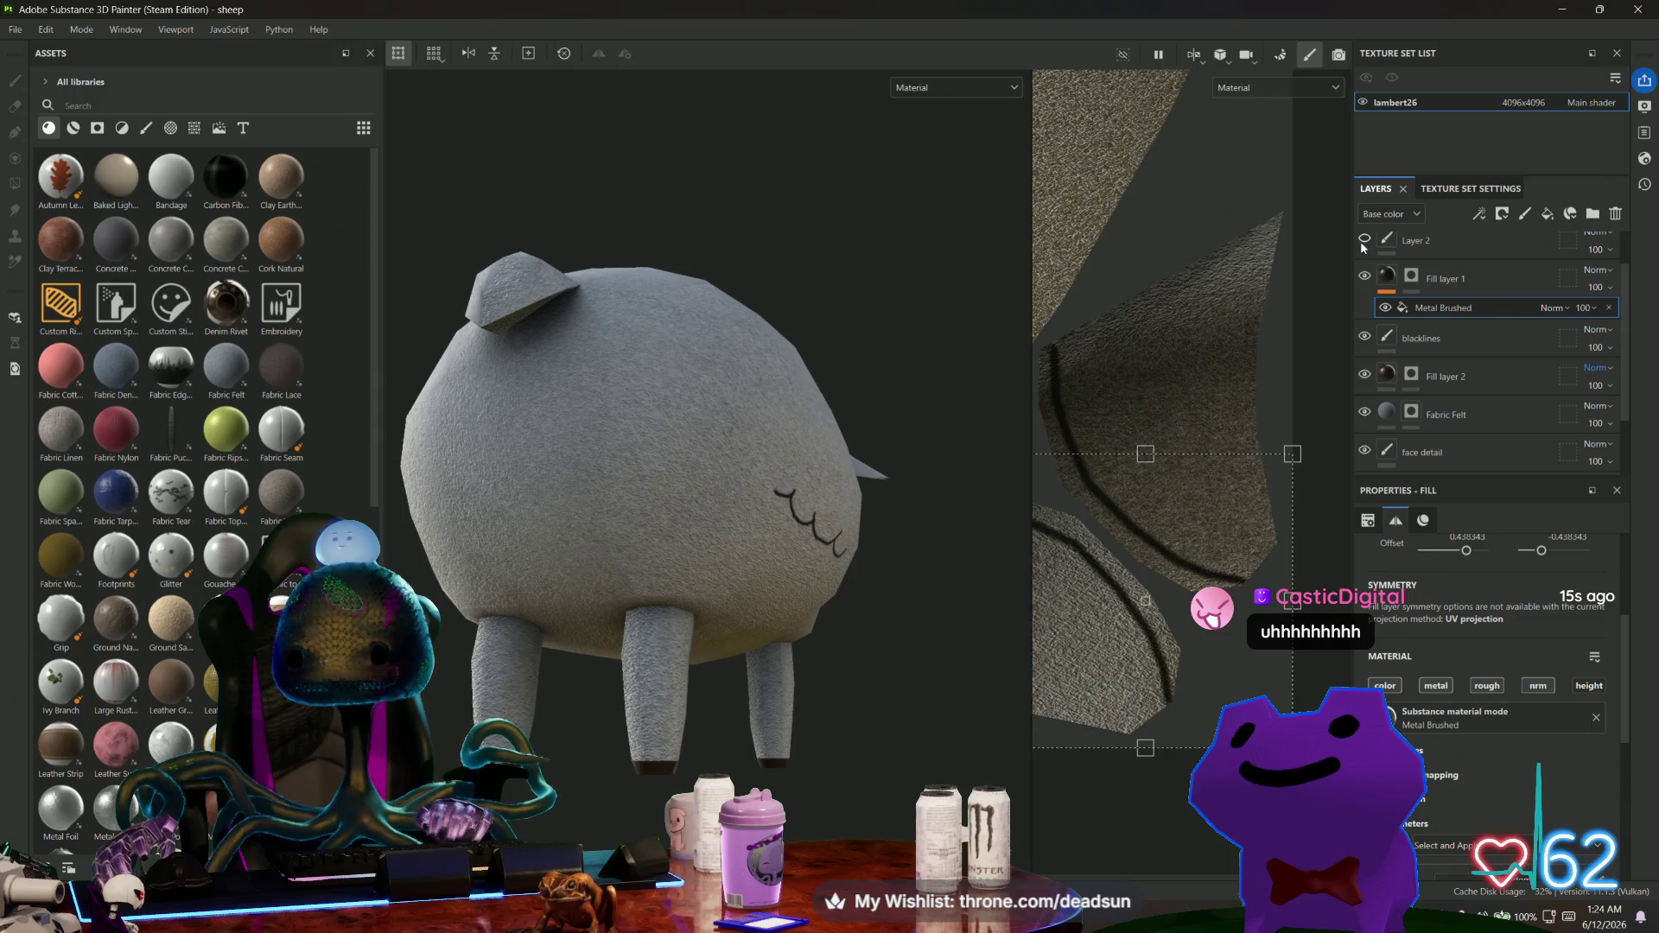
{"action": "left_click", "coordinate": [1363, 244]}
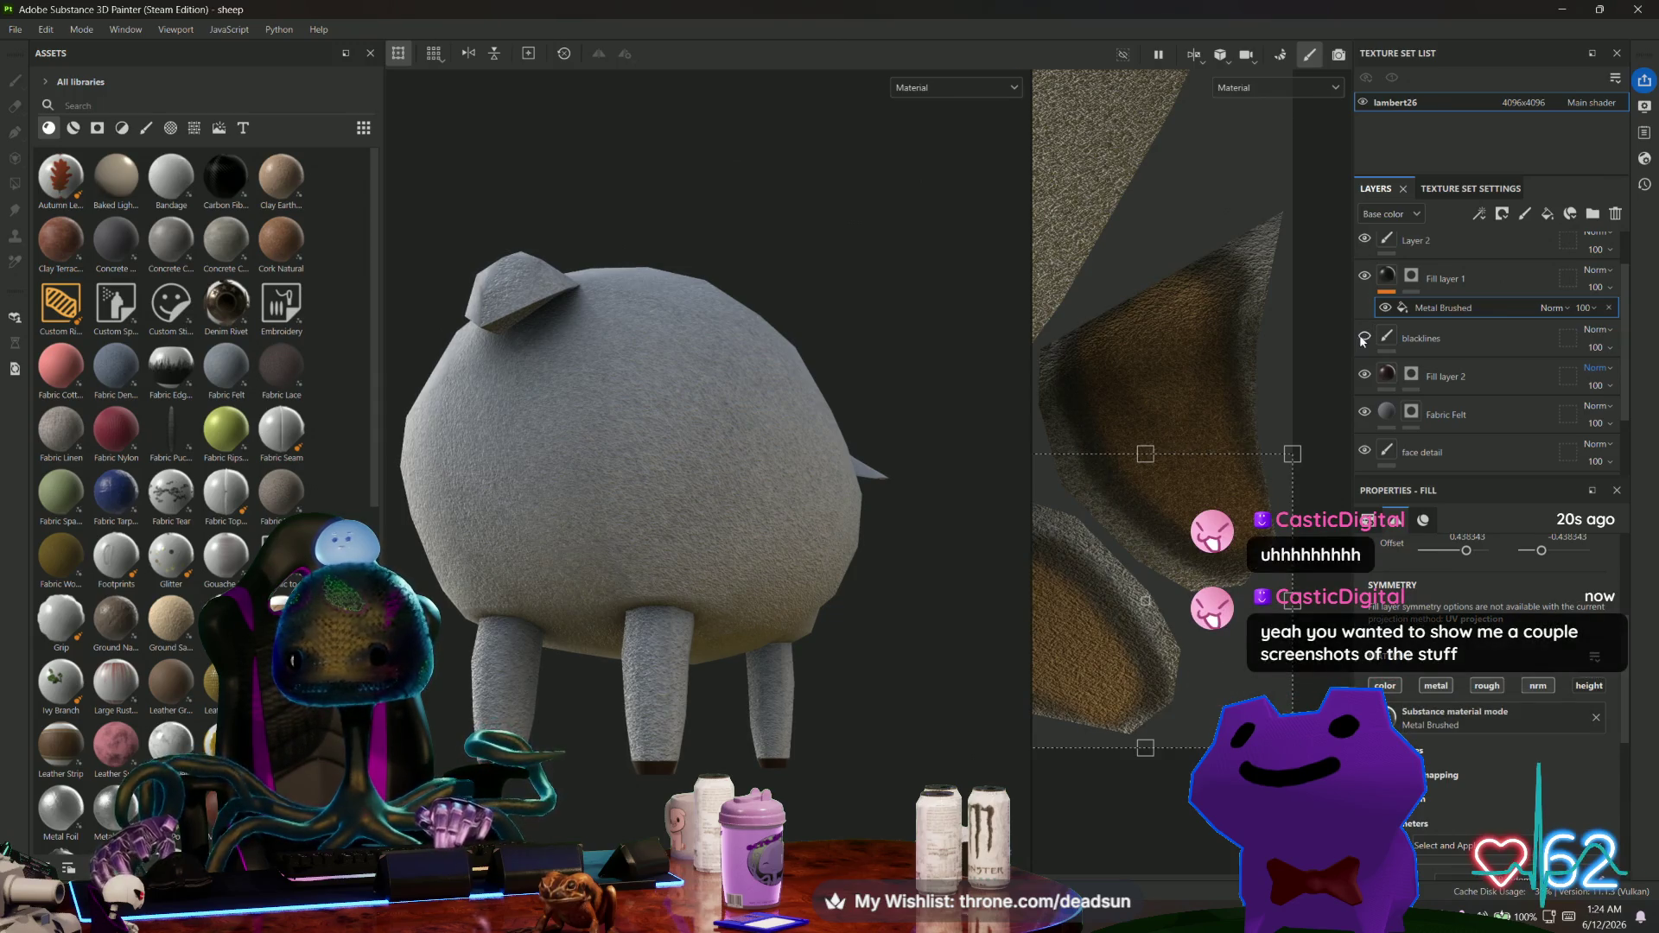
Set the eraser on the blacklines layer, then switch over to the Maya window.
{"action": "left_click", "coordinate": [1414, 343]}
{"action": "key", "text": "e"}
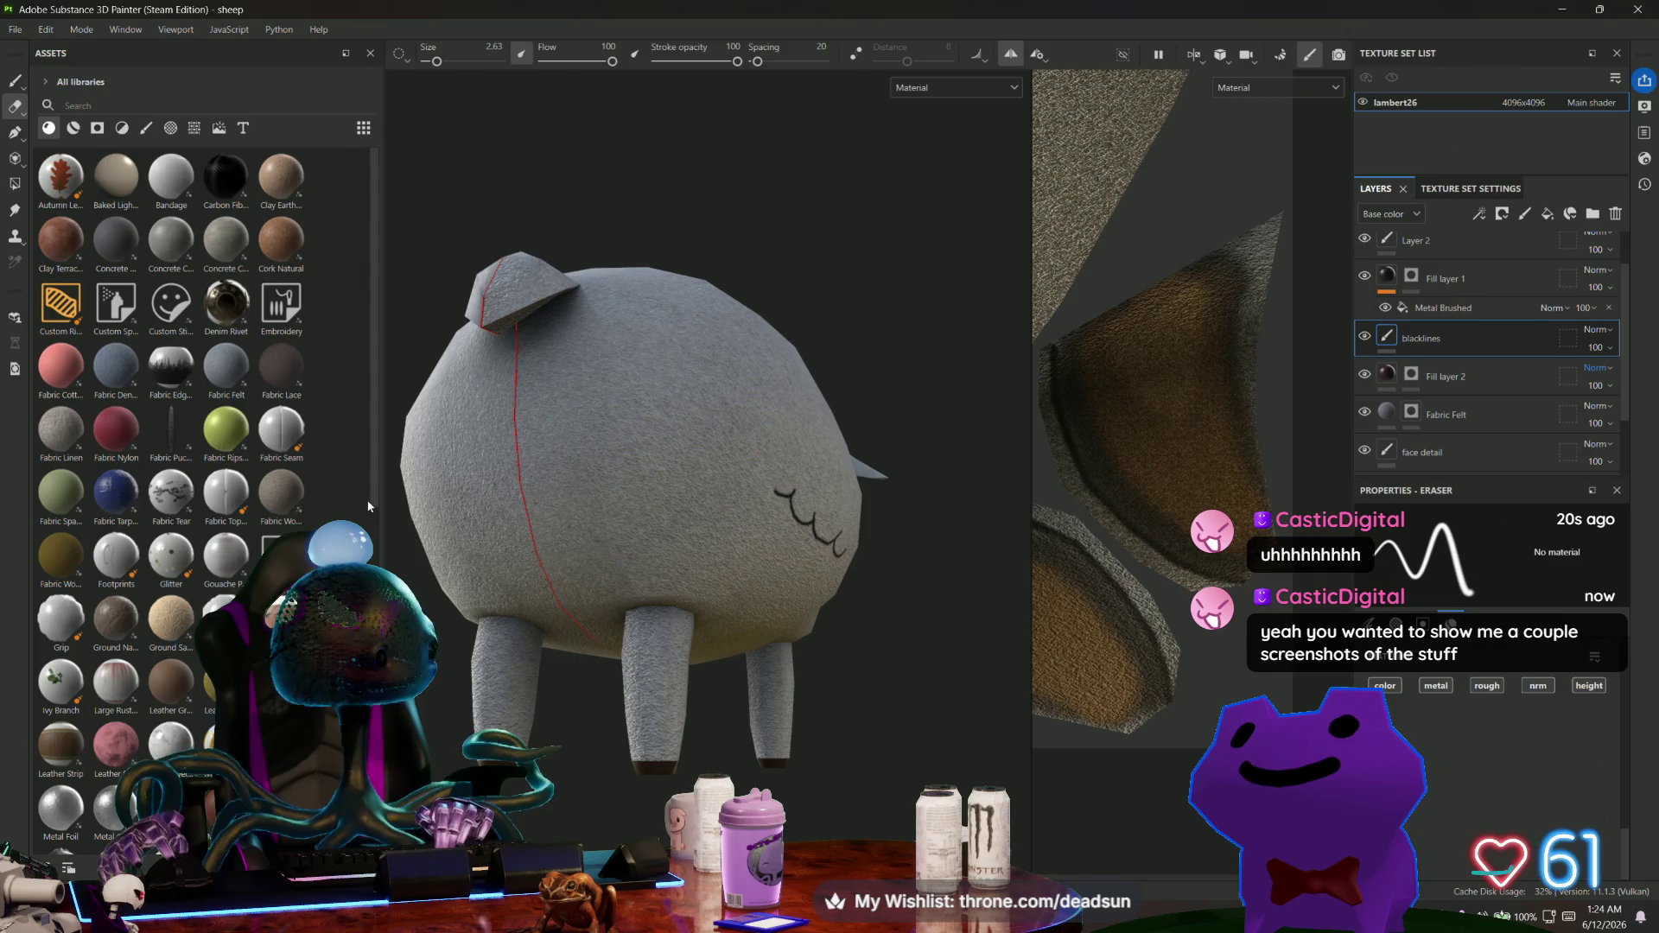
{"action": "left_click_drag", "start_coordinate": [404, 541], "coordinate": [468, 693], "text": "alt"}
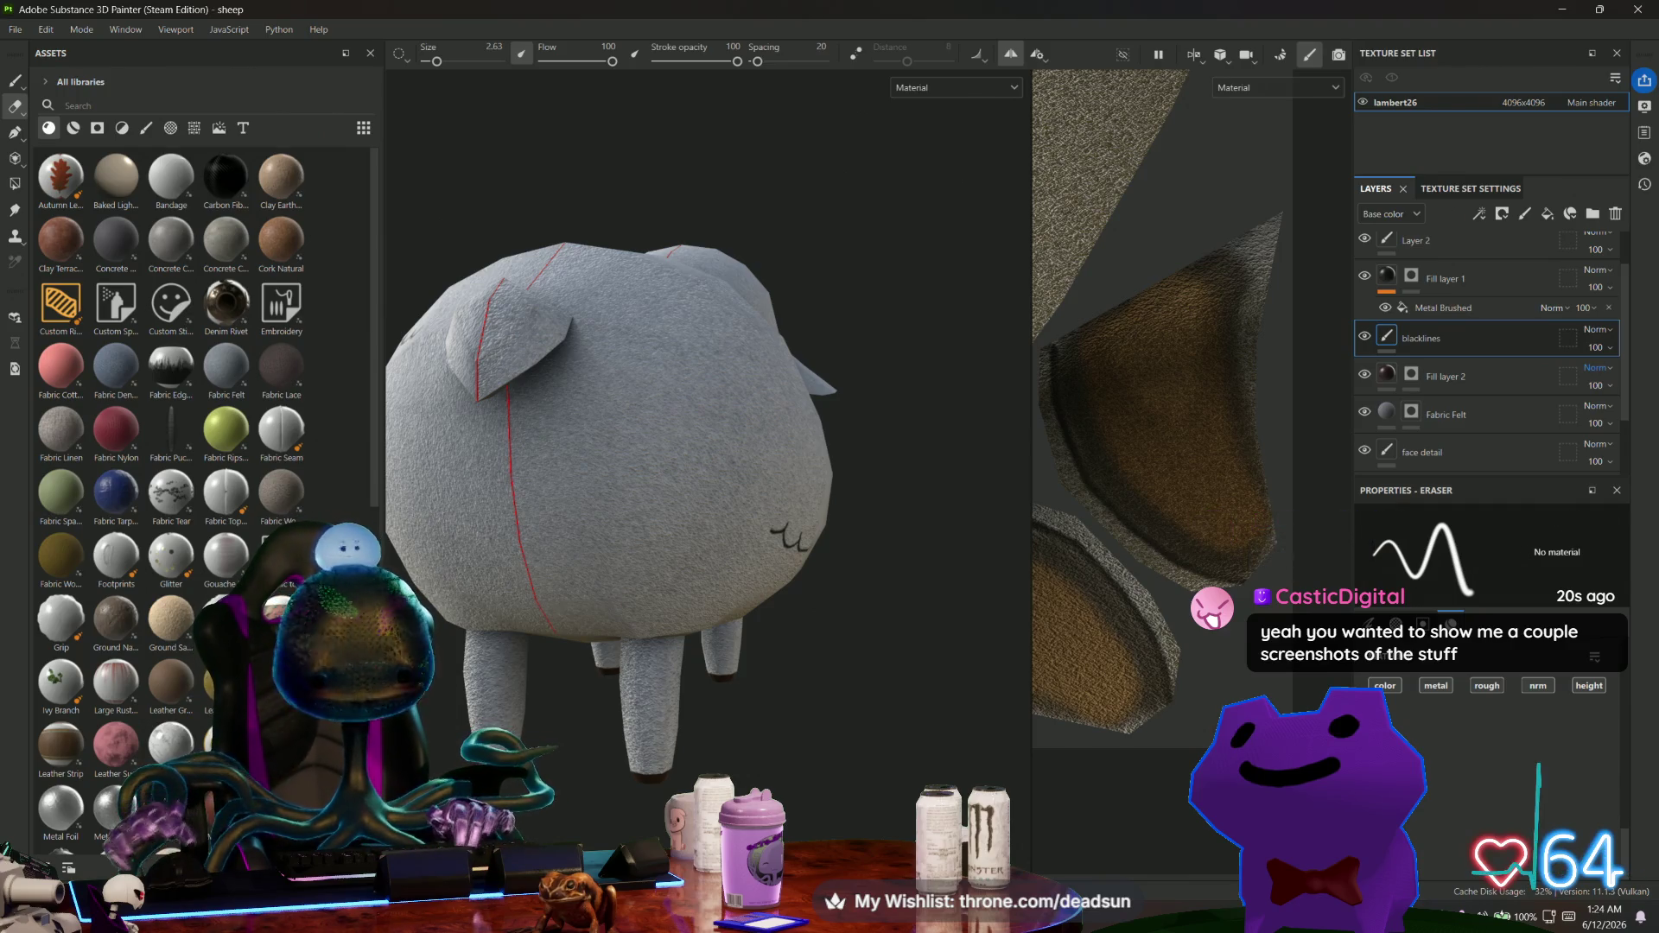
{"action": "key", "text": "alt+Tab"}
{"action": "key", "text": "alt+Tab"}
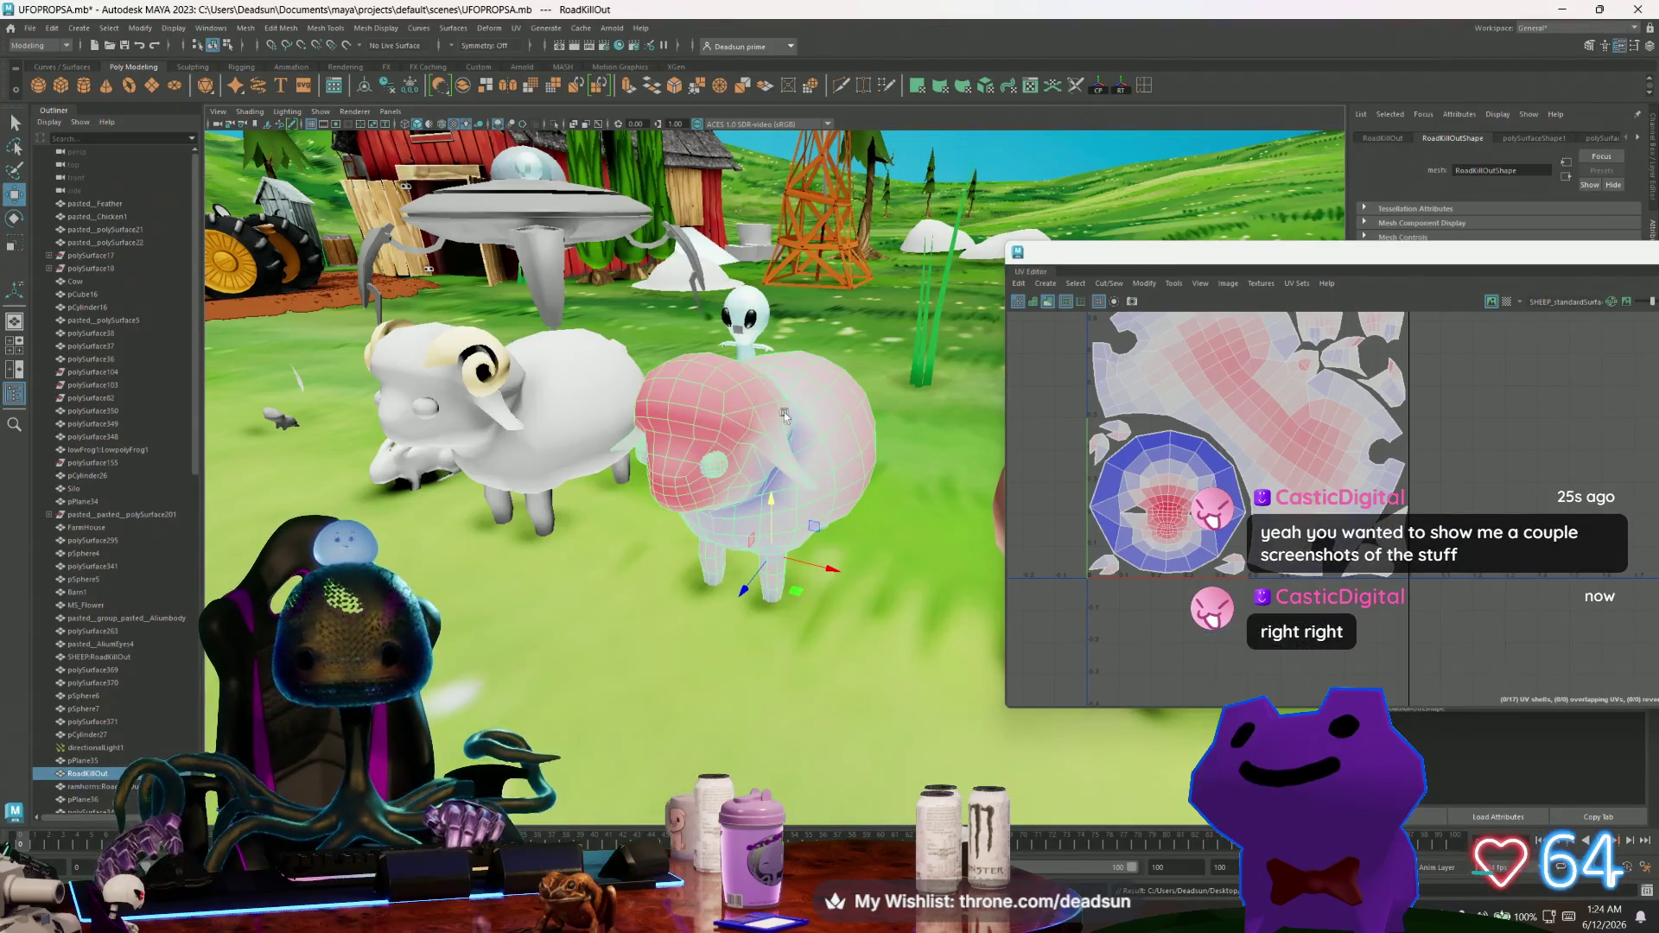
Select the left sheep's horns, close the UV Editor and frame the selection.
{"action": "left_click", "coordinate": [504, 387]}
{"action": "left_click_drag", "start_coordinate": [1364, 266], "coordinate": [645, 334]}
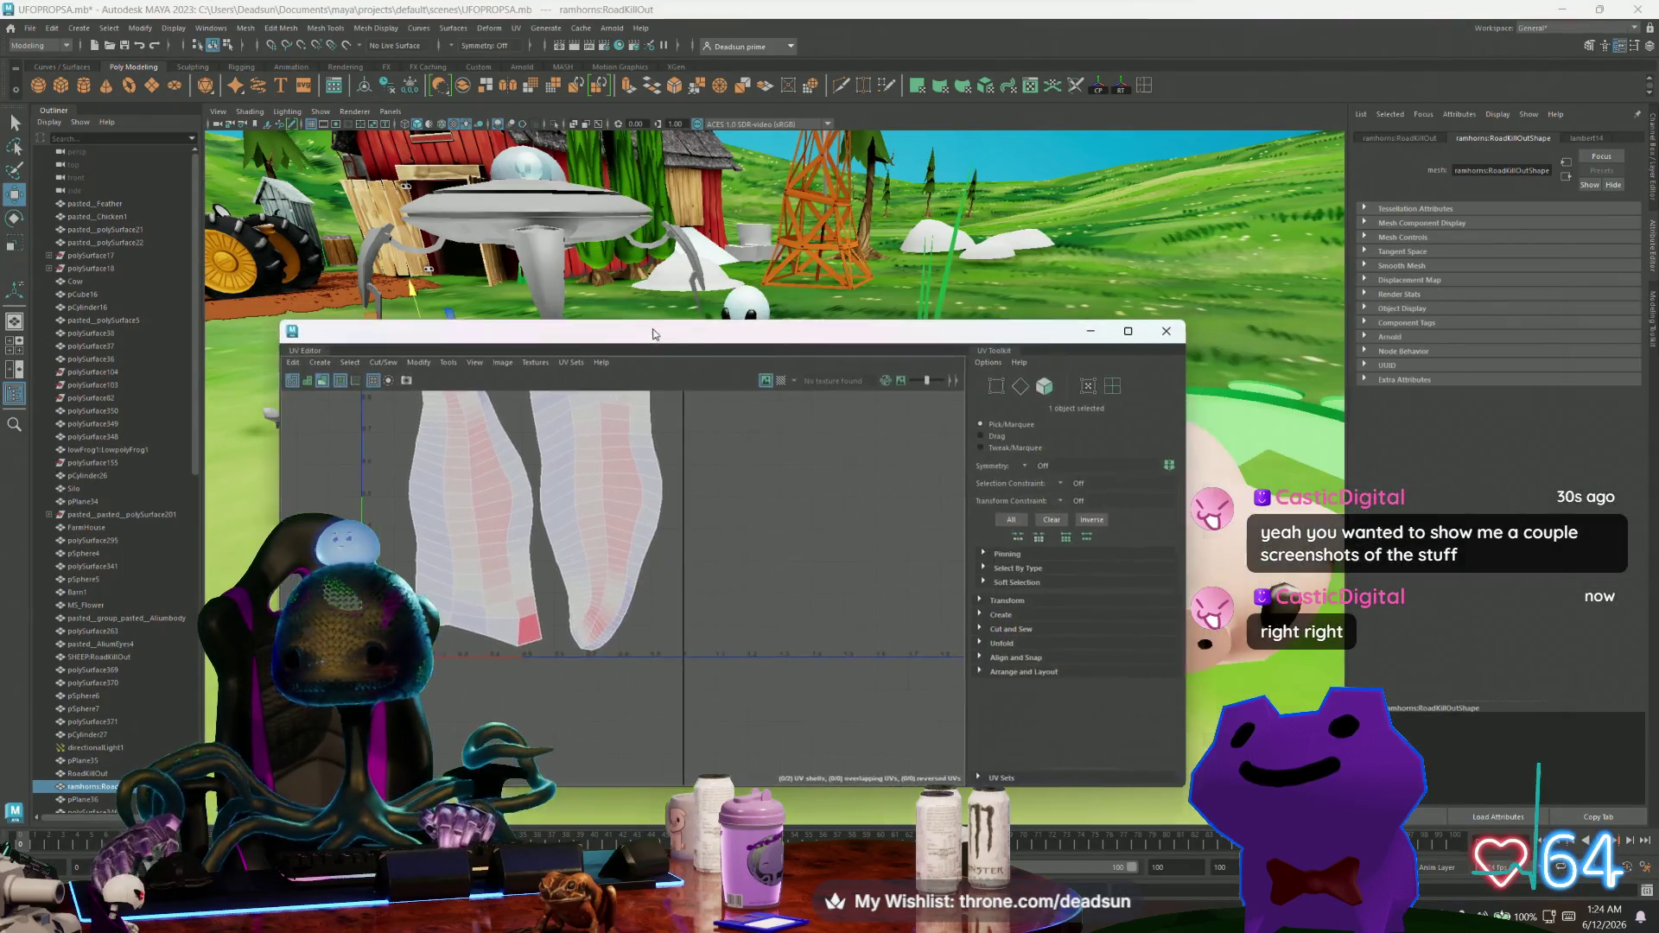
{"action": "left_click", "coordinate": [1180, 326]}
{"action": "key", "text": "f"}
{"action": "scroll", "coordinate": [778, 432], "scroll_direction": "down", "scroll_amount": 10}
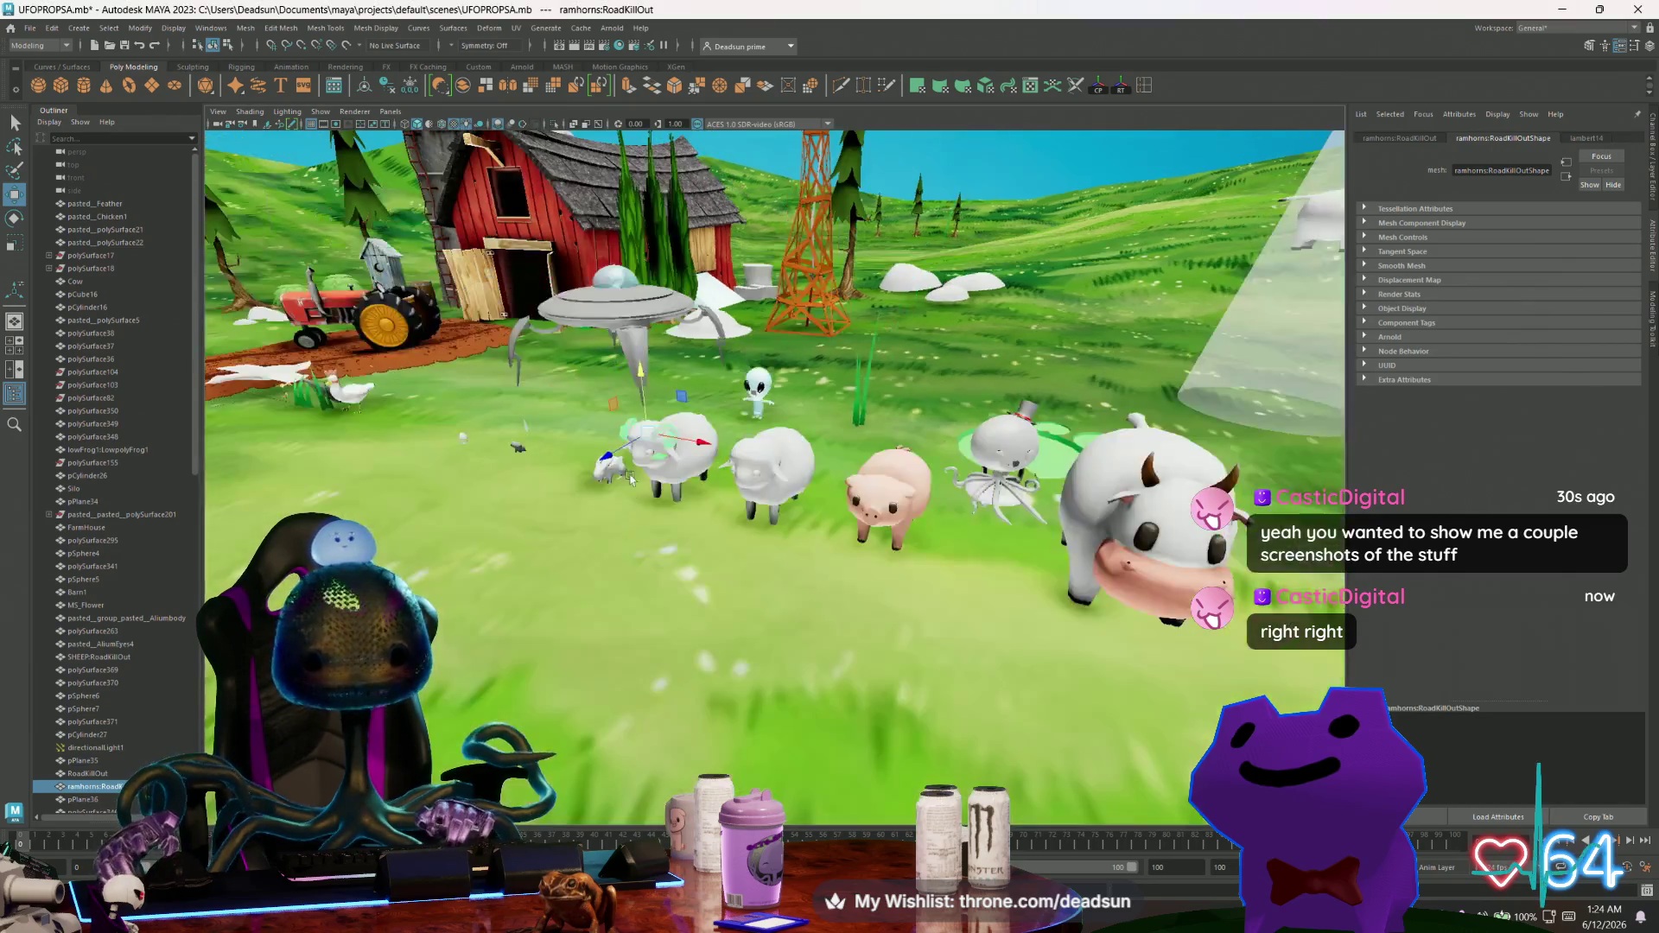
Tumble across the farm, selecting the ground plane and skybox, down to a low view.
{"action": "mouse_move", "coordinate": [605, 432]}
{"action": "left_mouse_down", "text": "alt"}
{"action": "mouse_move", "coordinate": [556, 530]}
{"action": "mouse_move", "coordinate": [562, 504]}
{"action": "left_mouse_up", "text": "alt"}
{"action": "right_click_drag", "start_coordinate": [562, 503], "coordinate": [597, 532]}
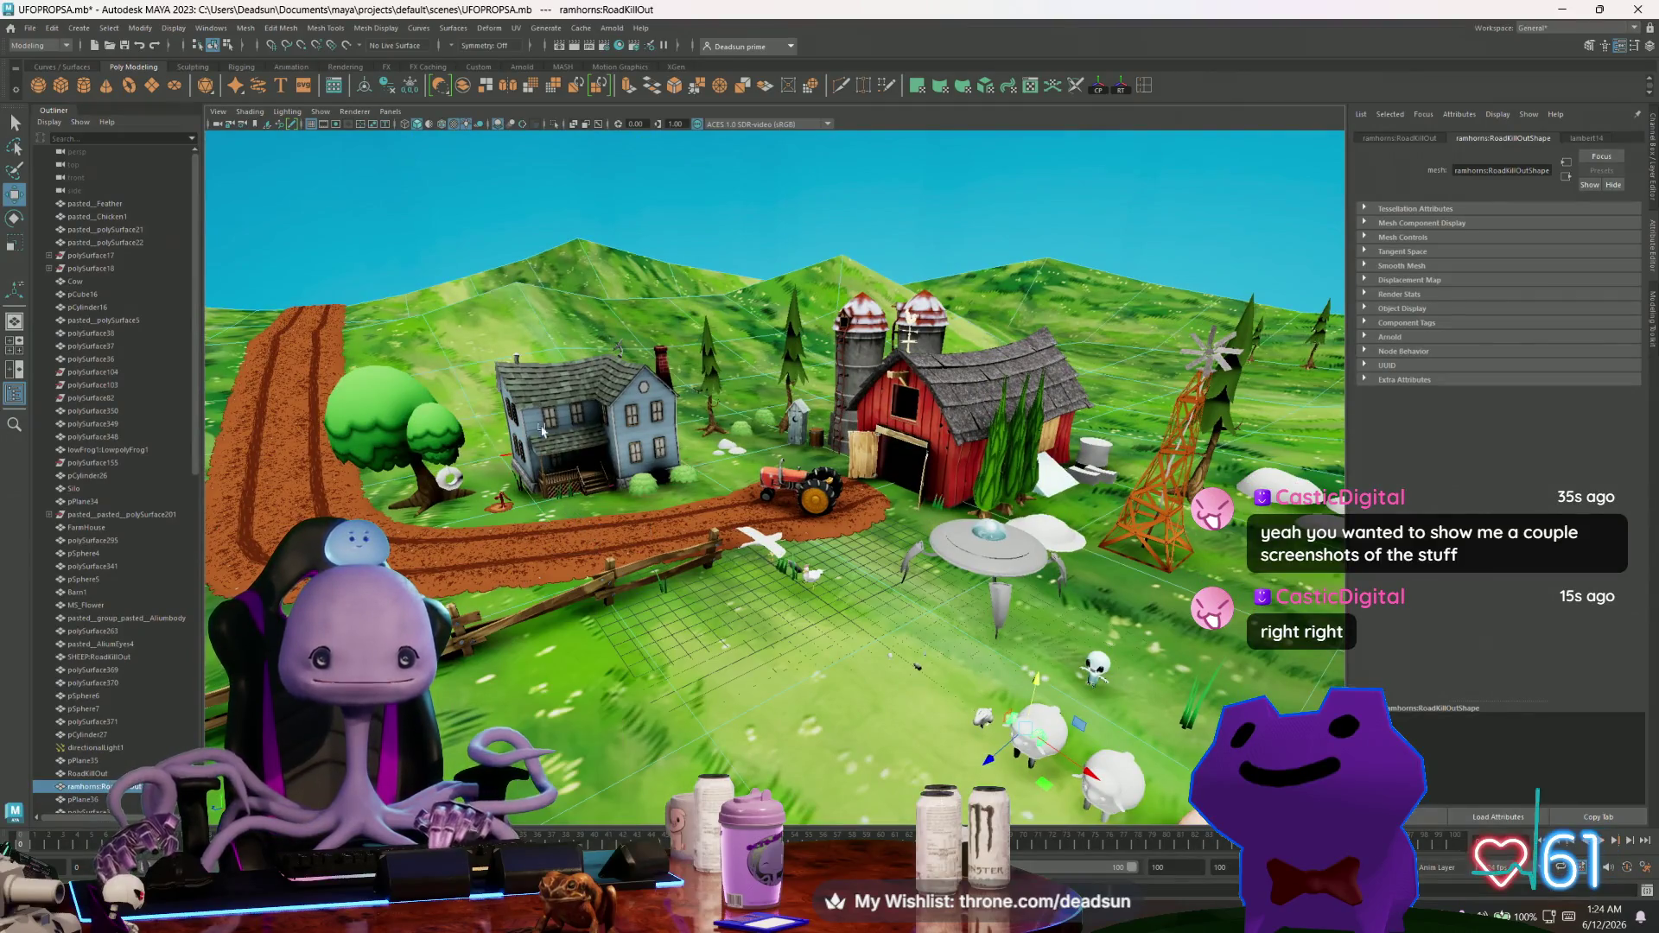
{"action": "left_click", "coordinate": [447, 402]}
{"action": "right_click_drag", "start_coordinate": [448, 402], "coordinate": [458, 484]}
{"action": "left_click", "coordinate": [518, 518]}
{"action": "mouse_move", "coordinate": [518, 519]}
{"action": "left_mouse_down", "text": "alt"}
{"action": "mouse_move", "coordinate": [683, 571]}
{"action": "mouse_move", "coordinate": [868, 560]}
{"action": "mouse_move", "coordinate": [921, 680]}
{"action": "mouse_move", "coordinate": [829, 604]}
{"action": "left_mouse_up", "text": "alt"}
Select the UFO and tumble down to a ground-level view of the barn and tractor.
{"action": "left_click", "coordinate": [834, 406]}
{"action": "scroll", "coordinate": [703, 572], "scroll_direction": "up", "scroll_amount": 2}
{"action": "scroll", "coordinate": [703, 572], "scroll_direction": "down", "scroll_amount": 5}
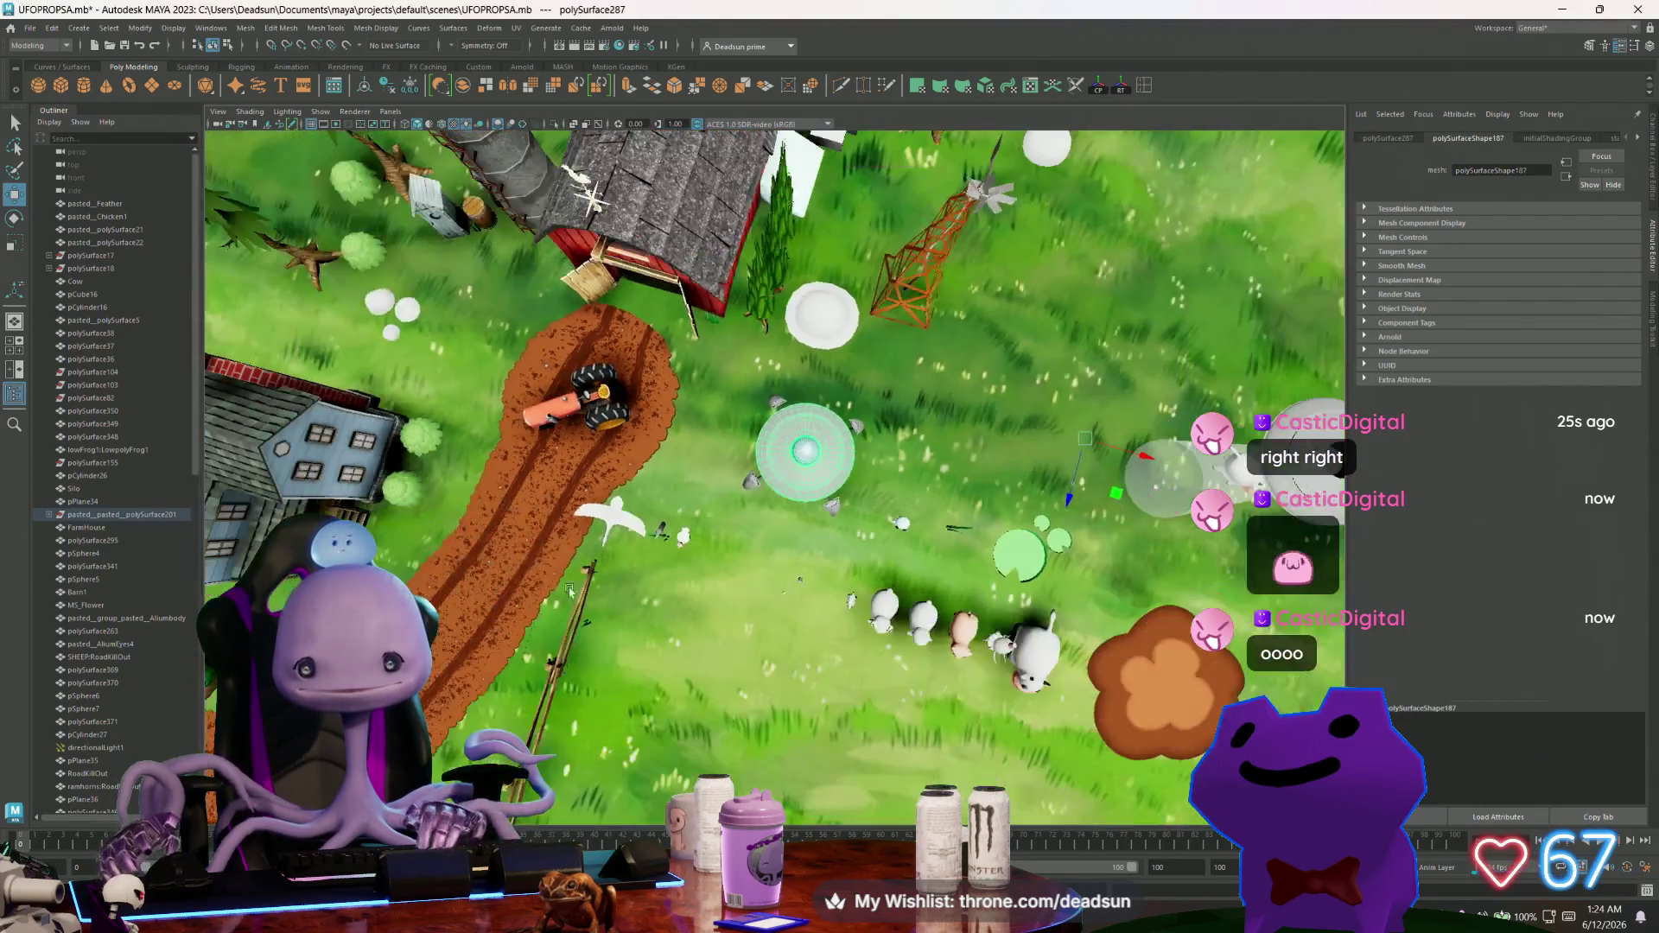
{"action": "scroll", "coordinate": [843, 619], "scroll_direction": "up", "scroll_amount": 5}
{"action": "mouse_move", "coordinate": [843, 619]}
{"action": "left_mouse_down", "text": "alt"}
{"action": "mouse_move", "coordinate": [877, 501]}
{"action": "mouse_move", "coordinate": [866, 517]}
{"action": "left_mouse_up", "text": "alt"}
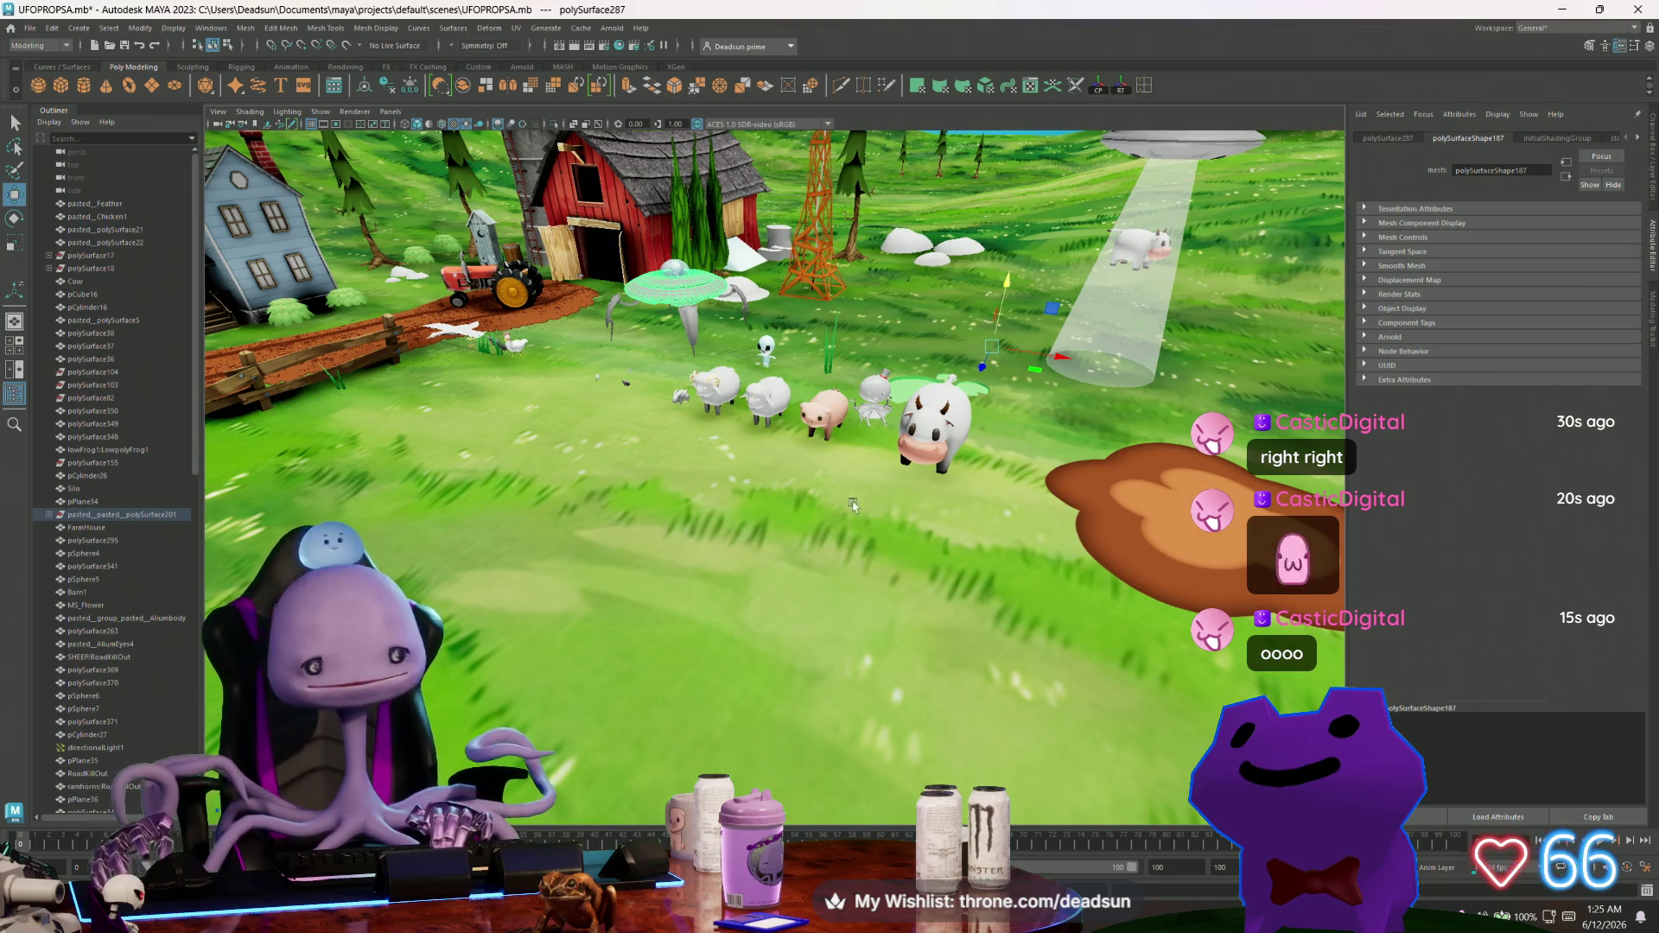
{"action": "middle_click_drag", "start_coordinate": [864, 513], "coordinate": [643, 516], "text": "alt"}
{"action": "mouse_move", "coordinate": [643, 516]}
{"action": "left_mouse_down", "text": "alt"}
{"action": "mouse_move", "coordinate": [449, 541]}
{"action": "mouse_move", "coordinate": [503, 570]}
{"action": "mouse_move", "coordinate": [432, 581]}
{"action": "mouse_move", "coordinate": [833, 536]}
{"action": "mouse_move", "coordinate": [672, 546]}
{"action": "mouse_move", "coordinate": [609, 477]}
{"action": "mouse_move", "coordinate": [688, 480]}
{"action": "left_mouse_up", "text": "alt"}
Swing the camera around the pine trees to the barn's side, then bring up the window switcher.
{"action": "left_click", "coordinate": [687, 480]}
{"action": "right_click_drag", "start_coordinate": [688, 480], "coordinate": [1107, 425], "text": "alt"}
{"action": "left_click", "coordinate": [1108, 426]}
{"action": "mouse_move", "coordinate": [1108, 425]}
{"action": "left_mouse_down", "text": "alt"}
{"action": "mouse_move", "coordinate": [1071, 511]}
{"action": "mouse_move", "coordinate": [925, 534]}
{"action": "mouse_move", "coordinate": [888, 489]}
{"action": "mouse_move", "coordinate": [912, 469]}
{"action": "left_mouse_up", "text": "alt"}
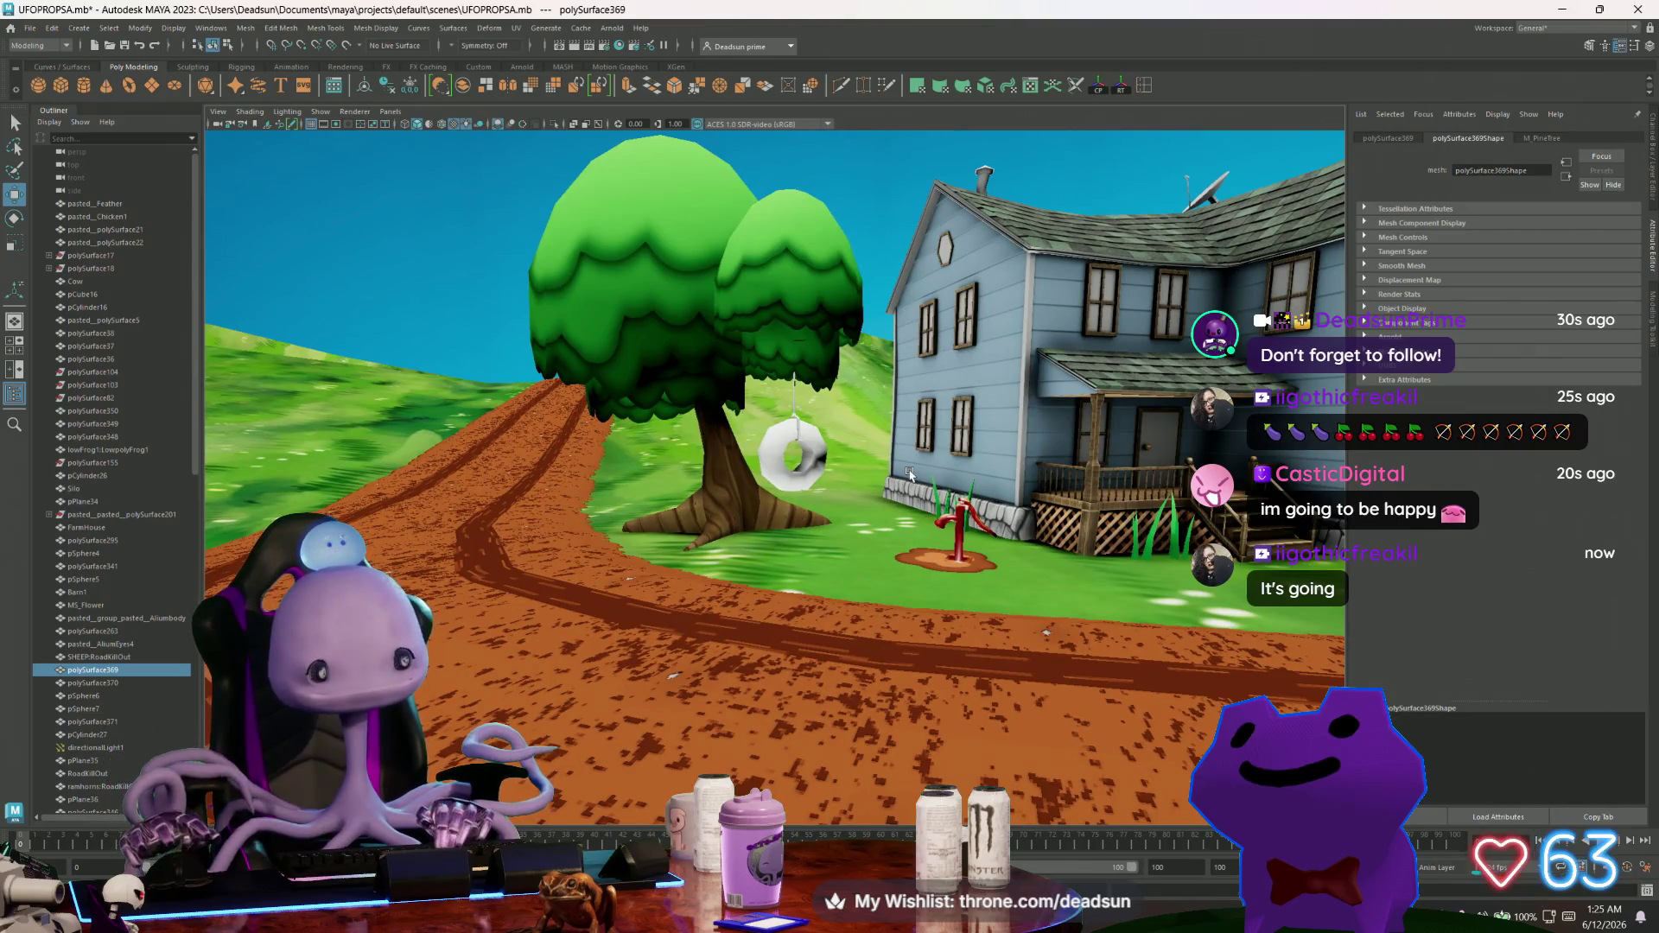
{"action": "mouse_move", "coordinate": [645, 364]}
{"action": "left_mouse_down", "text": "alt"}
{"action": "mouse_move", "coordinate": [503, 440]}
{"action": "mouse_move", "coordinate": [792, 472]}
{"action": "mouse_move", "coordinate": [790, 491]}
{"action": "left_mouse_up", "text": "alt"}
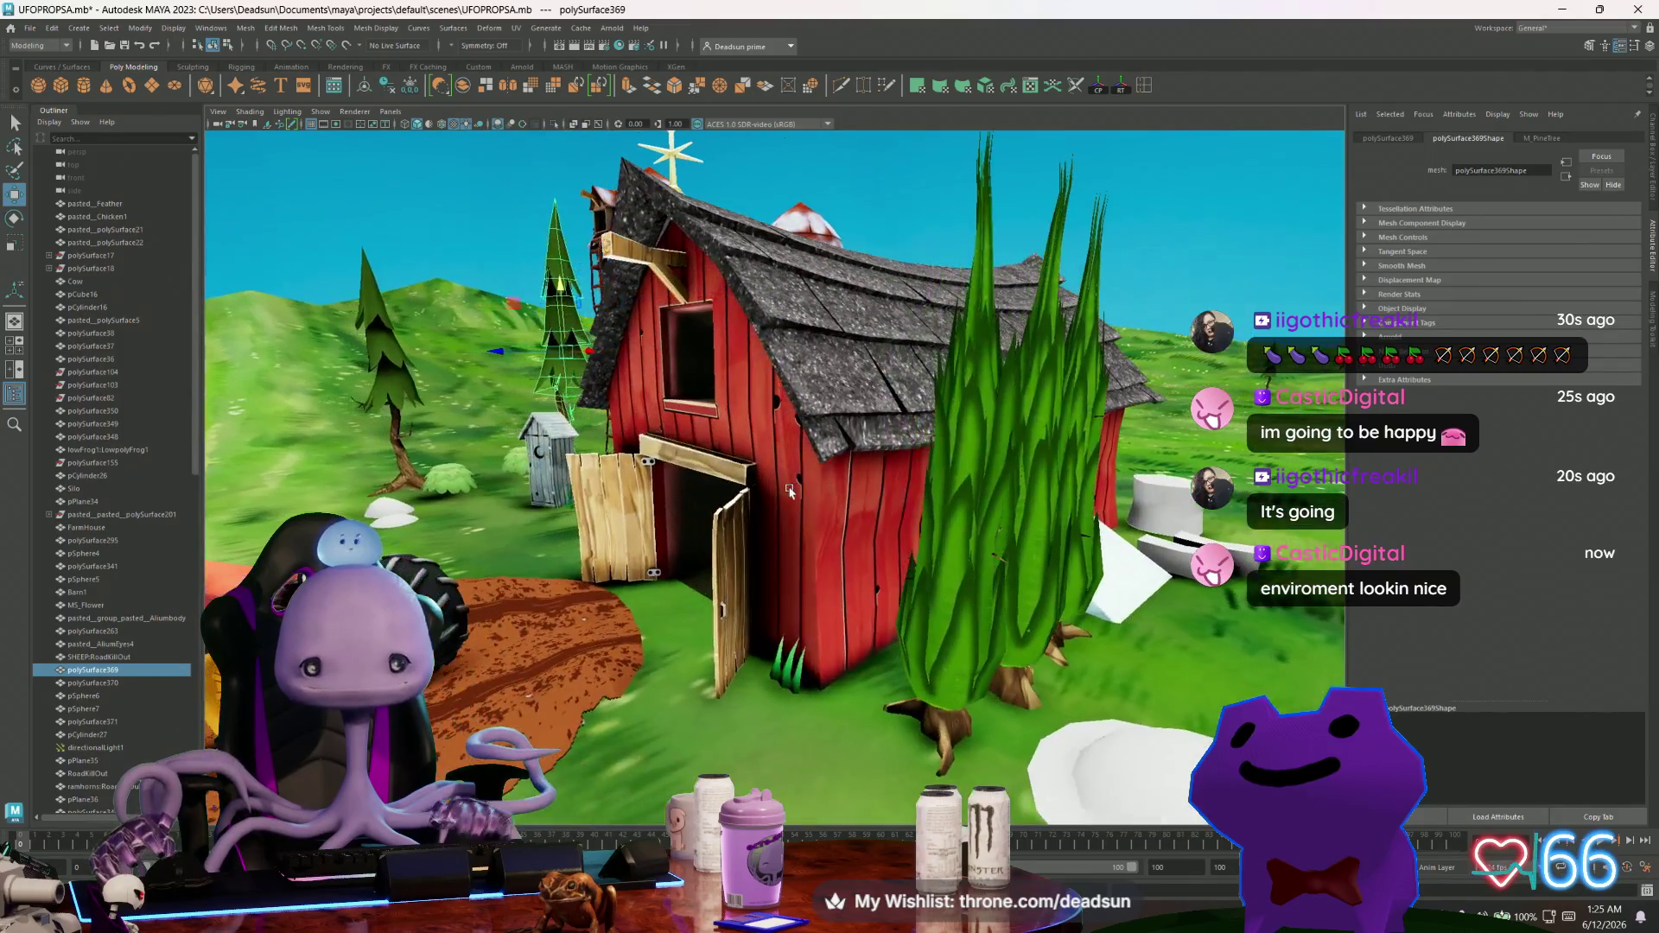
{"action": "mouse_move", "coordinate": [911, 519]}
{"action": "left_mouse_down", "text": "alt"}
{"action": "mouse_move", "coordinate": [949, 491]}
{"action": "mouse_move", "coordinate": [889, 510]}
{"action": "mouse_move", "coordinate": [855, 480]}
{"action": "left_mouse_up", "text": "alt"}
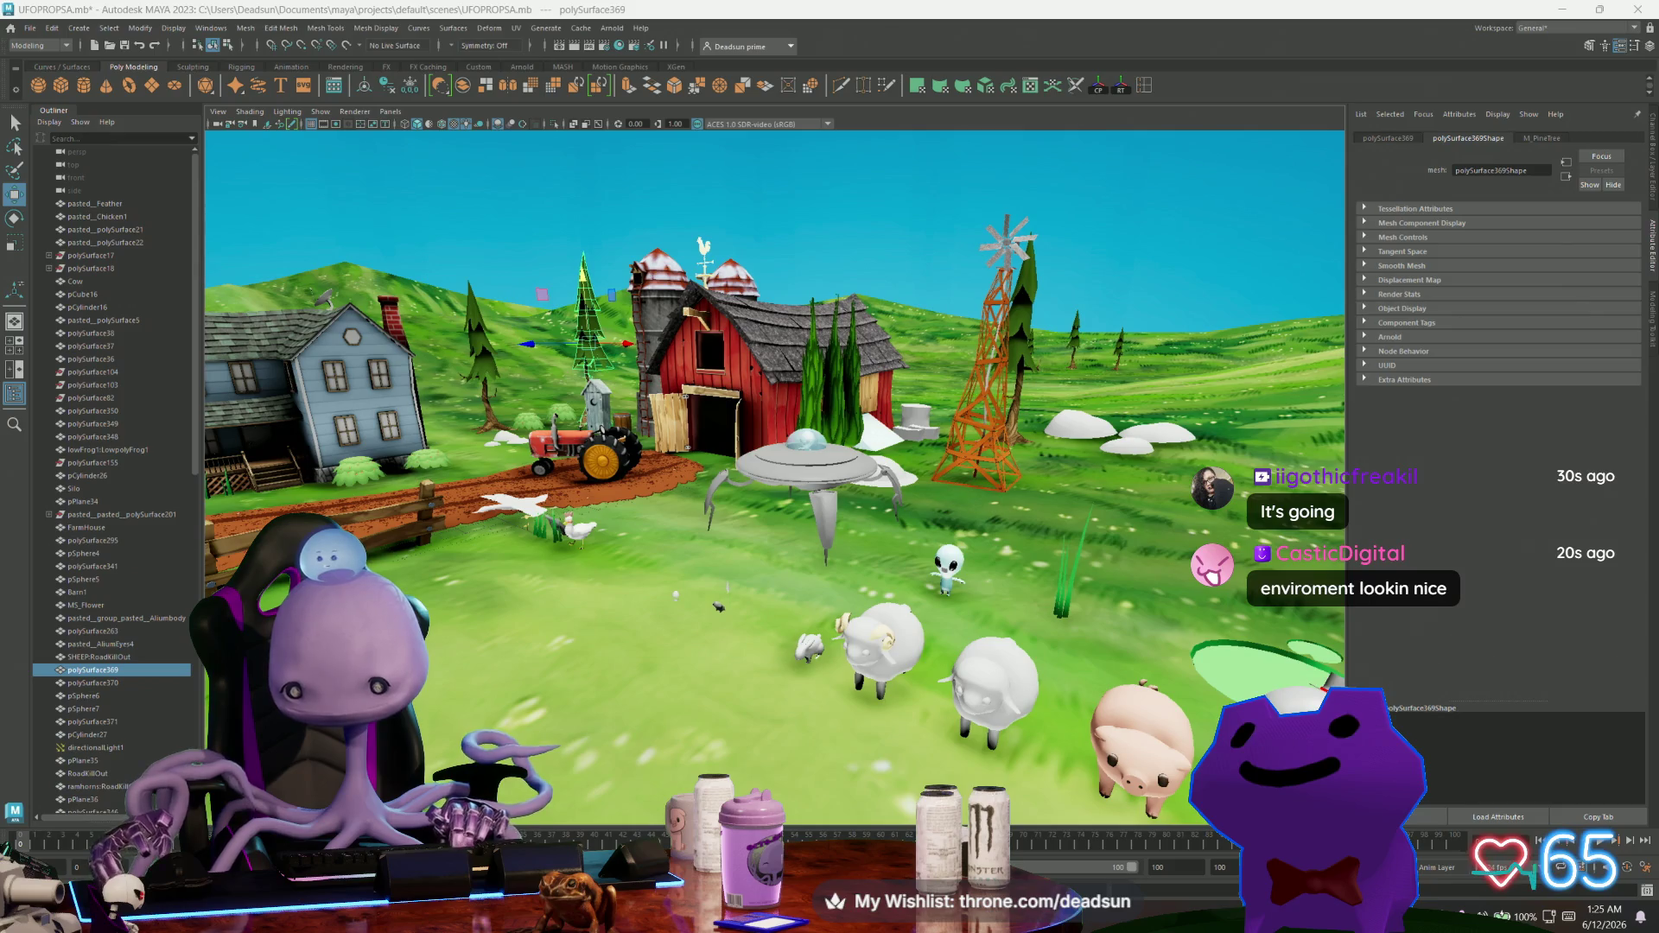
{"action": "key", "text": "alt+Tab"}
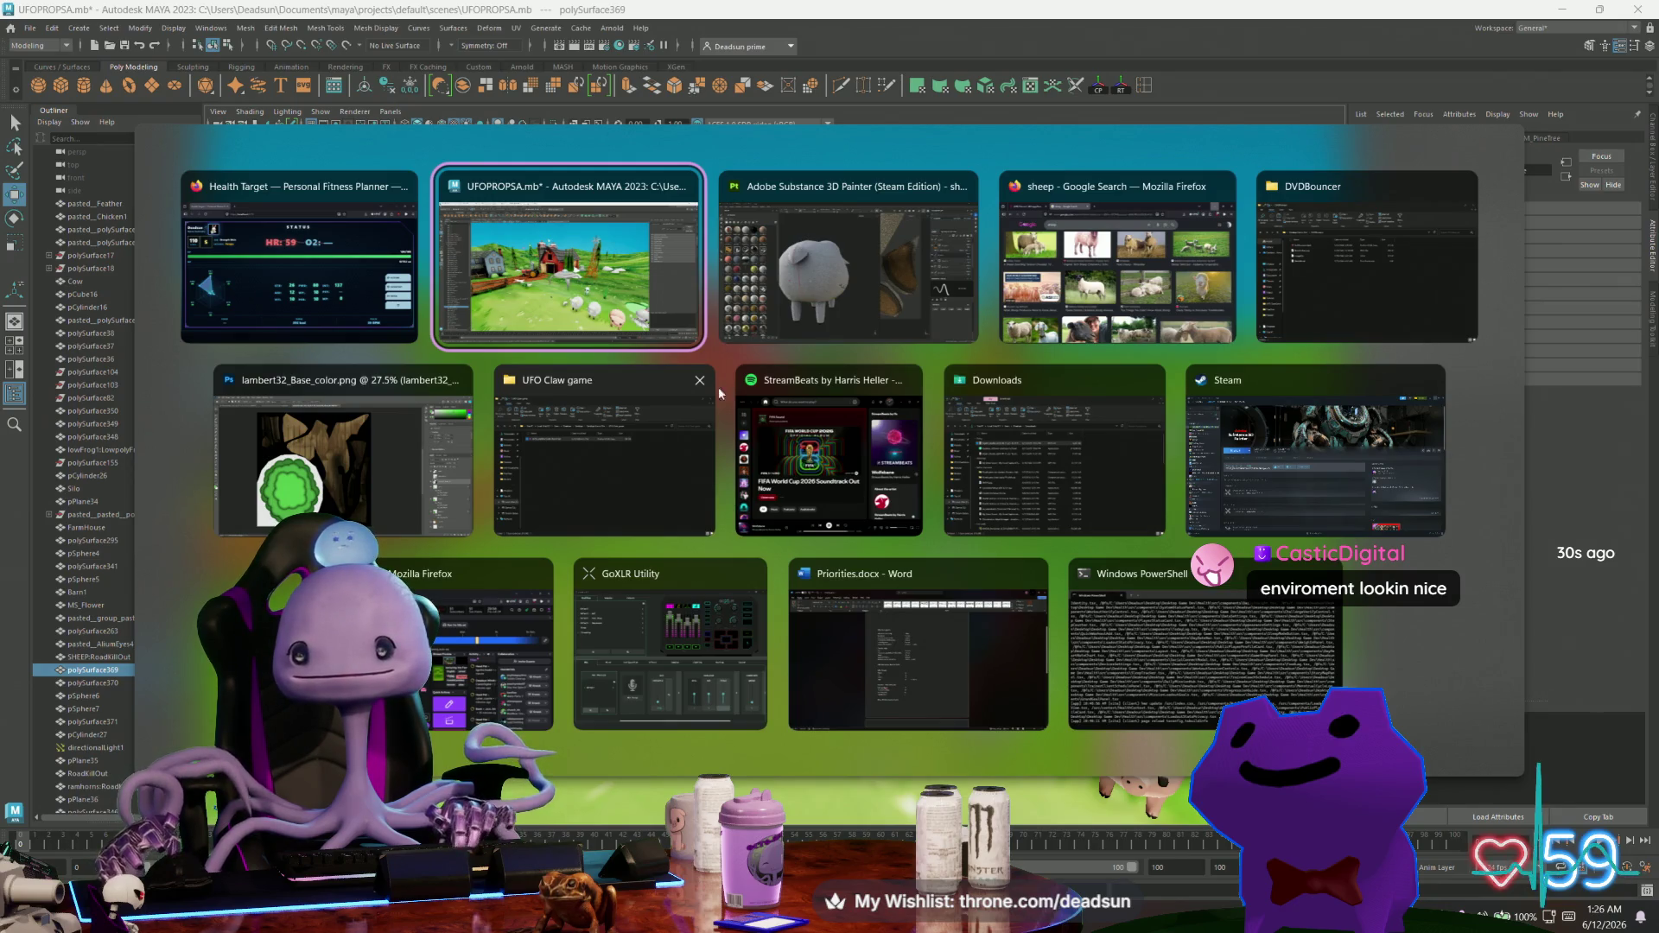
Return to Maya, then switch to the Discord tractor post and move the browser window lower.
{"action": "left_click", "coordinate": [1023, 867]}
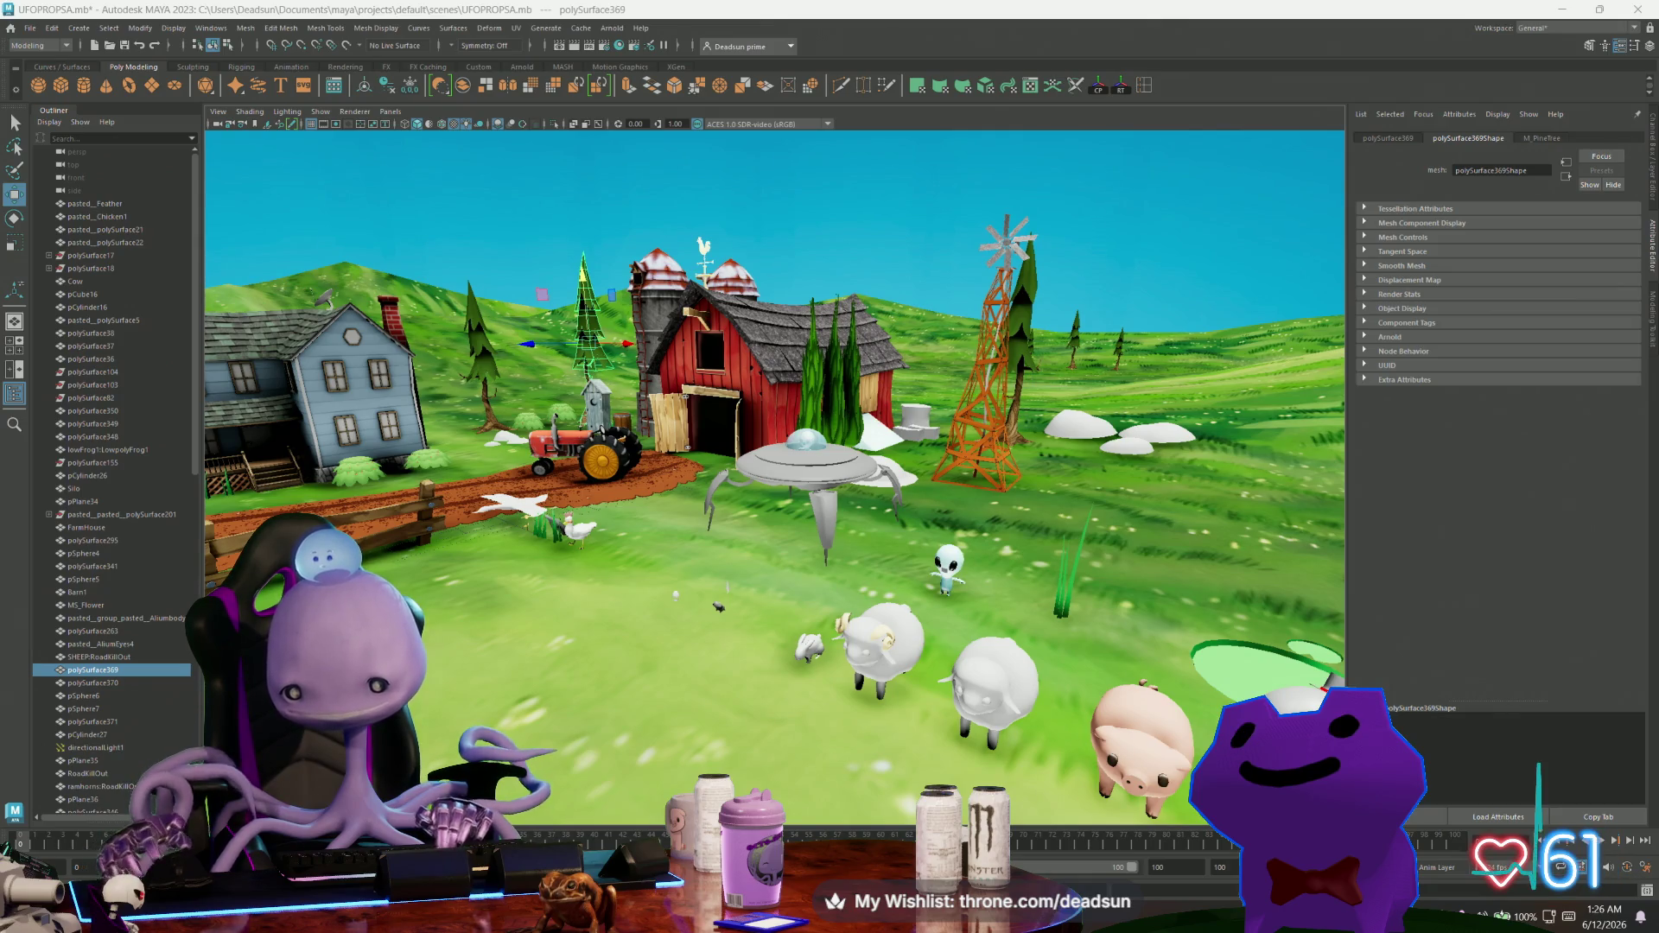
{"action": "key", "text": "alt+Tab"}
{"action": "left_click_drag", "start_coordinate": [885, 51], "coordinate": [885, 206]}
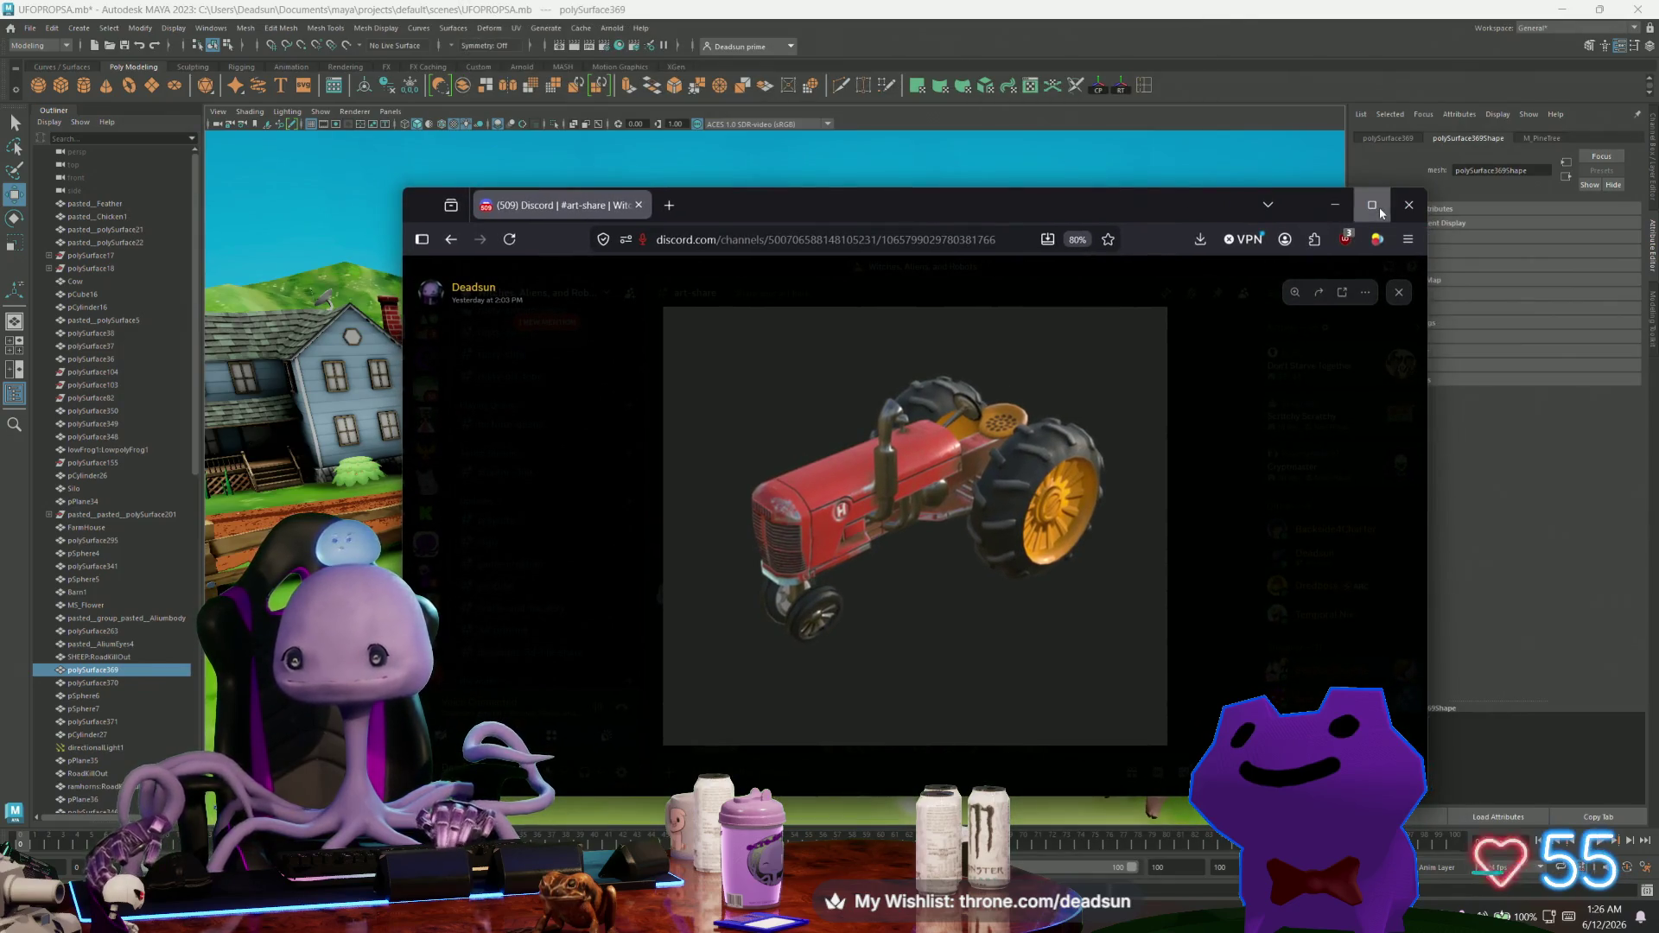
Maximize Firefox and zoom in on the tractor render.
{"action": "left_click", "coordinate": [1371, 205]}
{"action": "left_click", "coordinate": [572, 596]}
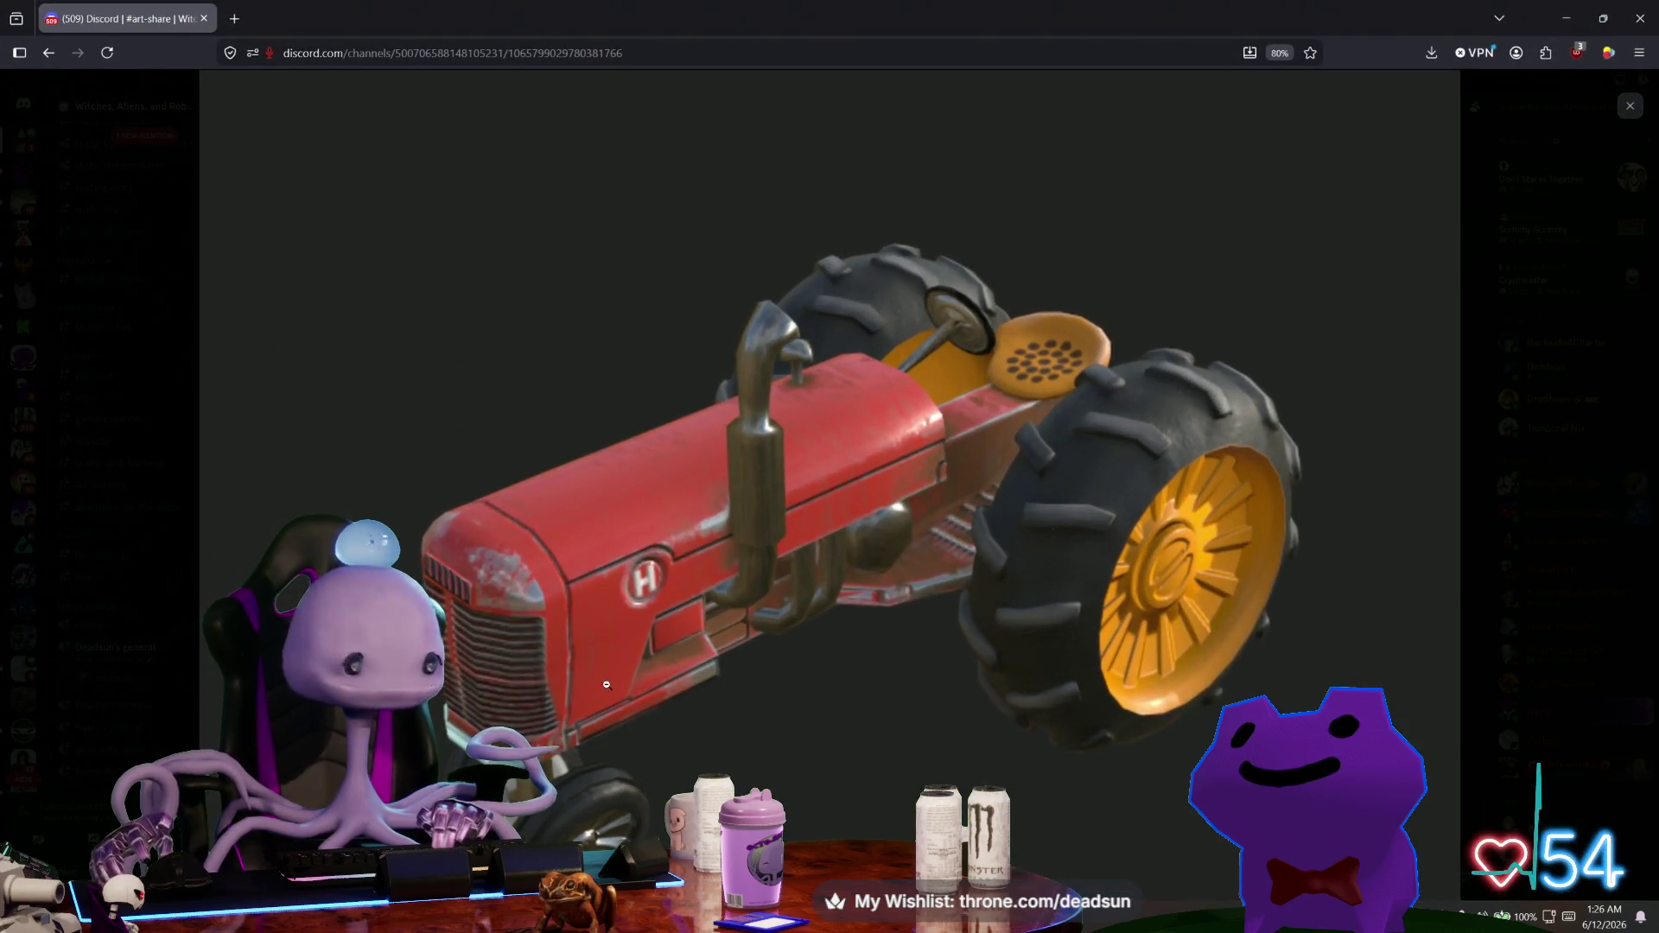
{"action": "scroll", "coordinate": [610, 568], "scroll_direction": "down", "scroll_amount": 3}
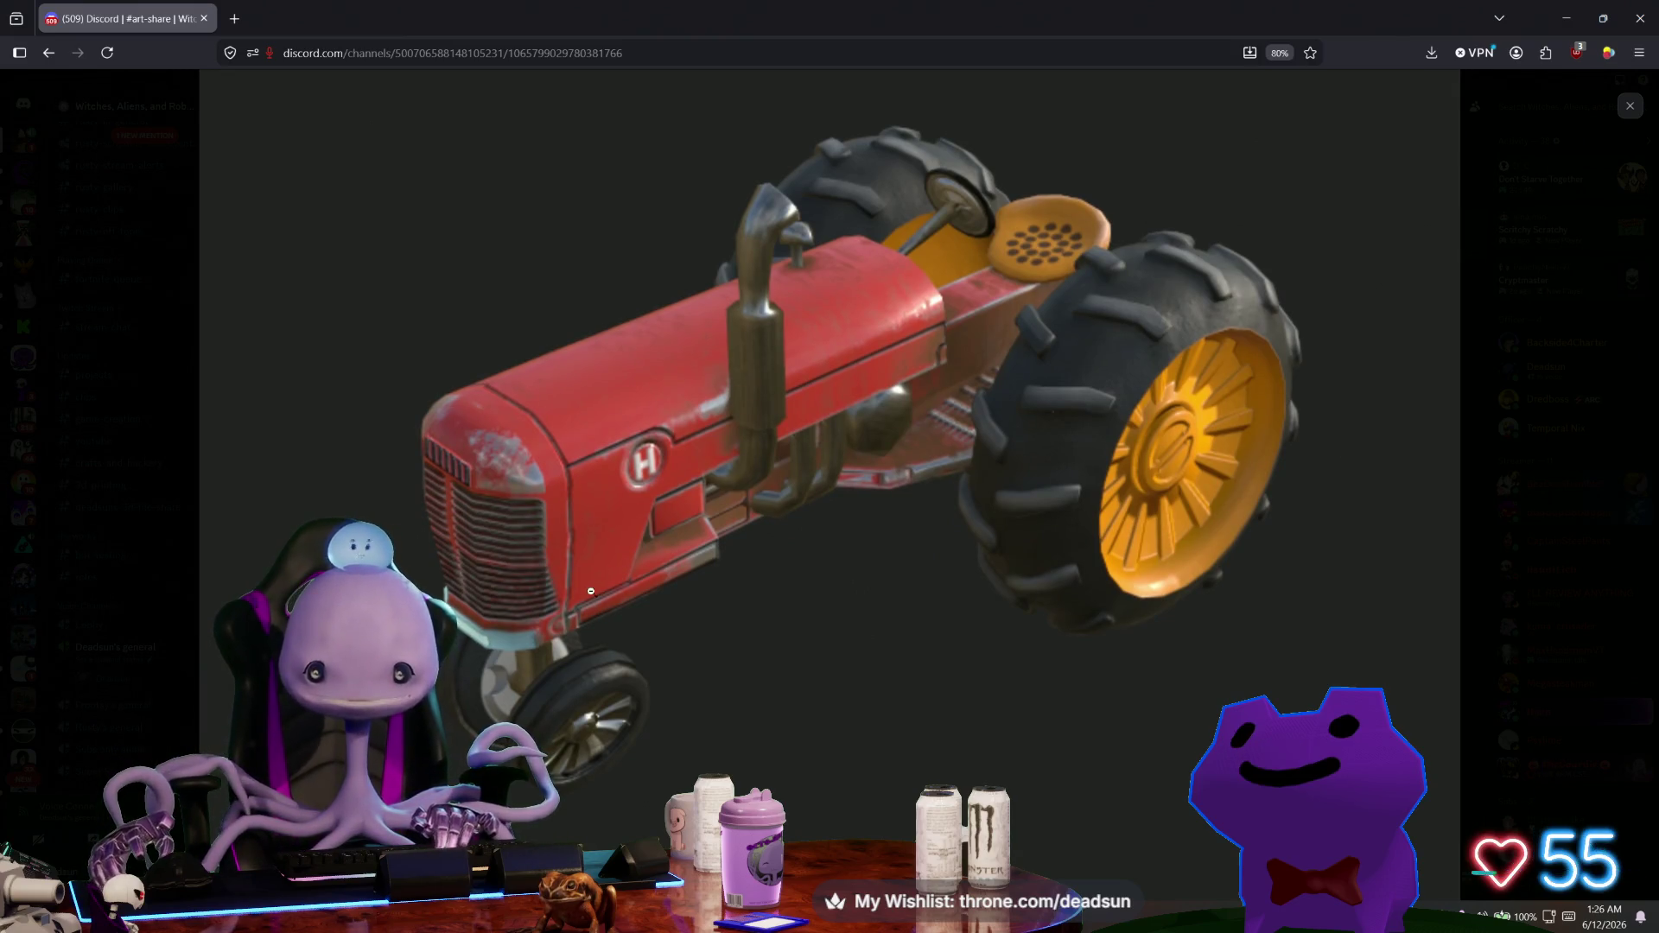
Switch back to Maya and orbit the scene toward its red tractor.
{"action": "key", "text": "alt+Tab"}
{"action": "key", "text": "alt+Tab"}
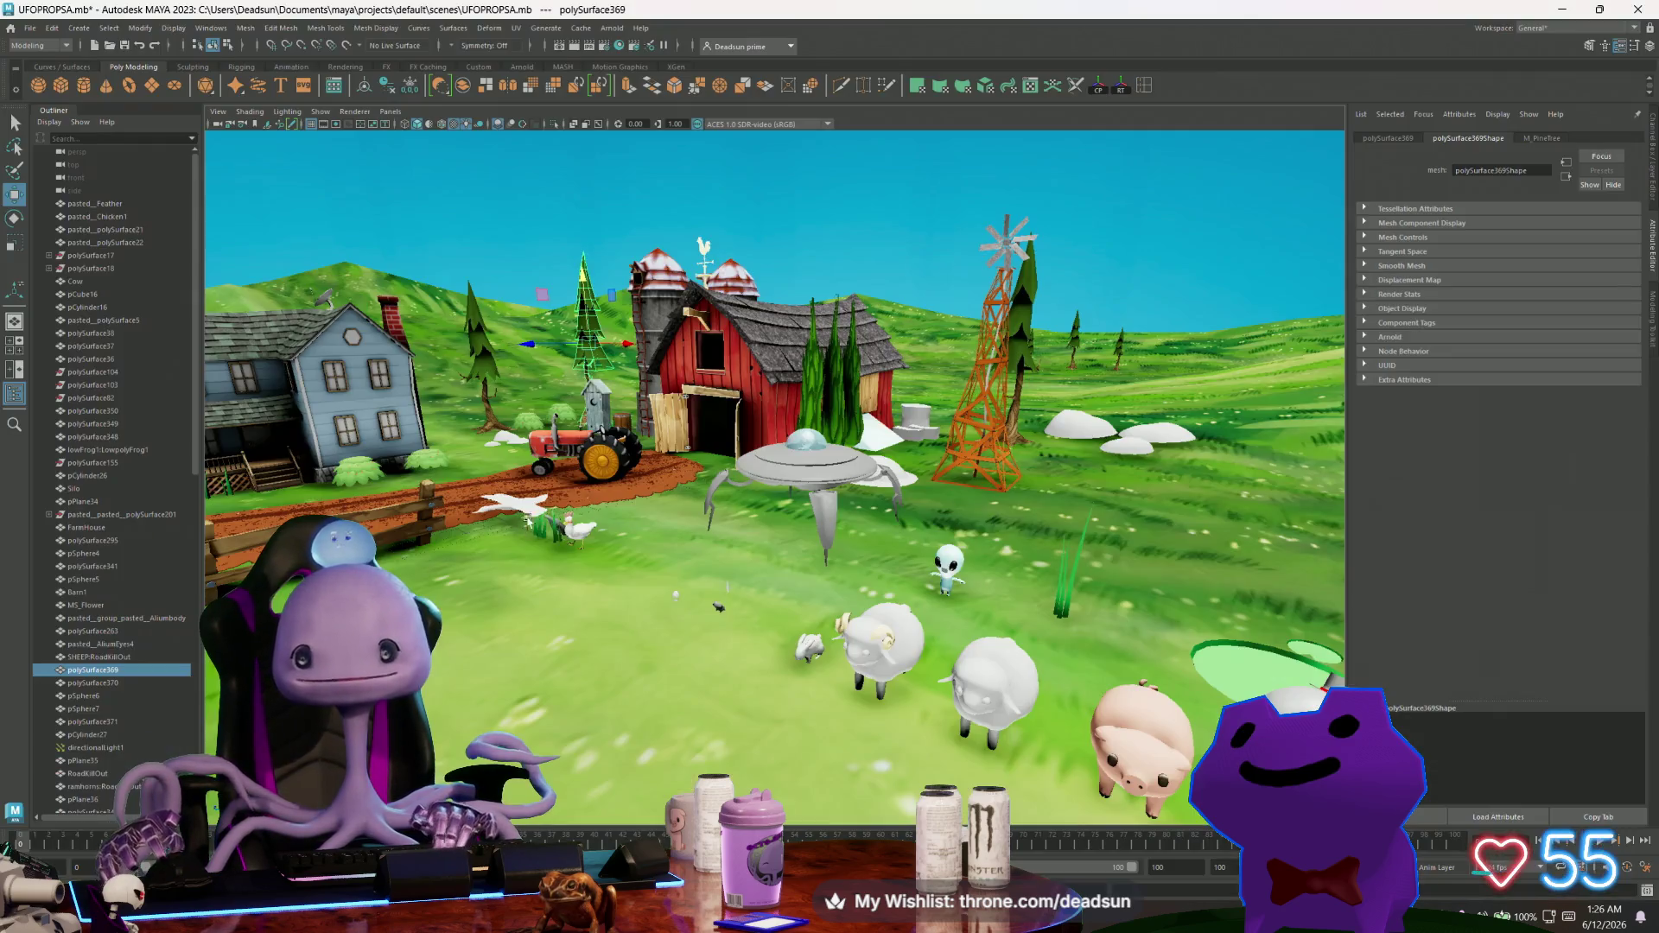
{"action": "mouse_move", "coordinate": [580, 544]}
{"action": "left_mouse_down", "text": "alt"}
{"action": "mouse_move", "coordinate": [626, 482]}
{"action": "mouse_move", "coordinate": [899, 536]}
{"action": "mouse_move", "coordinate": [916, 596]}
{"action": "left_mouse_up", "text": "alt"}
{"action": "scroll", "coordinate": [927, 589], "scroll_direction": "up", "scroll_amount": 5}
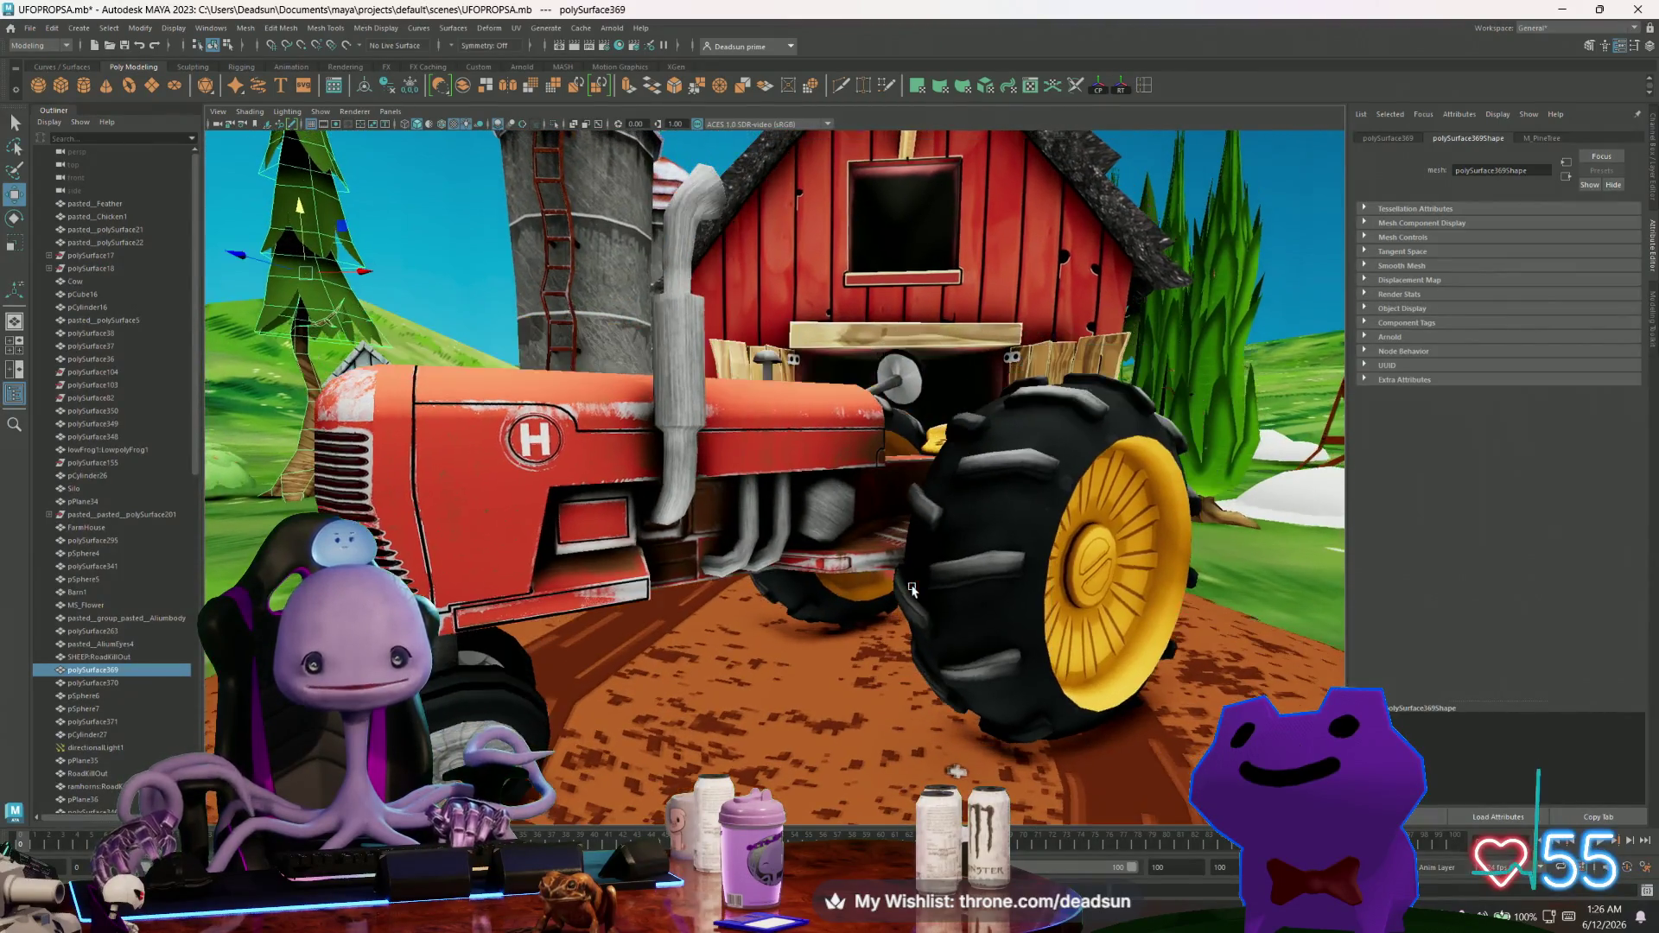
Restore Firefox as a smaller window beside Maya's red tractor to compare the Discord render.
{"action": "scroll", "coordinate": [914, 598], "scroll_direction": "up", "scroll_amount": 5}
{"action": "scroll", "coordinate": [915, 598], "scroll_direction": "down", "scroll_amount": 5}
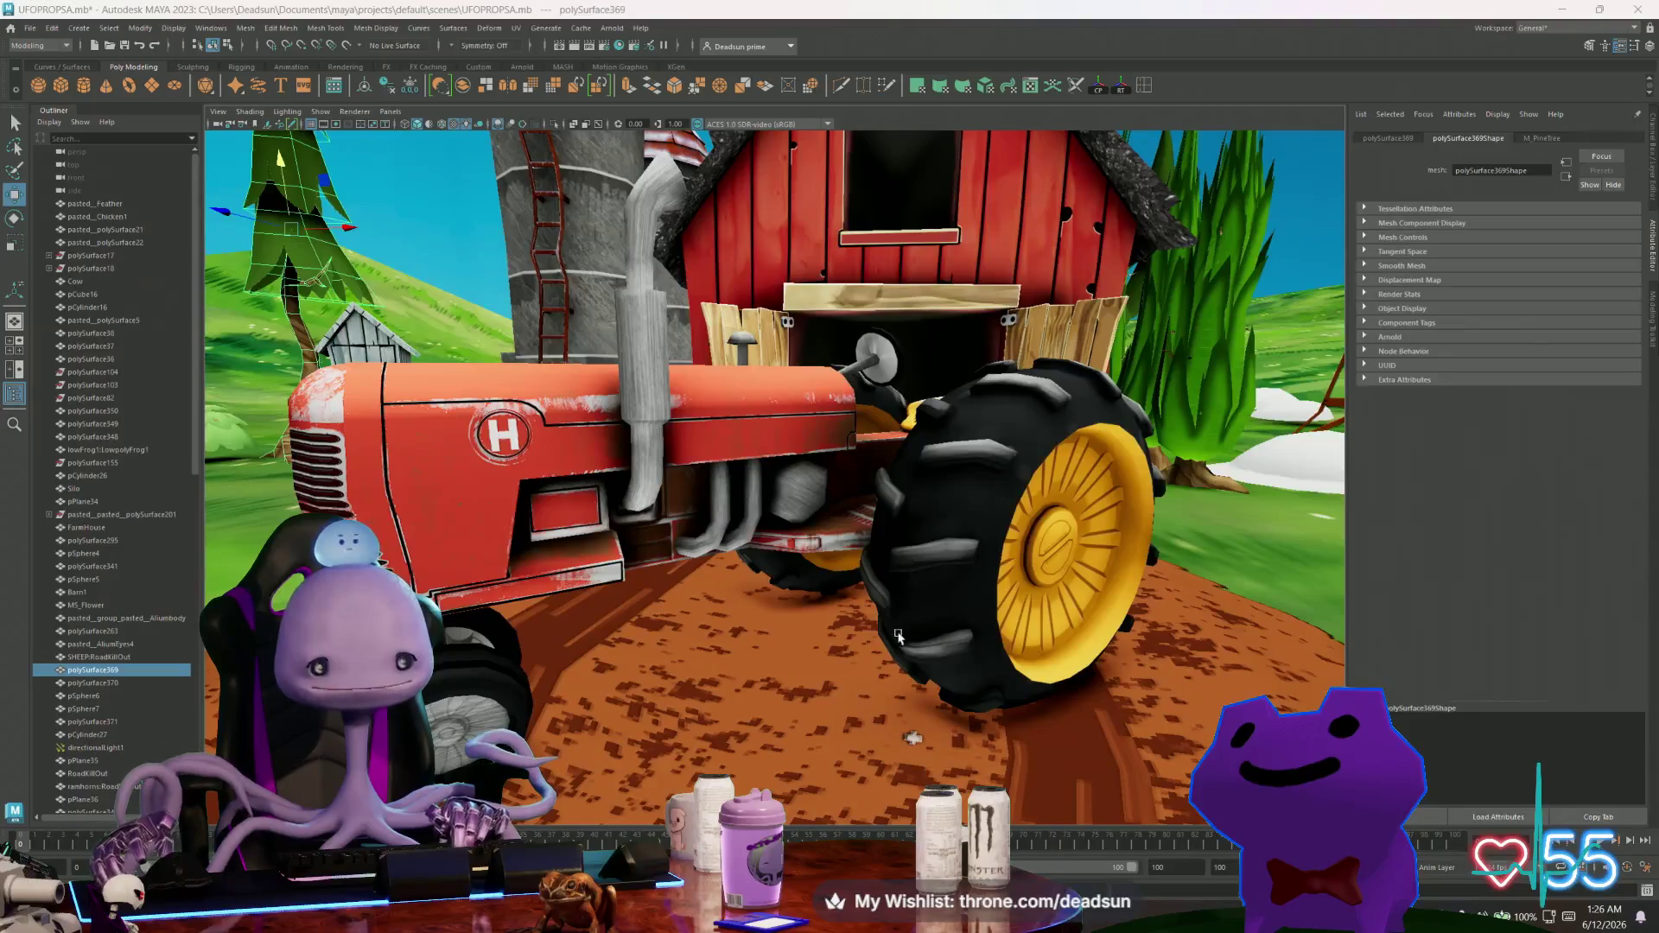
{"action": "key", "text": "alt+Tab"}
{"action": "mouse_move", "coordinate": [1123, 13]}
{"action": "left_mouse_down"}
{"action": "mouse_move", "coordinate": [1157, 91]}
{"action": "mouse_move", "coordinate": [1262, 89]}
{"action": "left_mouse_up"}
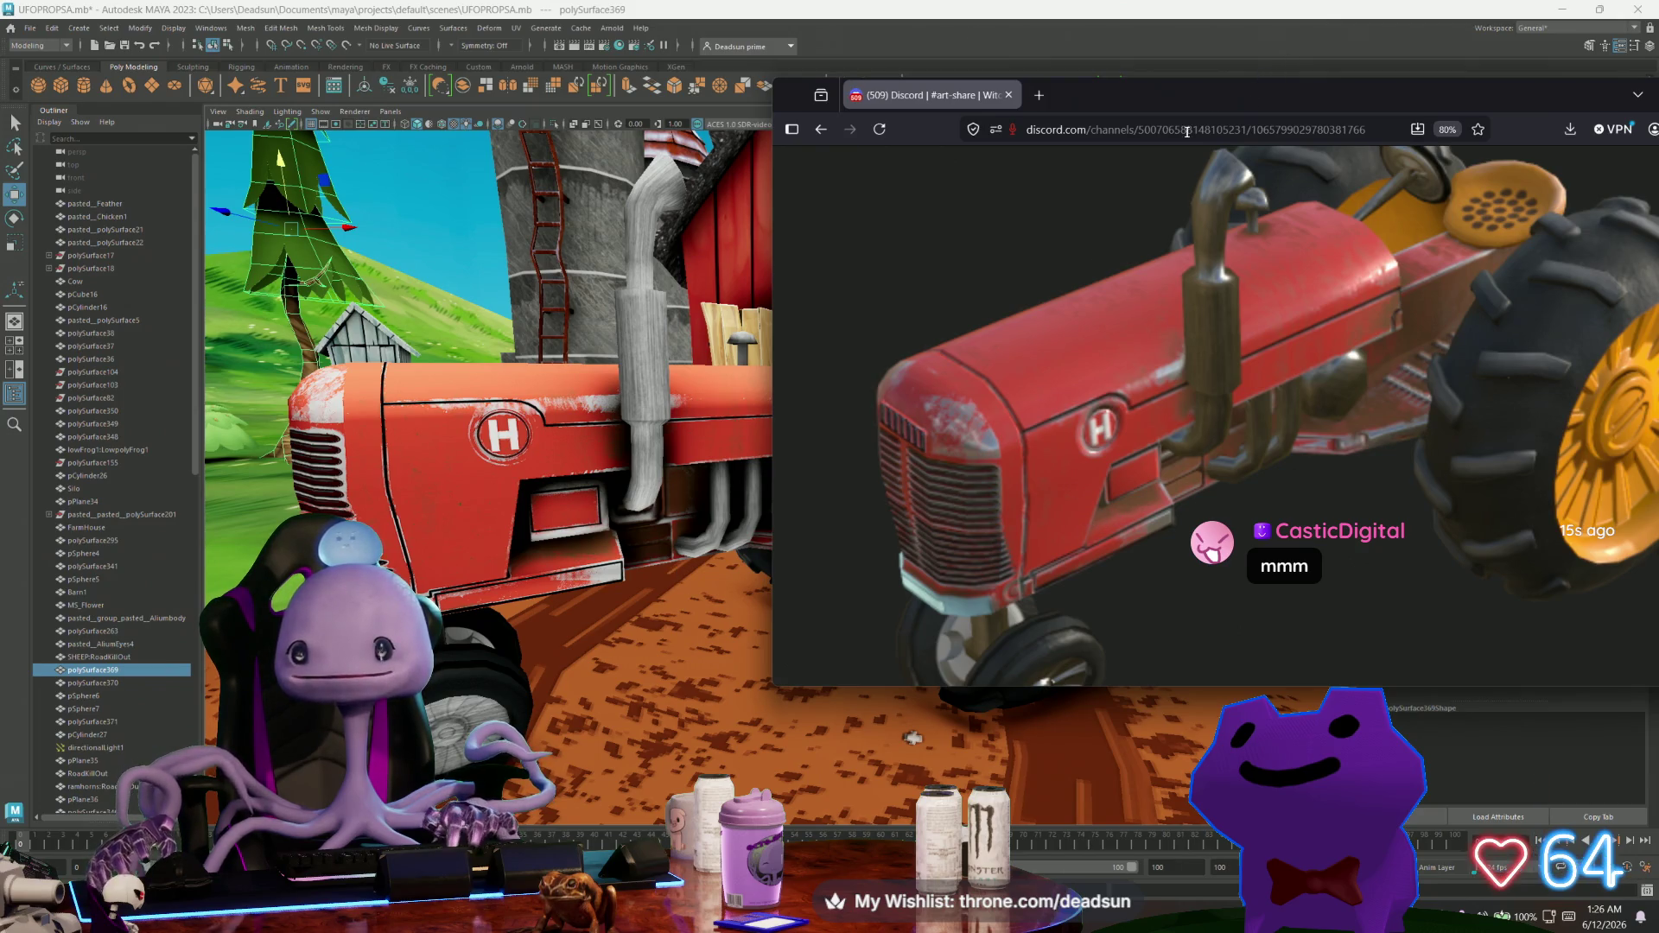
Hide the browser, orbit Maya's view to the barn, and bring back the Discord barn render.
{"action": "key", "text": "super+Down"}
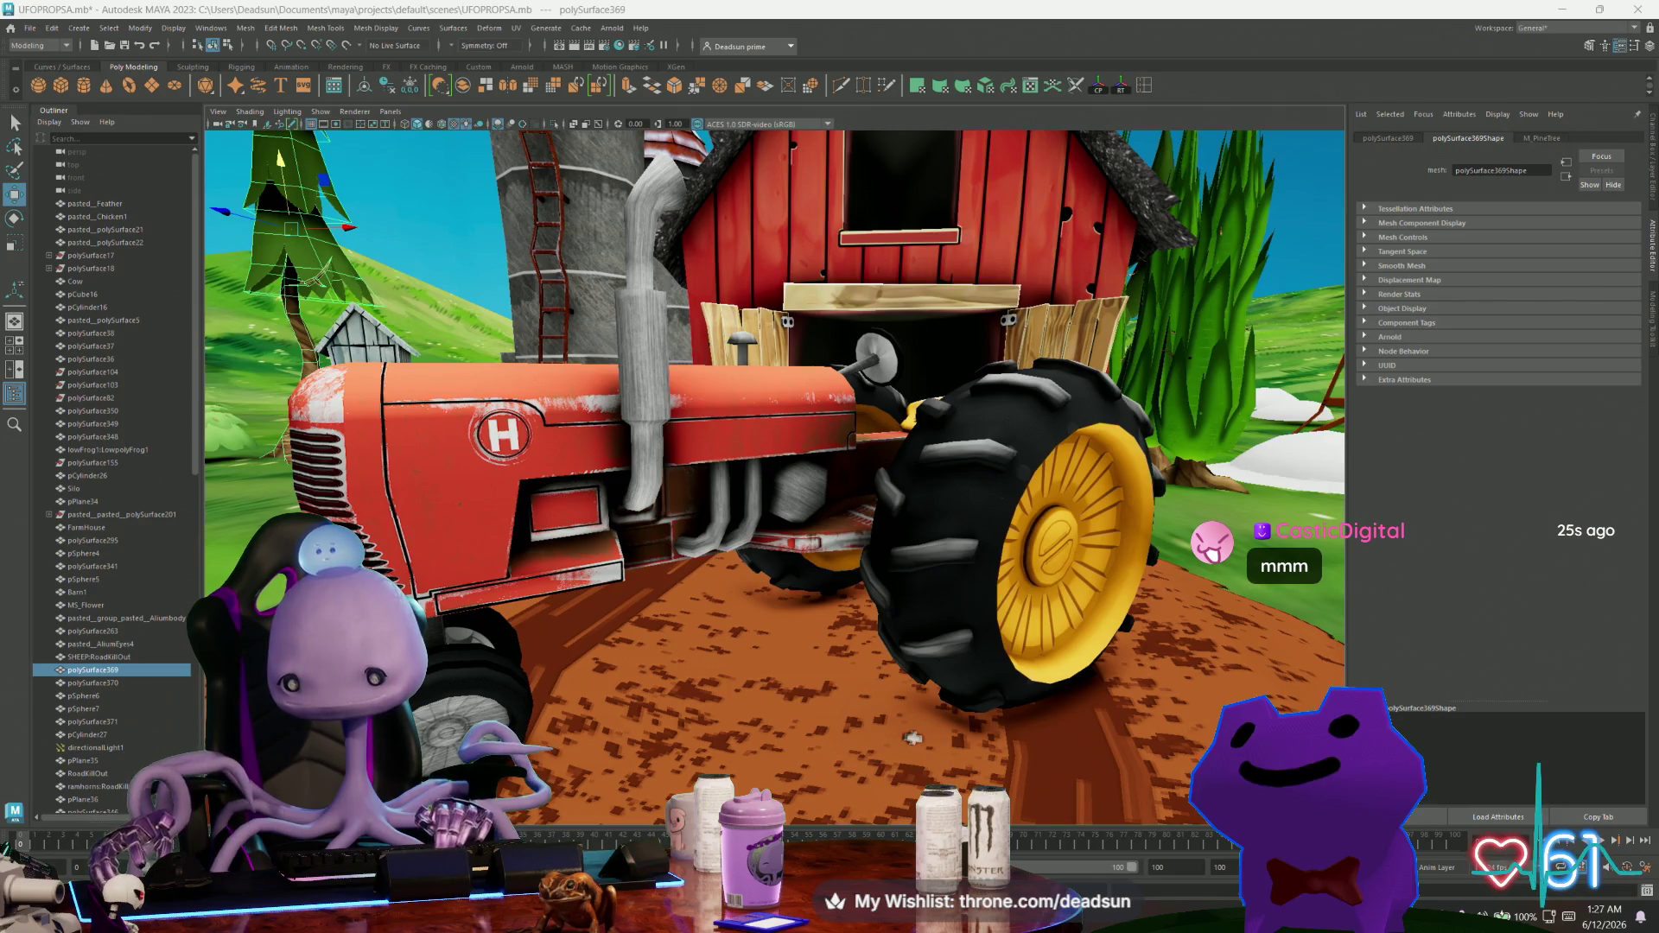
{"action": "mouse_move", "coordinate": [1139, 602]}
{"action": "left_mouse_down", "text": "alt"}
{"action": "mouse_move", "coordinate": [1087, 635]}
{"action": "mouse_move", "coordinate": [1056, 631]}
{"action": "left_mouse_up", "text": "alt"}
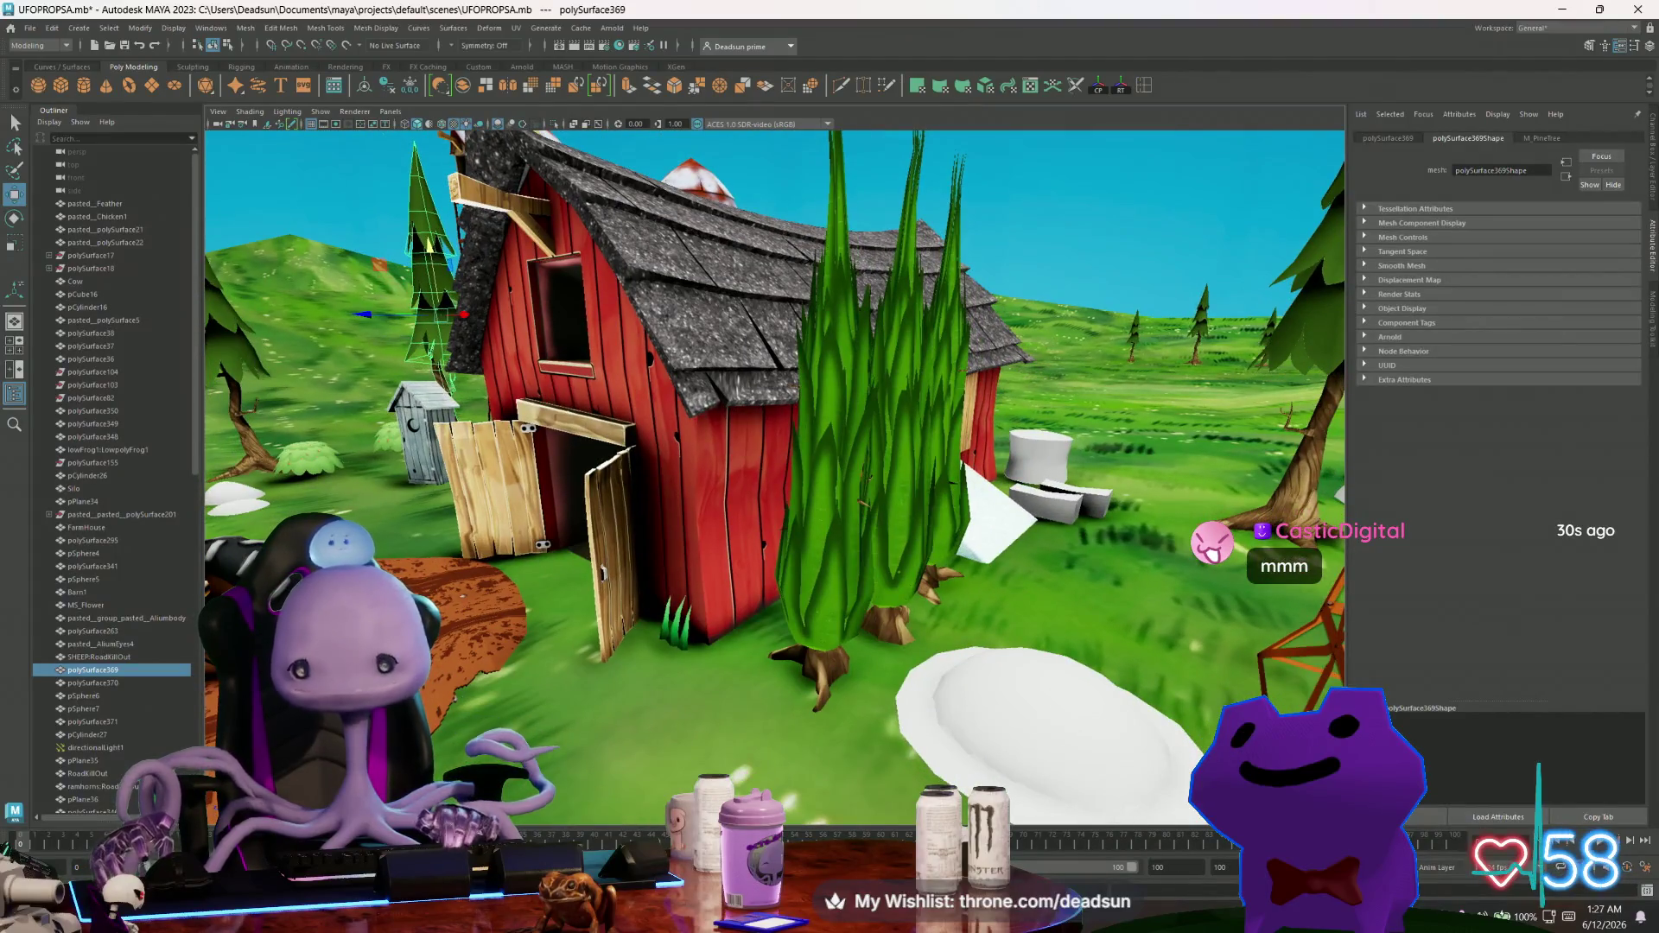
{"action": "key", "text": "alt+Tab"}
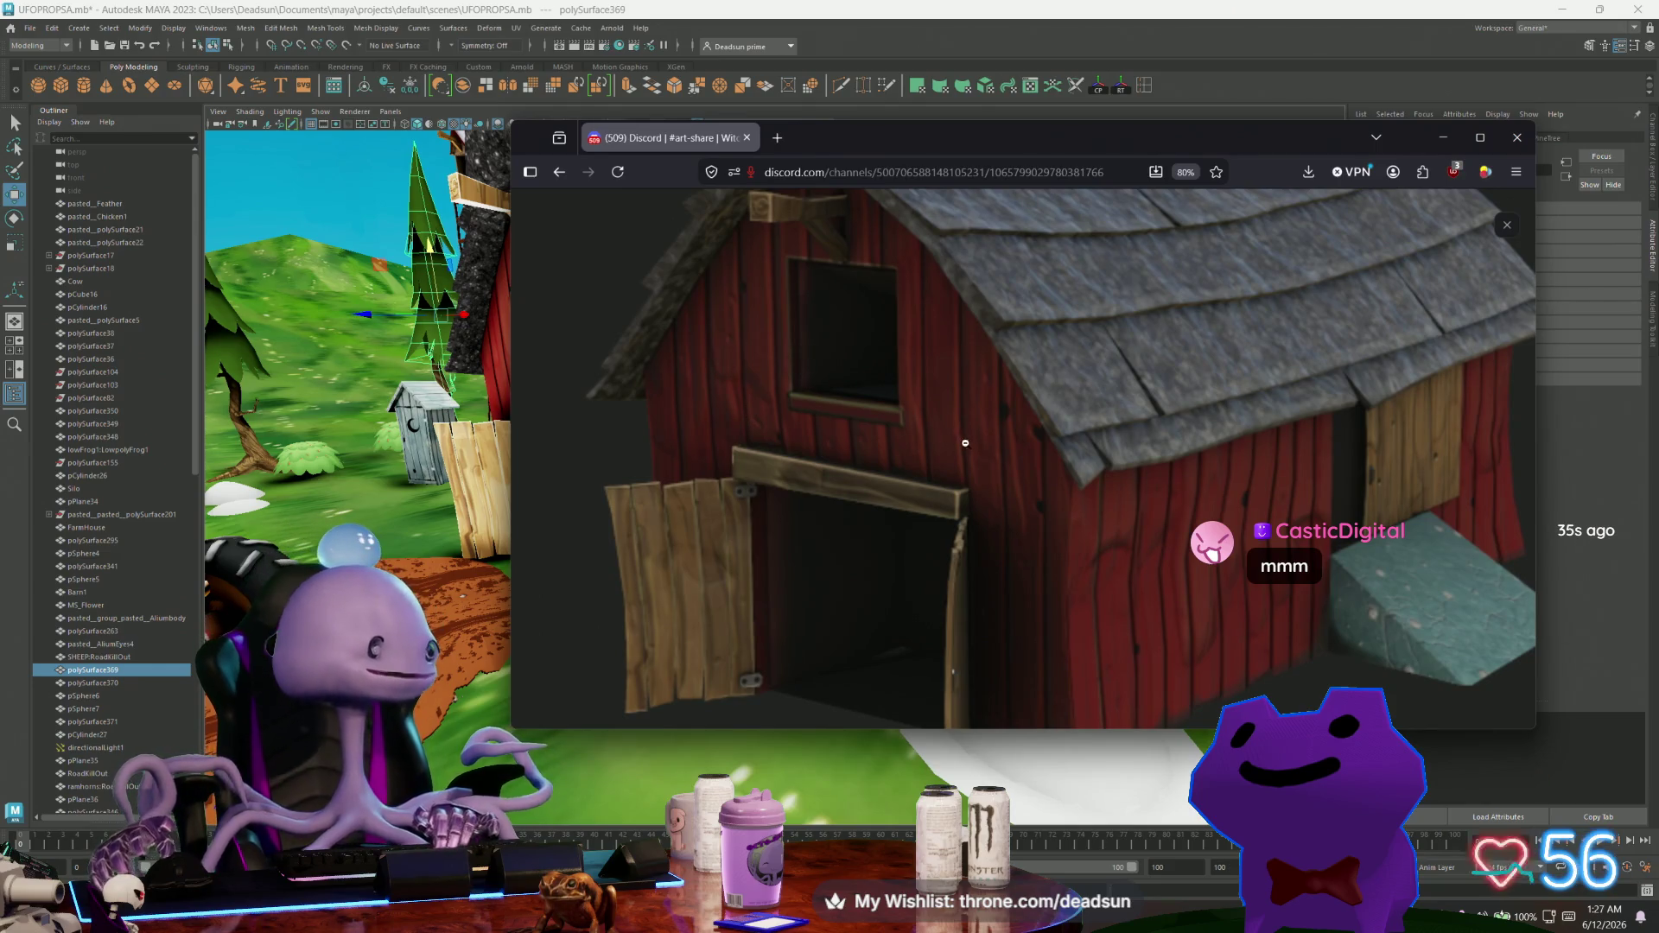
{"action": "scroll", "coordinate": [965, 443], "scroll_direction": "down", "scroll_amount": 2}
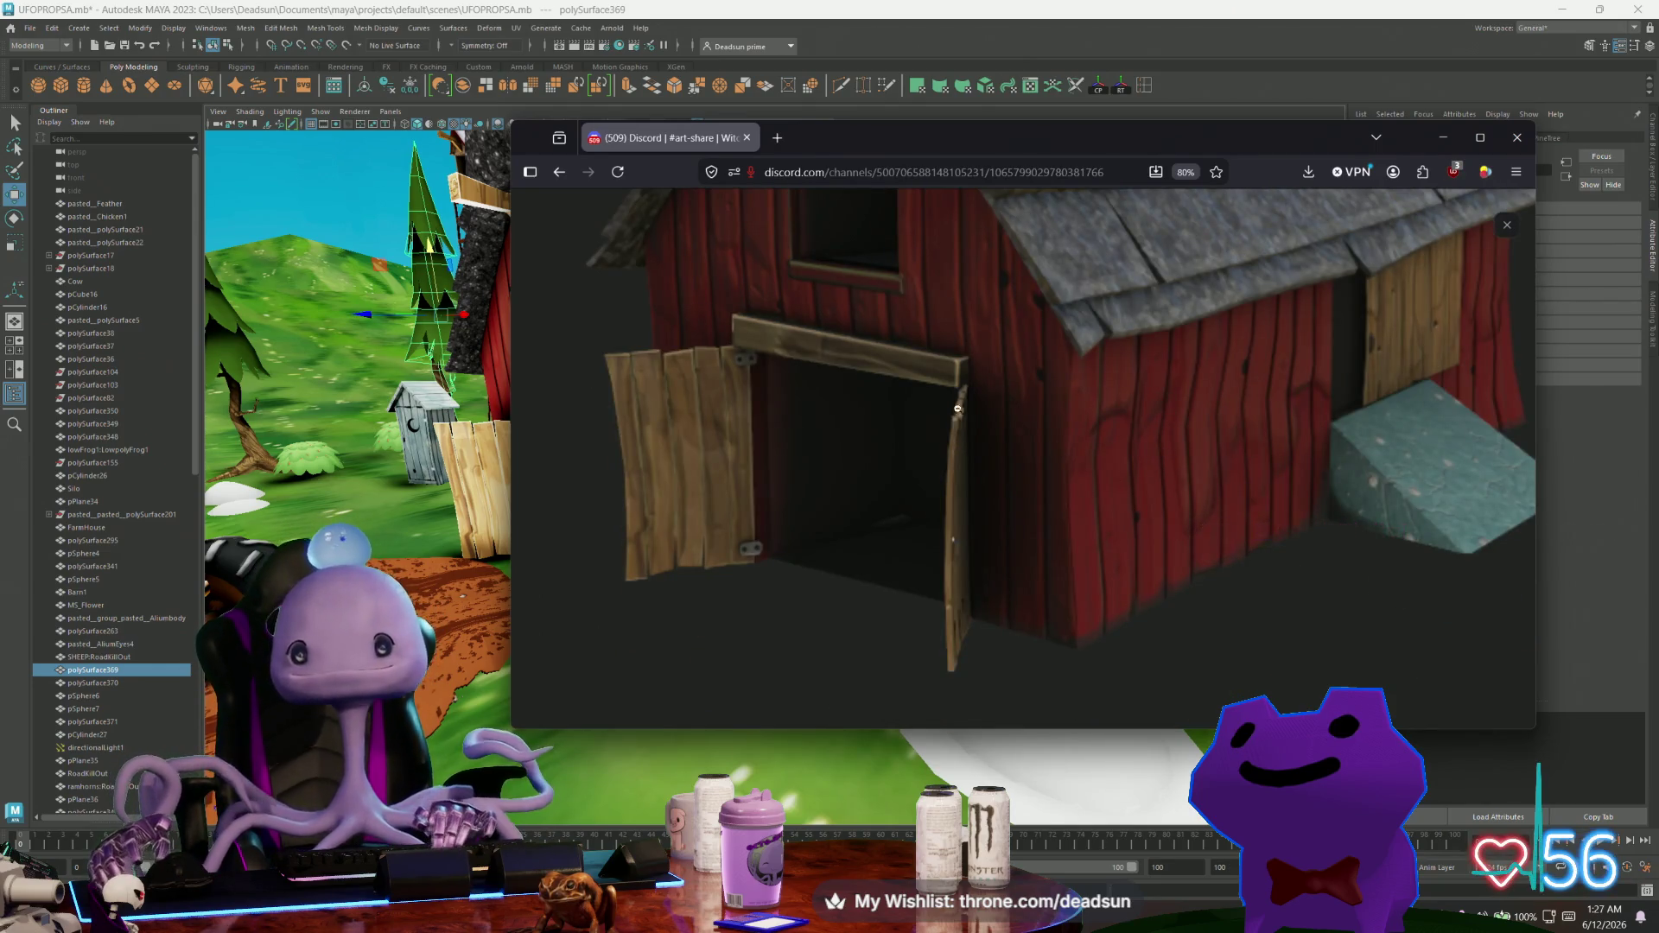
{"action": "scroll", "coordinate": [798, 434], "scroll_direction": "up", "scroll_amount": 1}
Centre the browser, fit the barn render to view, then hide the browser and select the cow.
{"action": "mouse_move", "coordinate": [832, 142]}
{"action": "left_mouse_down"}
{"action": "mouse_move", "coordinate": [1176, 142]}
{"action": "mouse_move", "coordinate": [1115, 155]}
{"action": "left_mouse_up"}
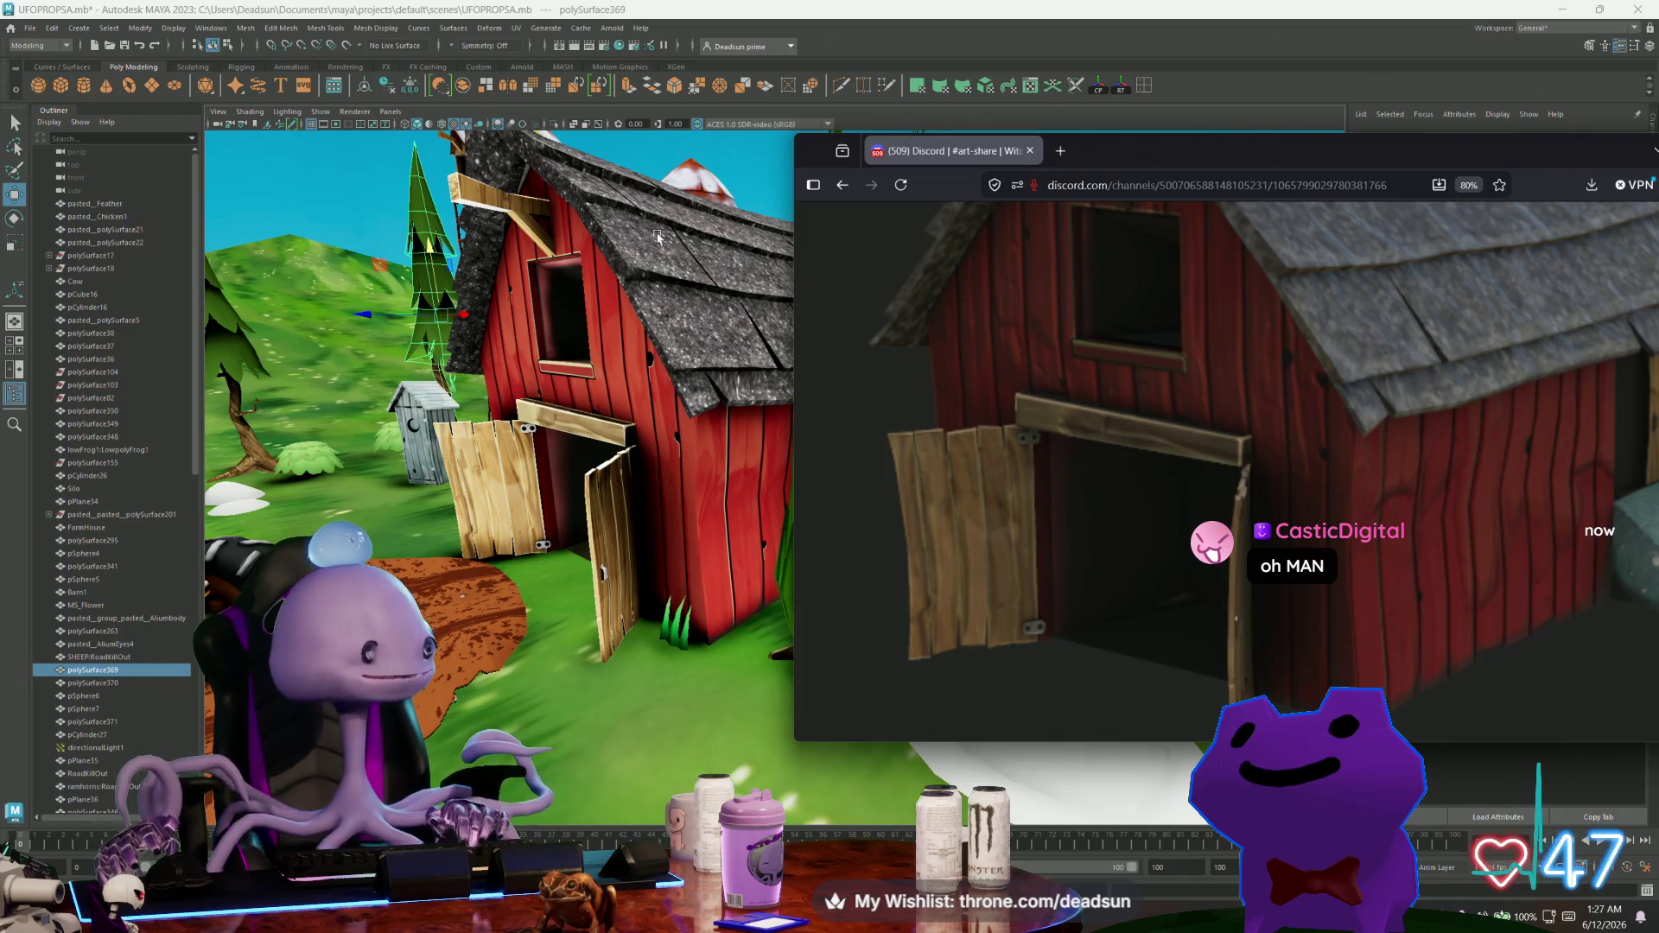
{"action": "mouse_move", "coordinate": [1443, 160]}
{"action": "left_mouse_down"}
{"action": "mouse_move", "coordinate": [1007, 205]}
{"action": "mouse_move", "coordinate": [1111, 204]}
{"action": "left_mouse_up"}
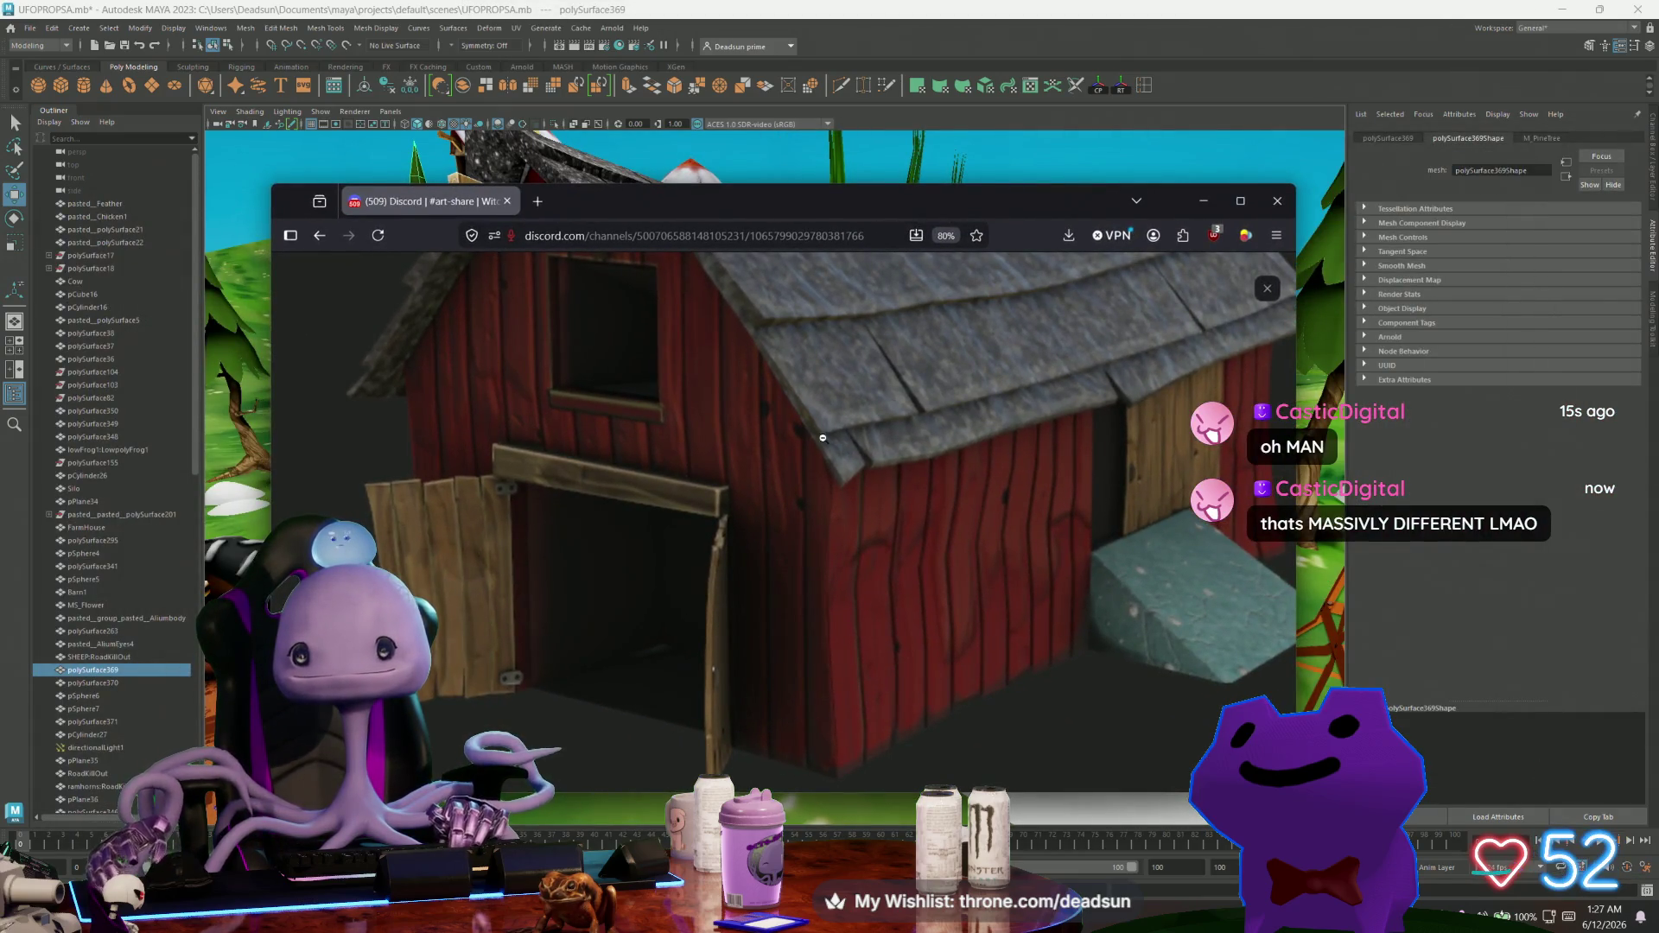
{"action": "left_click", "coordinate": [820, 438]}
{"action": "left_click", "coordinate": [1201, 205]}
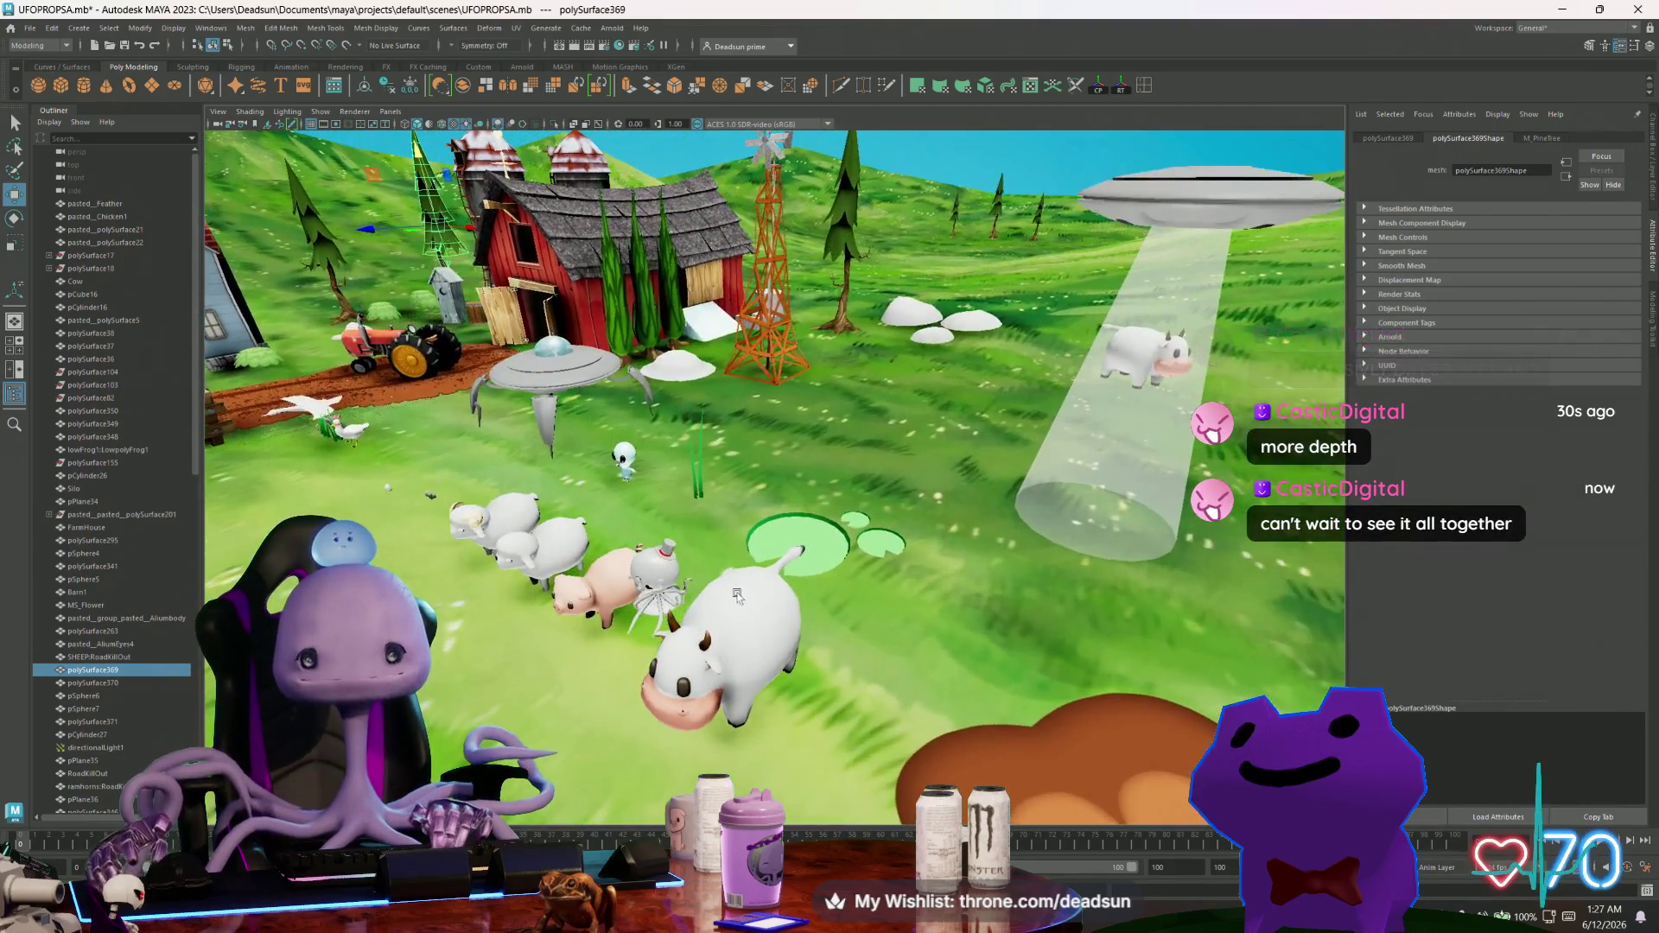
{"action": "left_click", "coordinate": [750, 610]}
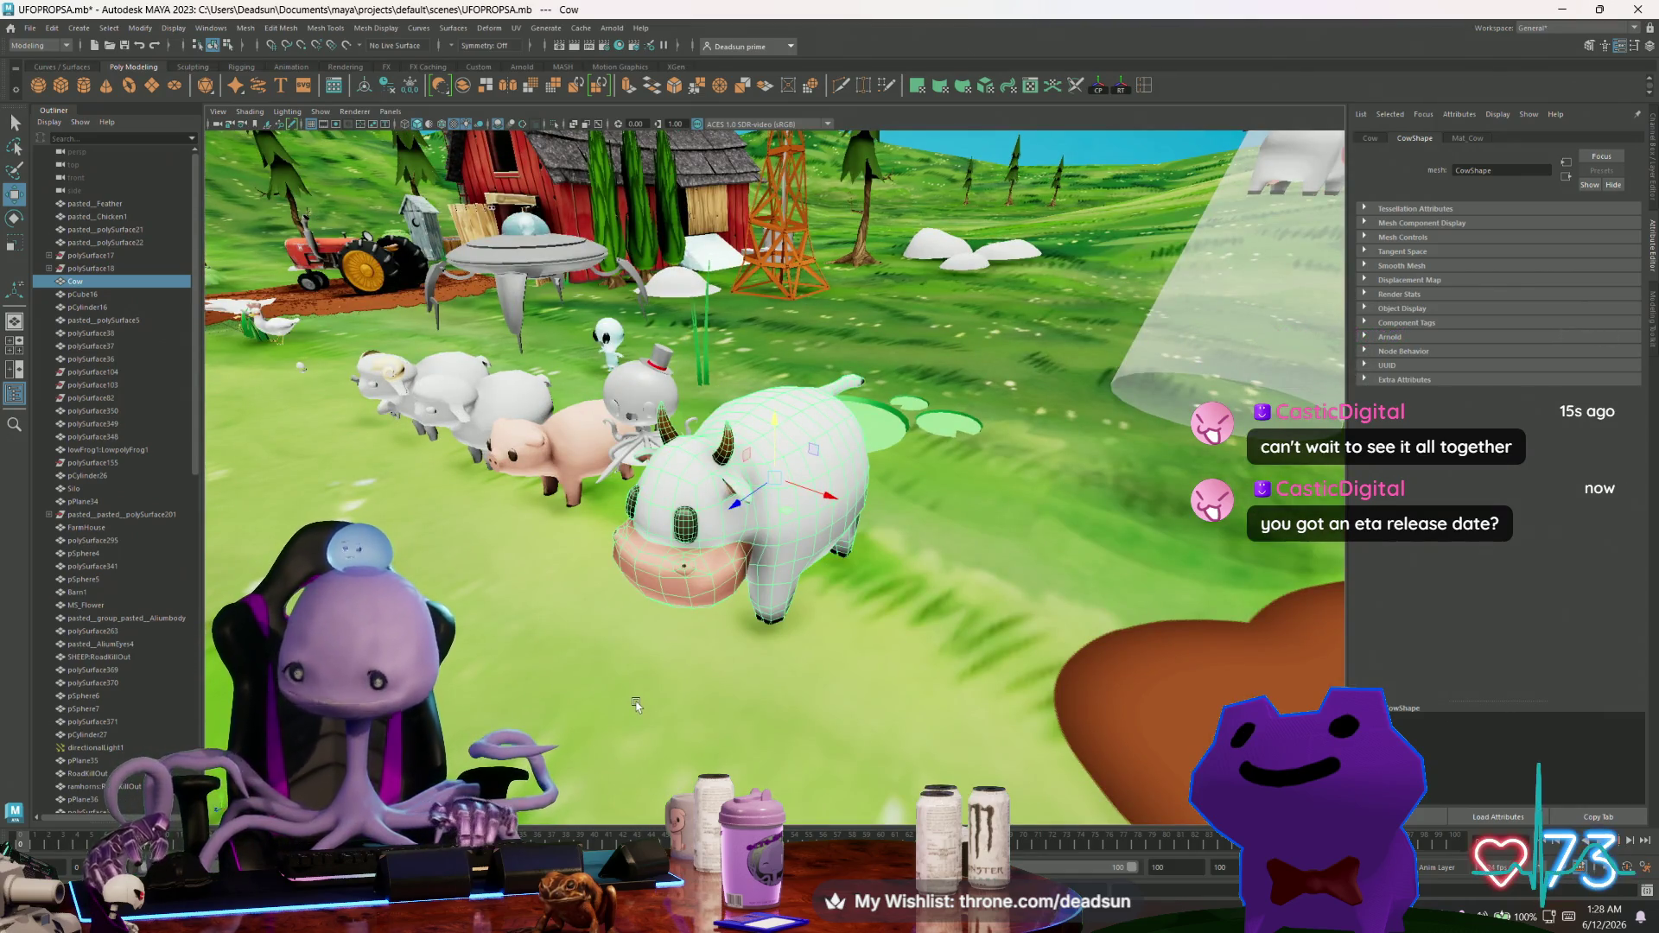
Move from the cow and frame Maya's view on the wooden outhouse beside the barrel.
{"action": "mouse_move", "coordinate": [636, 710]}
{"action": "left_mouse_down", "text": "alt"}
{"action": "mouse_move", "coordinate": [634, 686]}
{"action": "mouse_move", "coordinate": [755, 681]}
{"action": "mouse_move", "coordinate": [625, 715]}
{"action": "left_mouse_up", "text": "alt"}
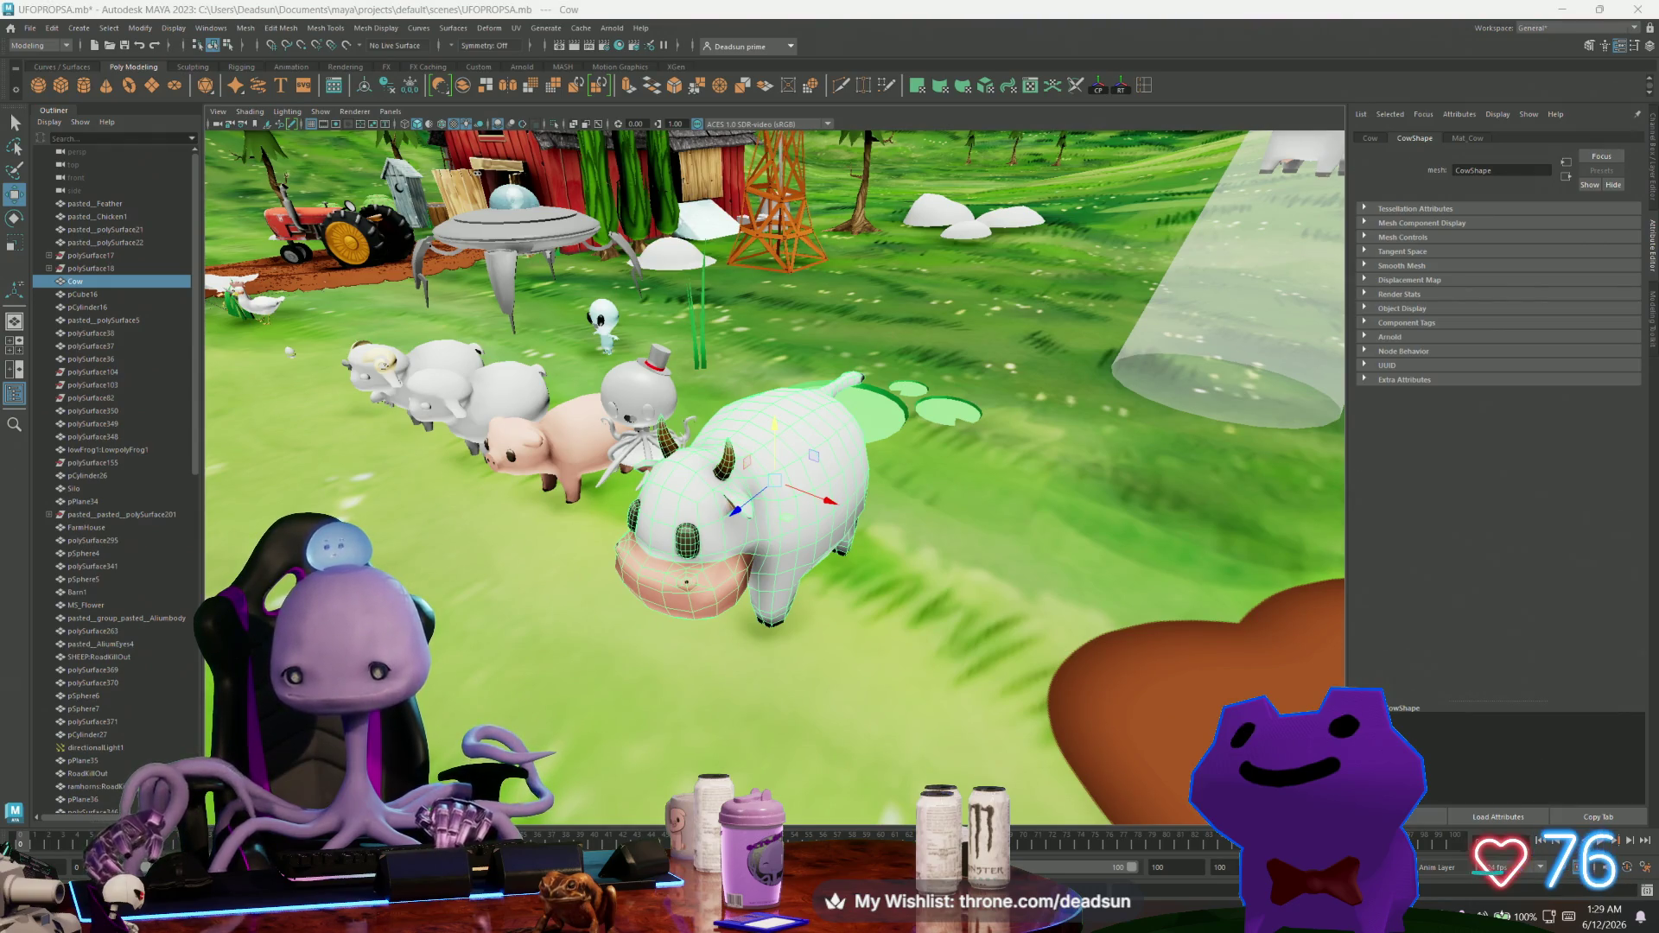
{"action": "scroll", "coordinate": [763, 462], "scroll_direction": "down", "scroll_amount": 10}
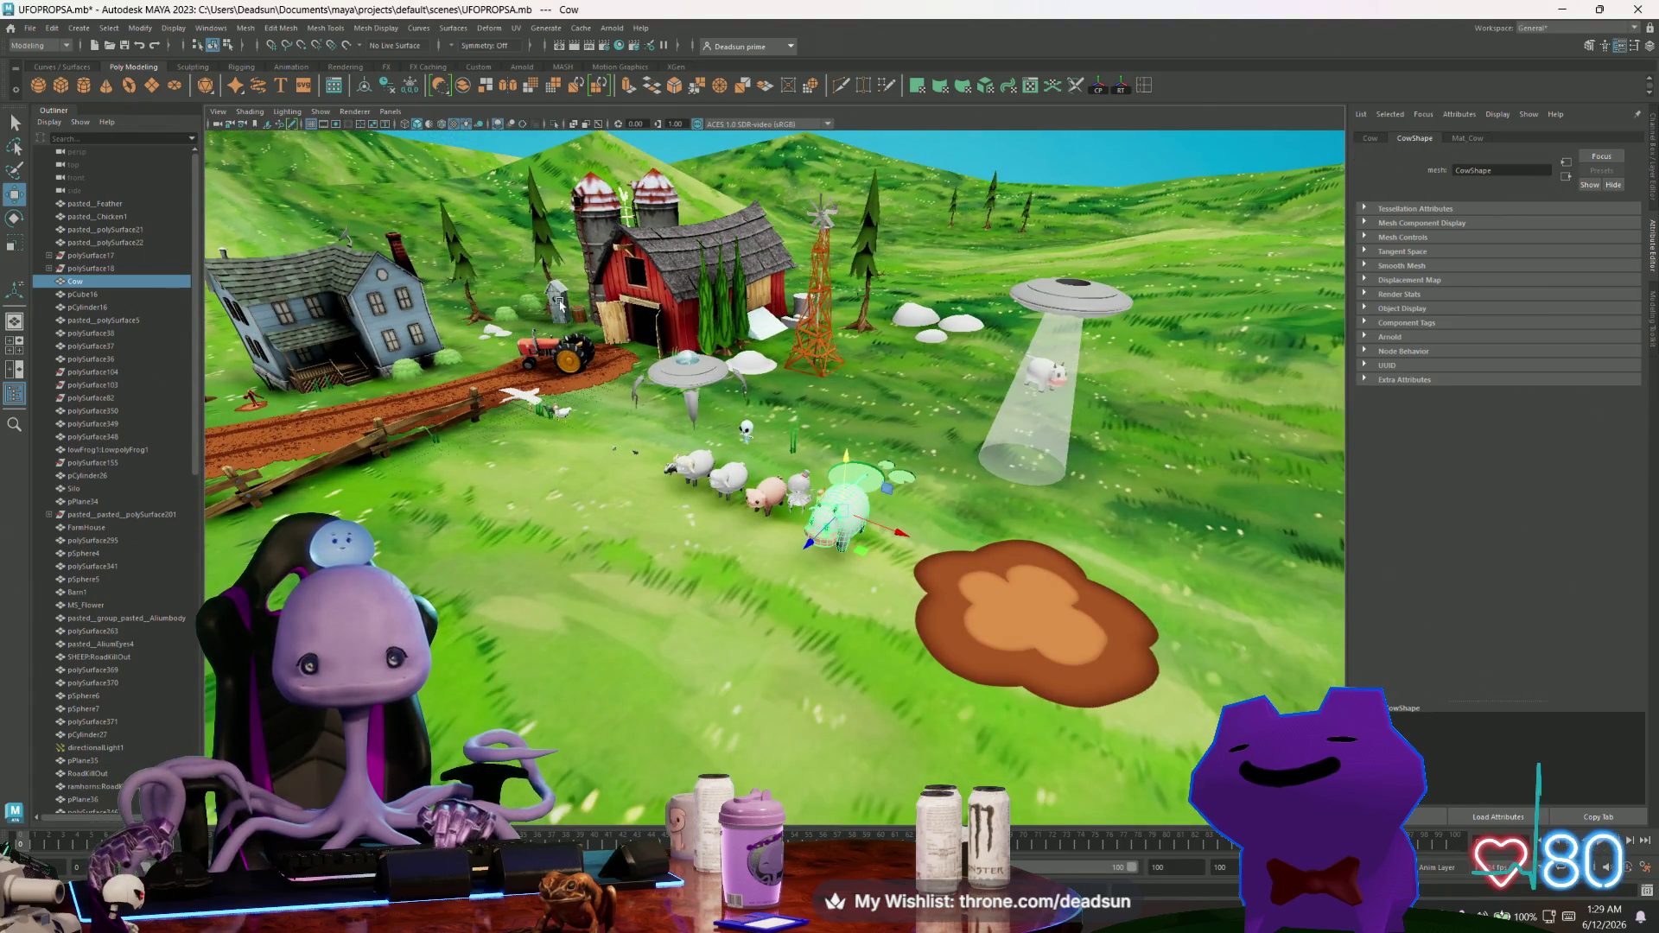
{"action": "left_click", "coordinate": [559, 304]}
{"action": "key", "text": "f"}
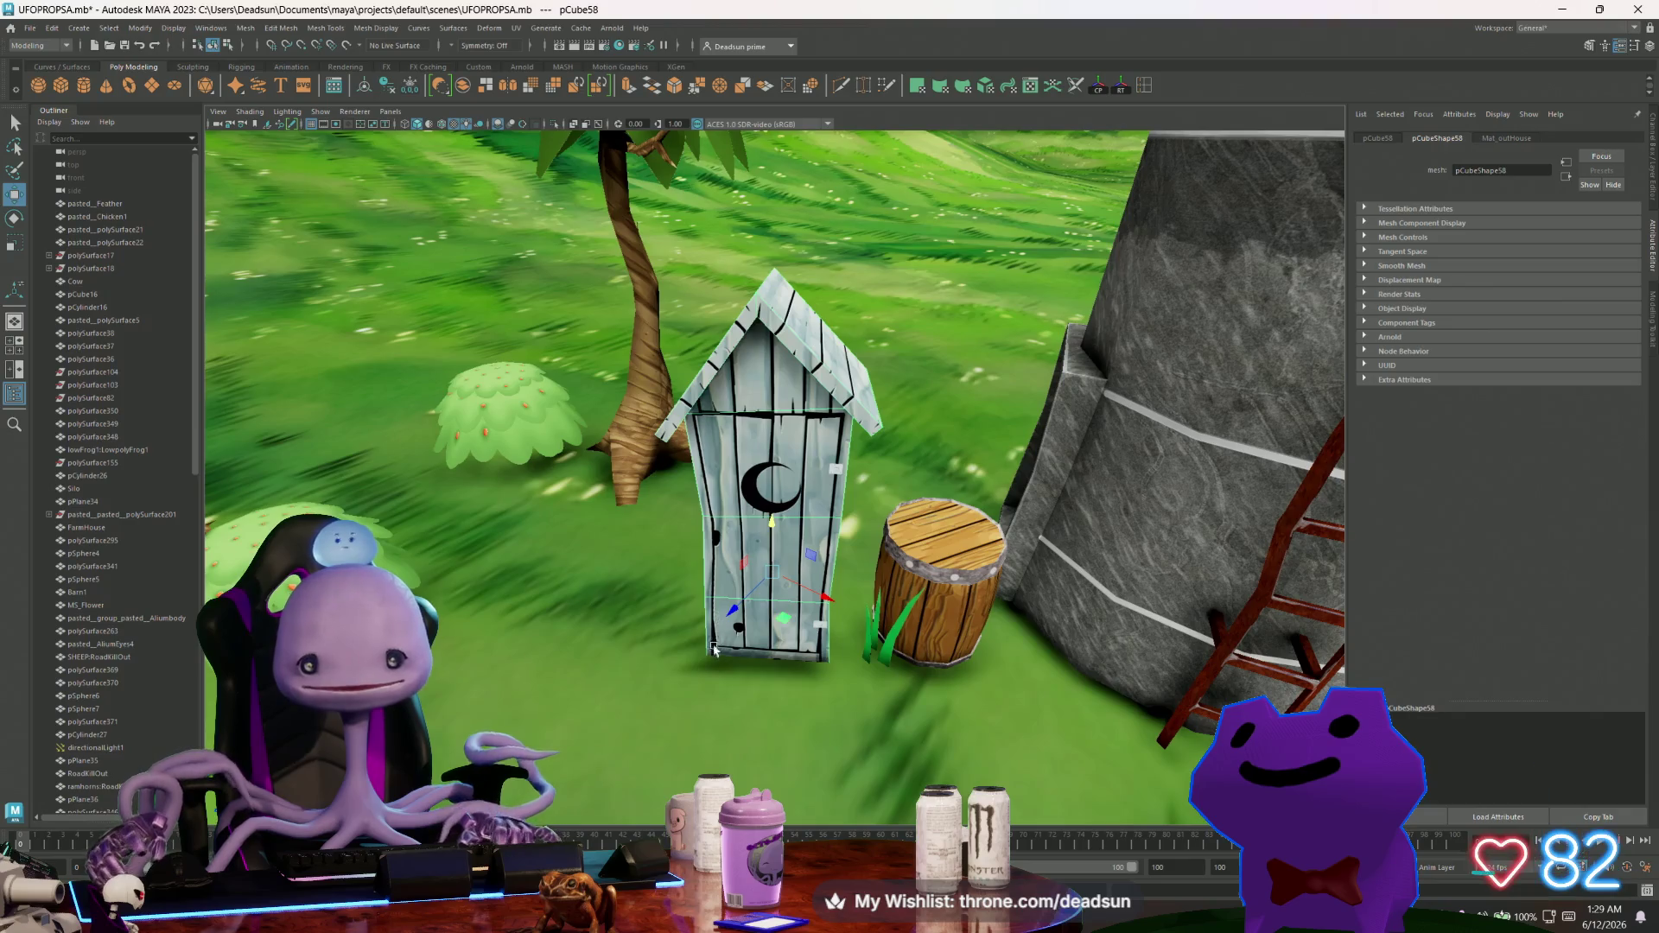
{"action": "left_click_drag", "start_coordinate": [715, 651], "coordinate": [682, 643], "text": "alt"}
{"action": "scroll", "coordinate": [637, 632], "scroll_direction": "up", "scroll_amount": 3}
{"action": "mouse_move", "coordinate": [535, 542]}
{"action": "left_mouse_down", "text": "alt"}
{"action": "mouse_move", "coordinate": [659, 638]}
{"action": "mouse_move", "coordinate": [875, 622]}
{"action": "mouse_move", "coordinate": [633, 635]}
{"action": "left_mouse_up", "text": "alt"}
{"action": "left_click", "coordinate": [658, 638]}
{"action": "scroll", "coordinate": [634, 635], "scroll_direction": "down", "scroll_amount": 10}
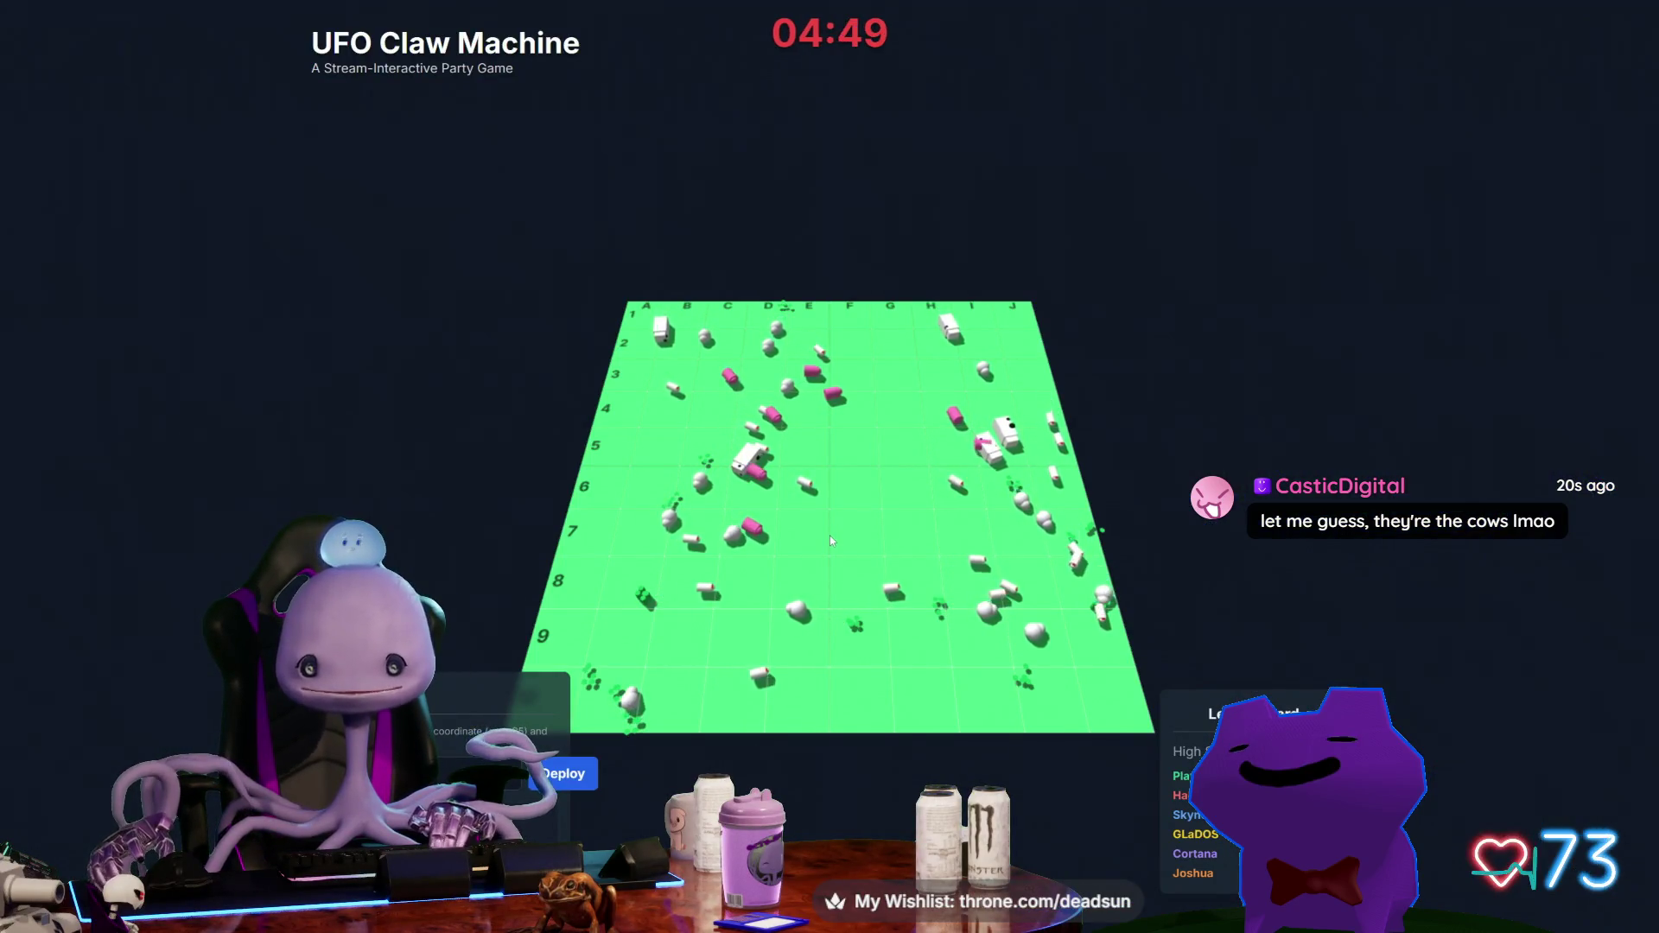
Enter a grid coordinate and launch a UFO onto the game board.
{"action": "left_click", "coordinate": [435, 773]}
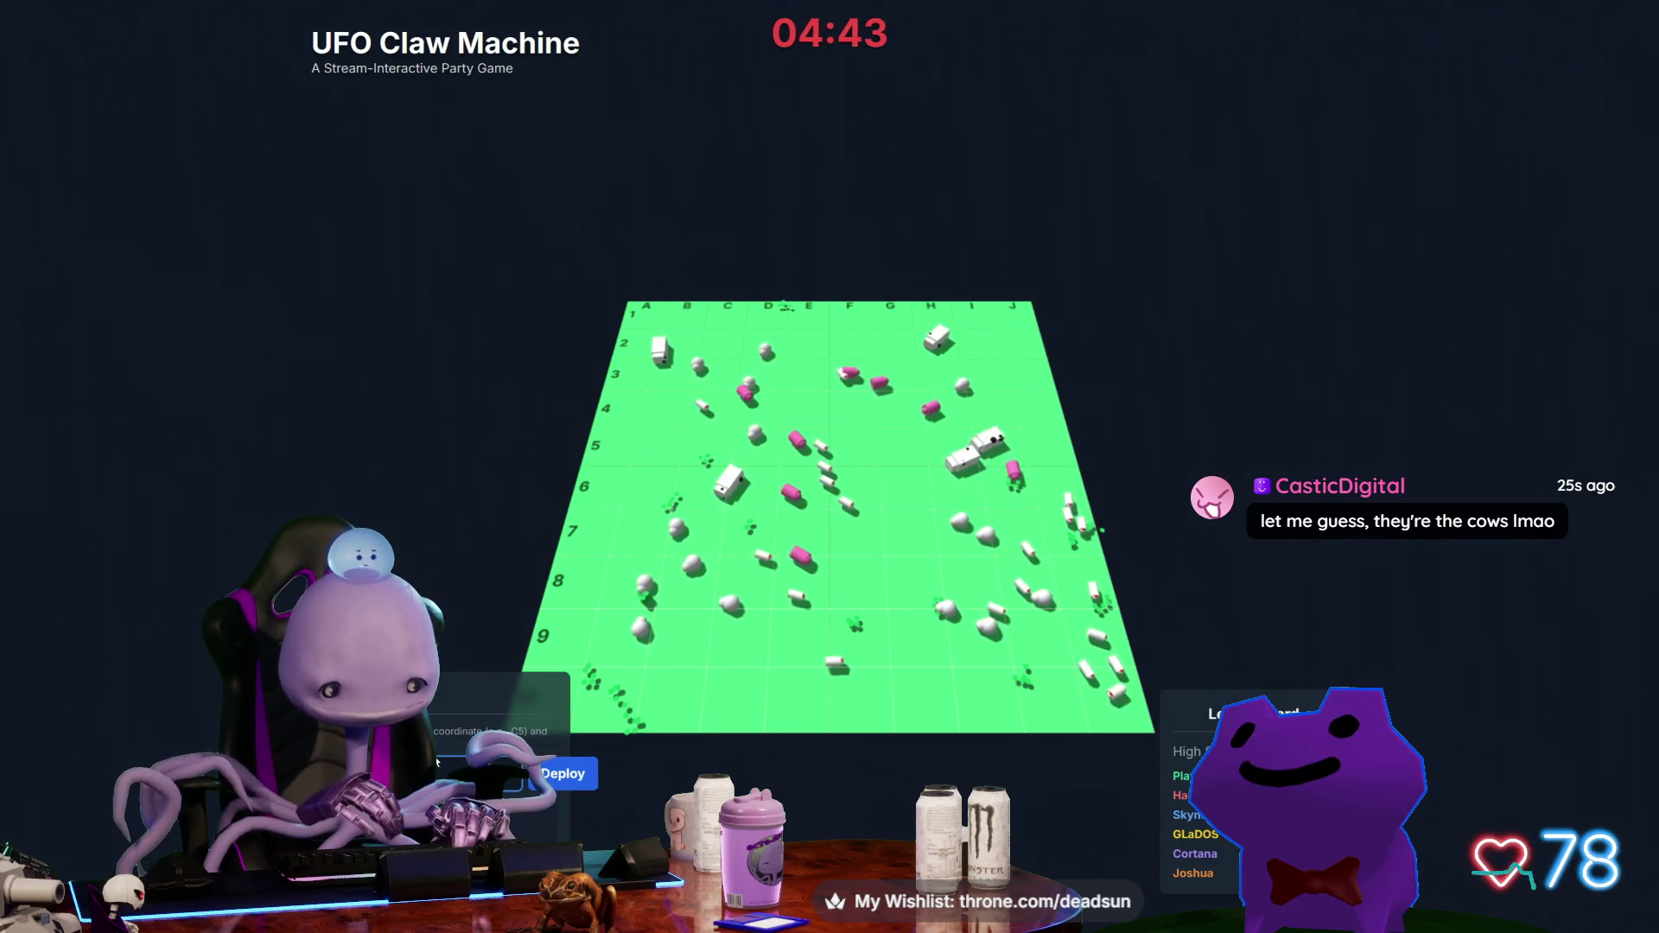
{"action": "key", "text": "Return"}
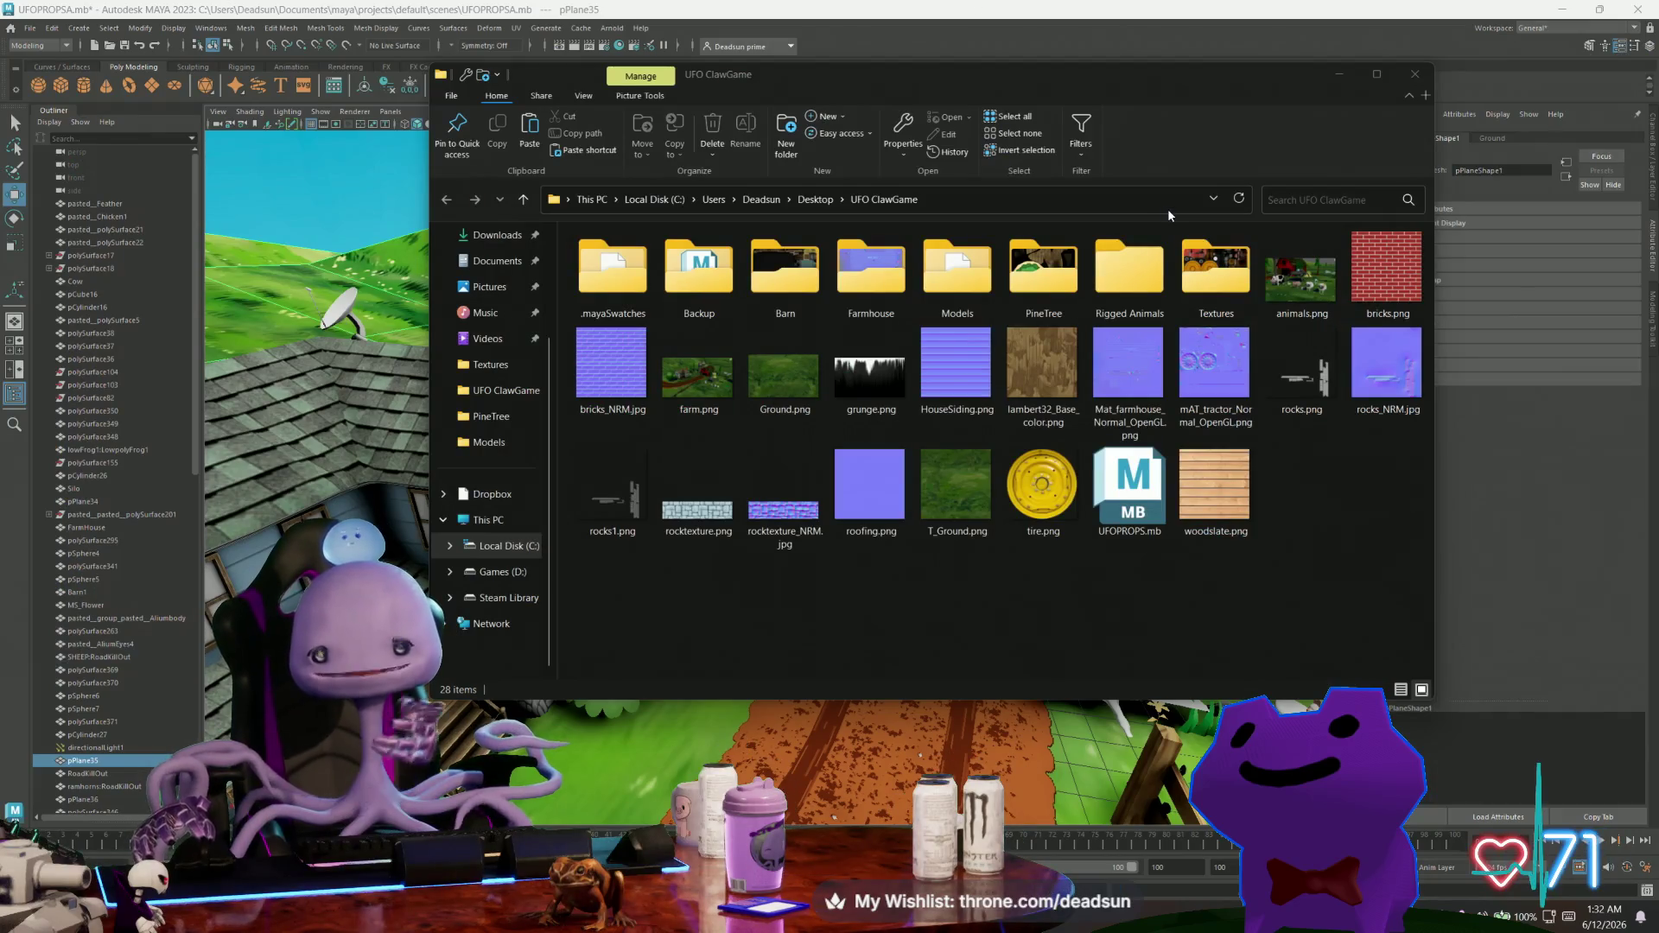
Minimize the UFO ClawGame folder window and orbit Maya's farm scene to centre the UFO.
{"action": "left_click", "coordinate": [1340, 77]}
{"action": "mouse_move", "coordinate": [1073, 498]}
{"action": "left_mouse_down", "text": "alt"}
{"action": "mouse_move", "coordinate": [1279, 645]}
{"action": "mouse_move", "coordinate": [774, 430]}
{"action": "left_mouse_up", "text": "alt"}
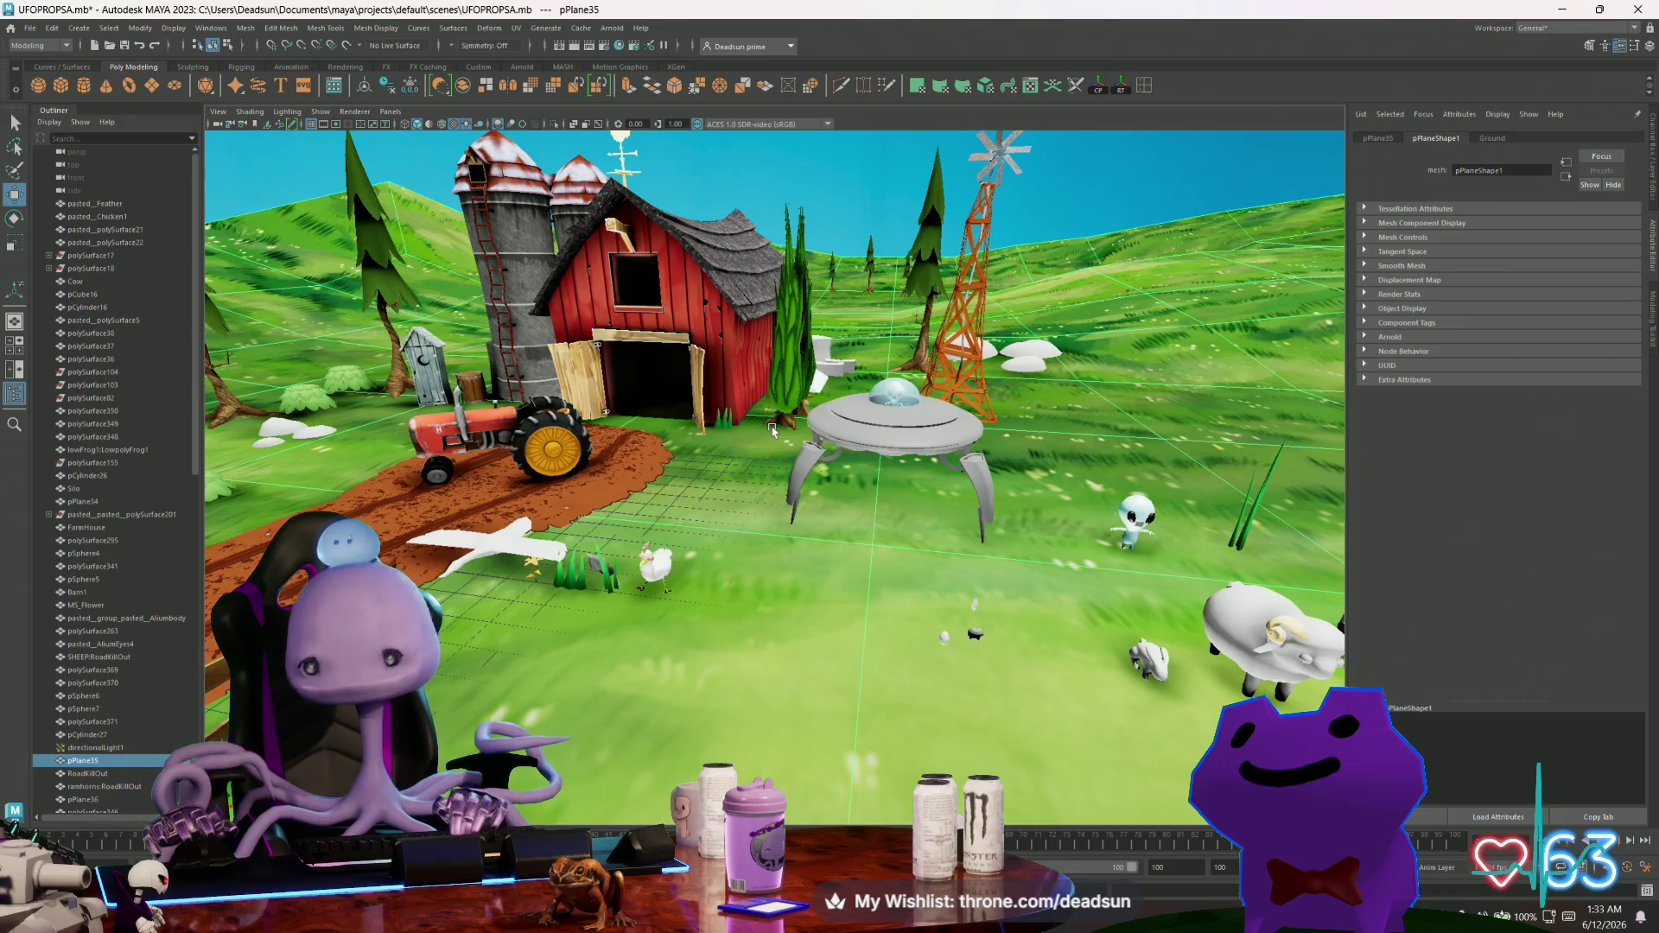
Frame and orbit around the white bird pPlane34, then return to Substance 3D Painter.
{"action": "scroll", "coordinate": [449, 515], "scroll_direction": "up", "scroll_amount": 2}
{"action": "left_click", "coordinate": [407, 560]}
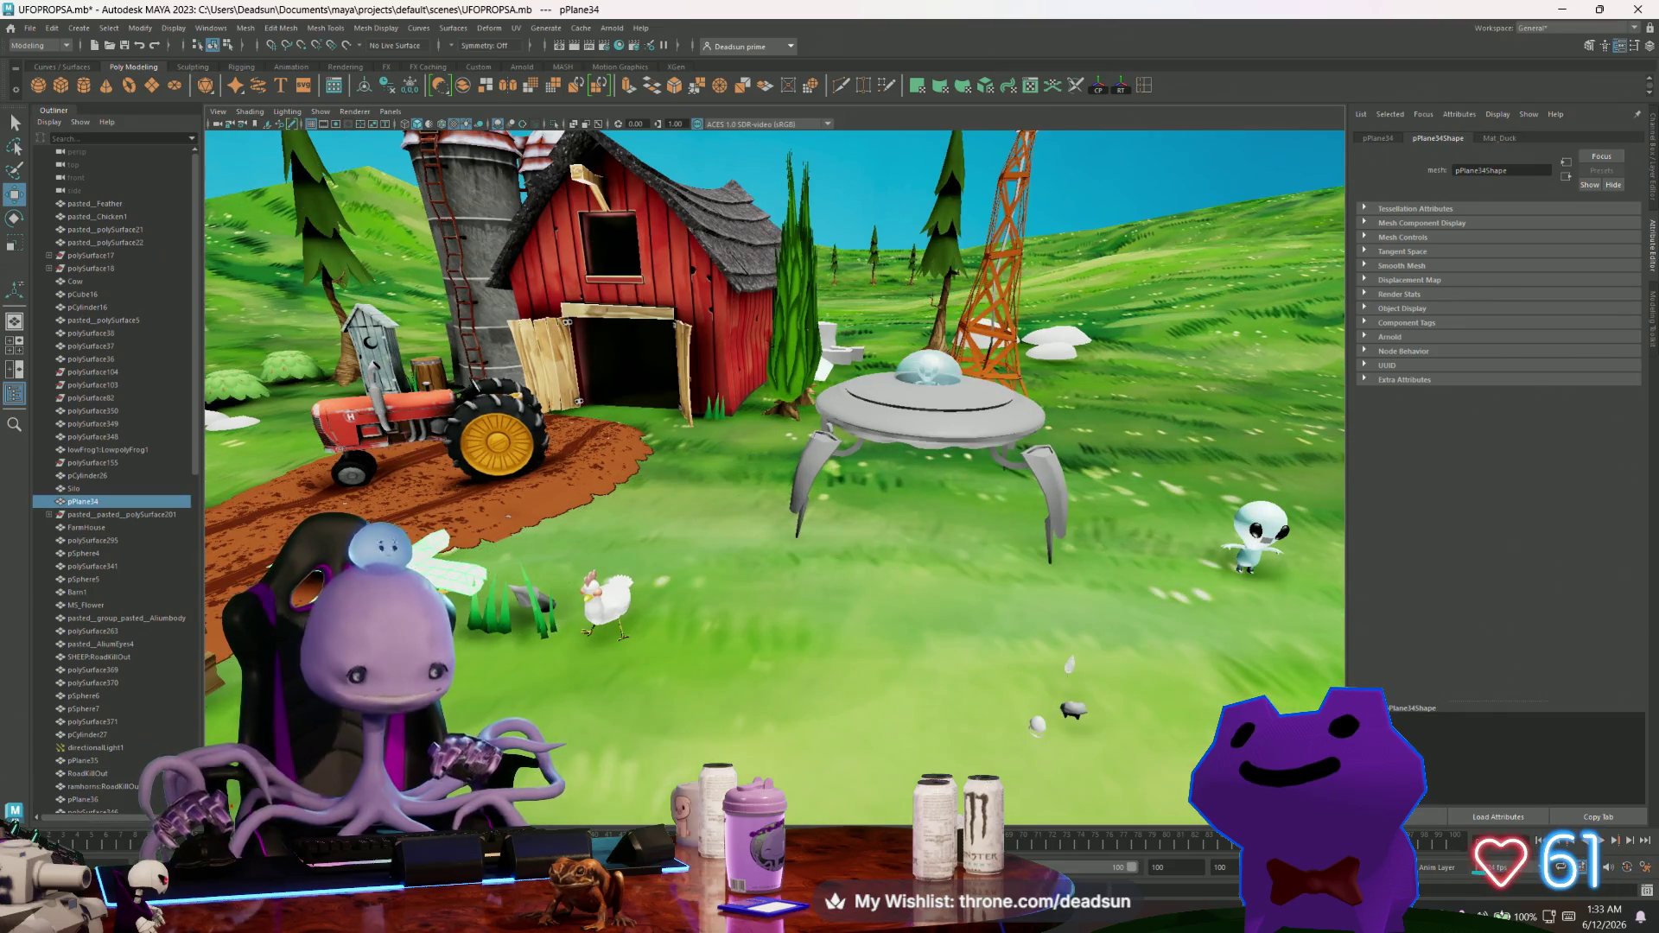
{"action": "key", "text": "f"}
{"action": "scroll", "coordinate": [542, 679], "scroll_direction": "down", "scroll_amount": 5}
{"action": "left_click_drag", "start_coordinate": [542, 678], "coordinate": [651, 623], "text": "alt"}
{"action": "scroll", "coordinate": [651, 623], "scroll_direction": "up", "scroll_amount": 5}
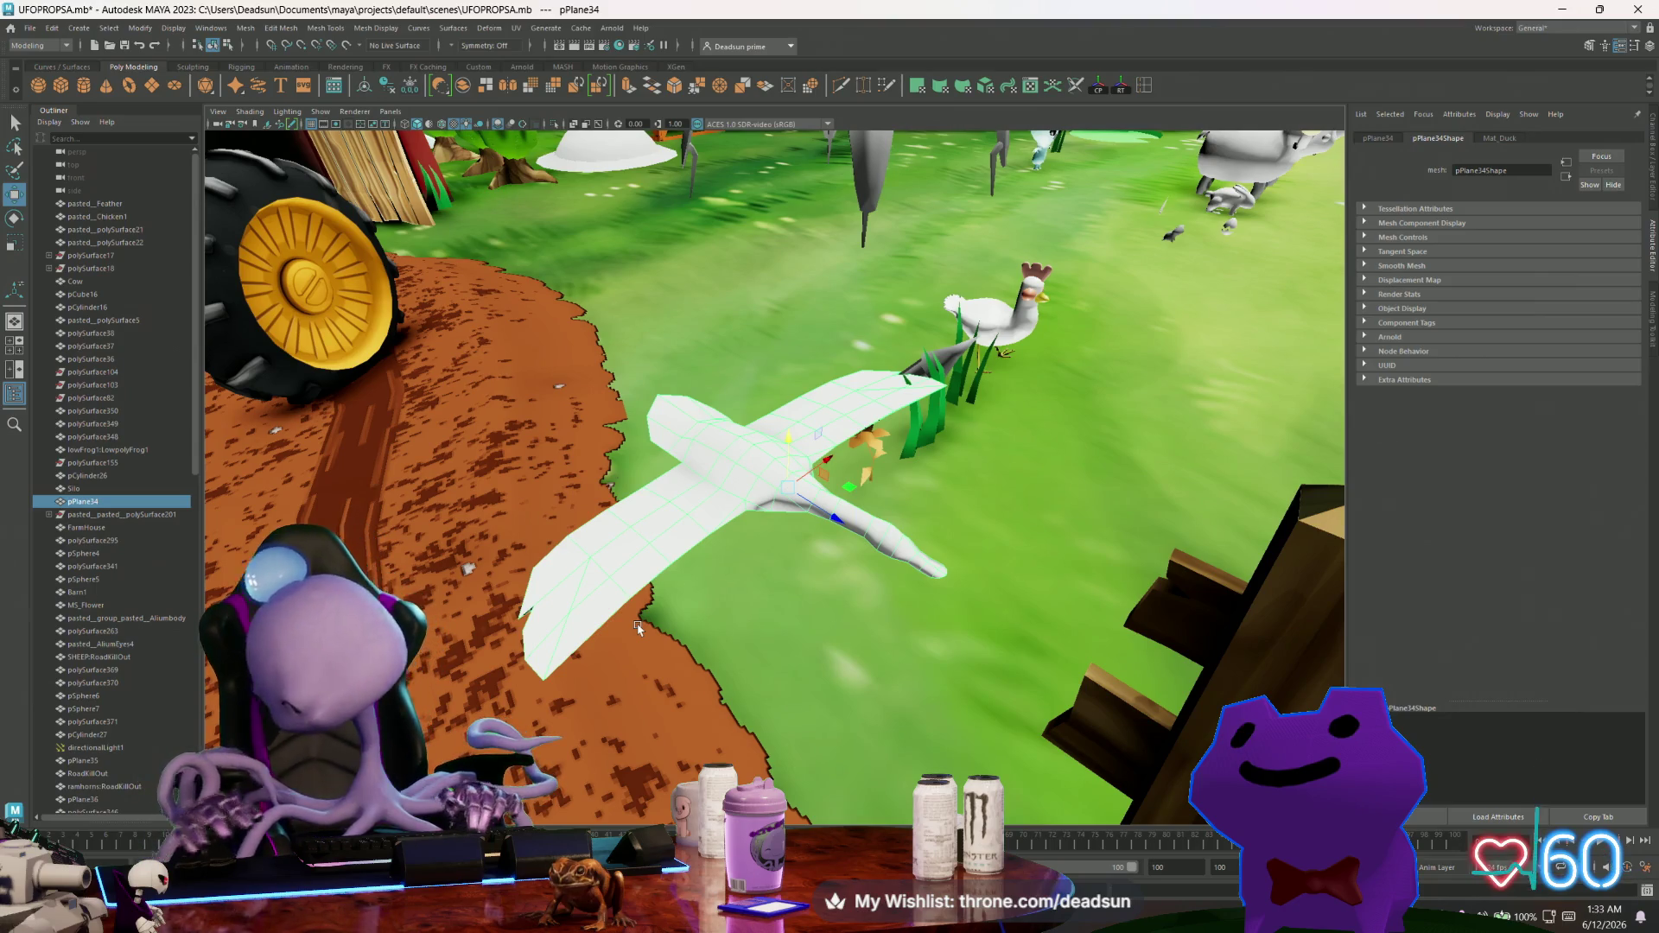
{"action": "mouse_move", "coordinate": [644, 504]}
{"action": "left_mouse_down", "text": "alt"}
{"action": "mouse_move", "coordinate": [618, 414]}
{"action": "mouse_move", "coordinate": [824, 504]}
{"action": "left_mouse_up", "text": "alt"}
{"action": "key", "text": "alt+Tab"}
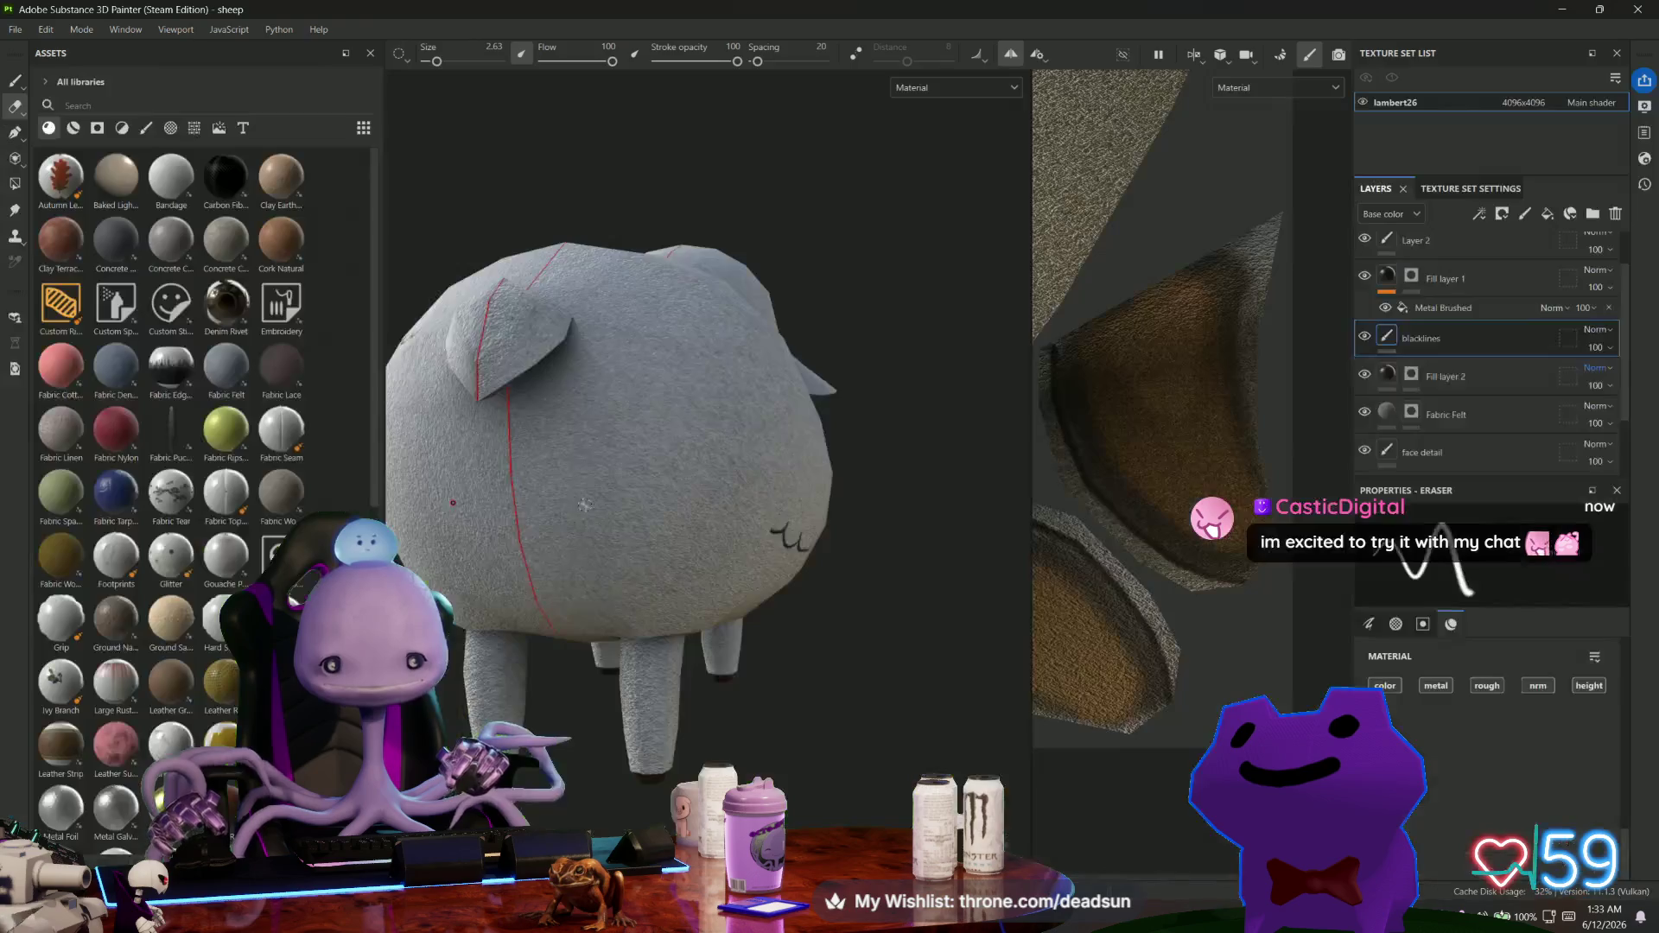
Set up the Paint brush with black colour, symmetry off and a larger size.
{"action": "mouse_move", "coordinate": [707, 597]}
{"action": "left_mouse_down", "text": "alt"}
{"action": "mouse_move", "coordinate": [830, 604]}
{"action": "mouse_move", "coordinate": [650, 412]}
{"action": "left_mouse_up", "text": "alt"}
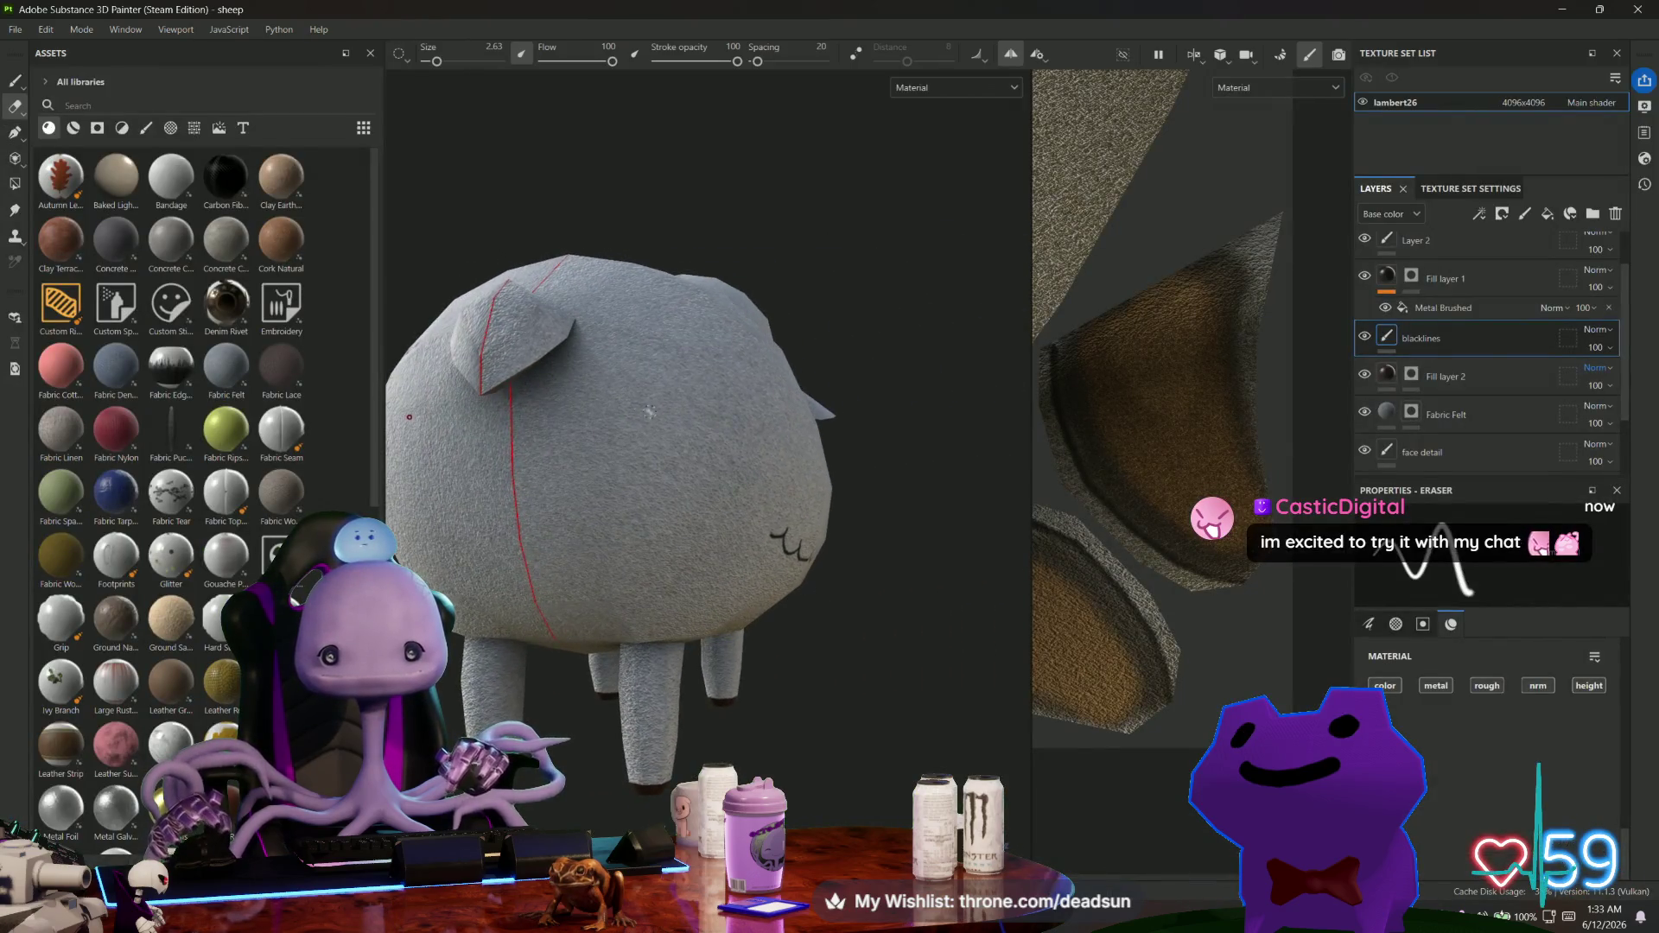
{"action": "scroll", "coordinate": [573, 441], "scroll_direction": "up", "scroll_amount": 4}
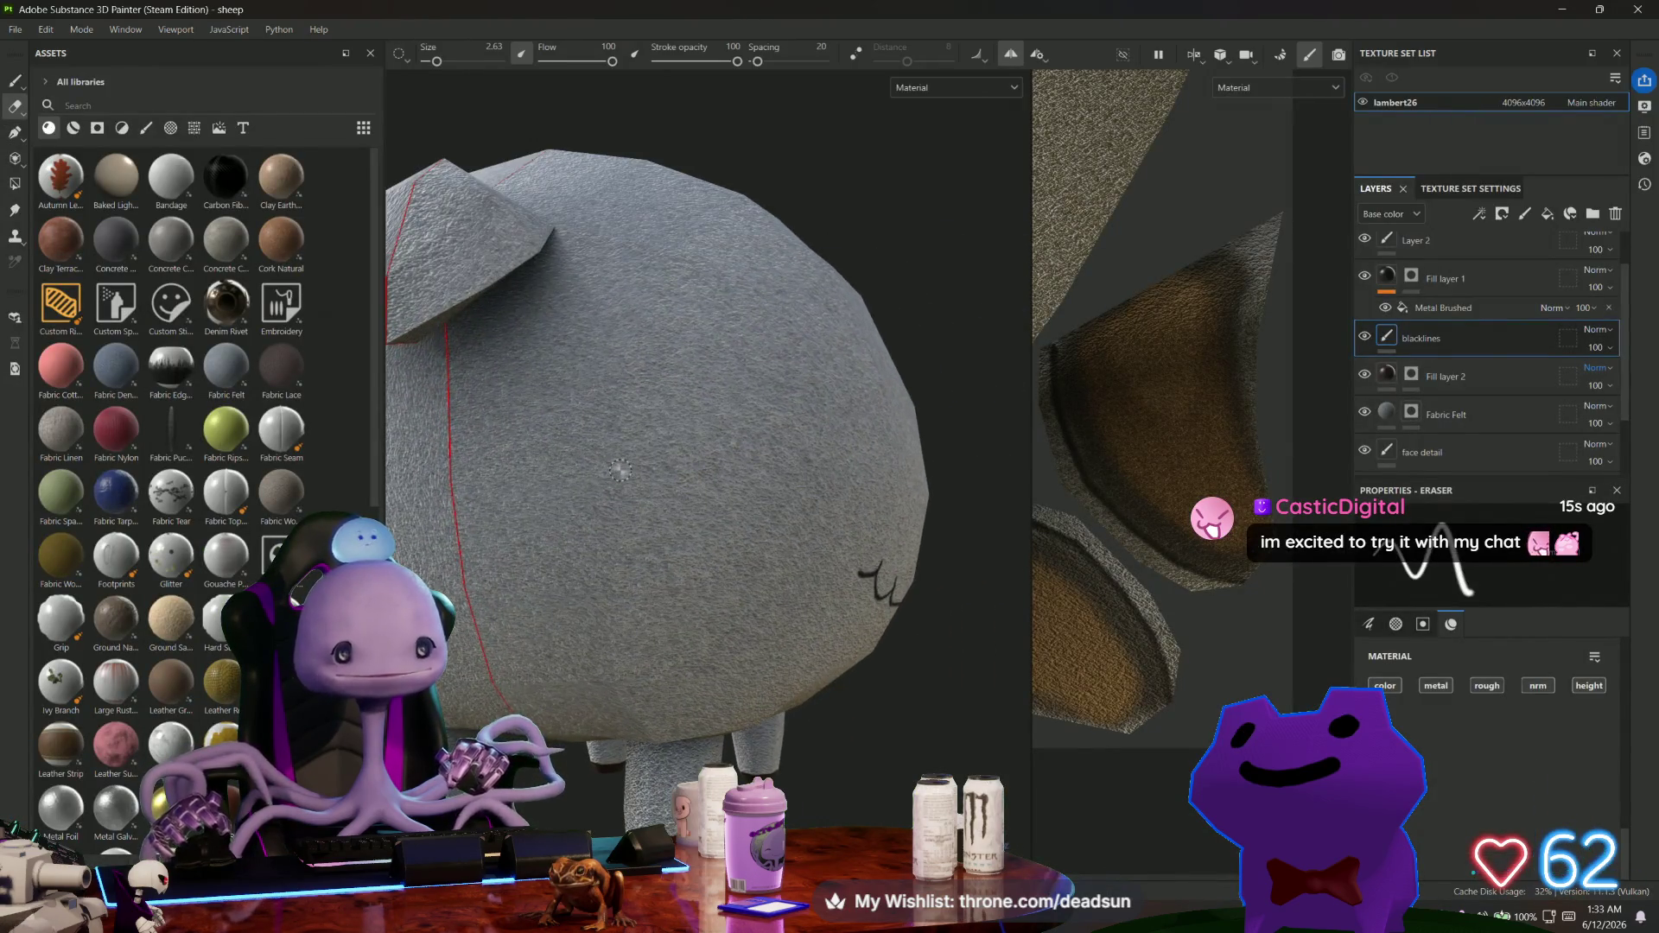
{"action": "left_click", "coordinate": [16, 82]}
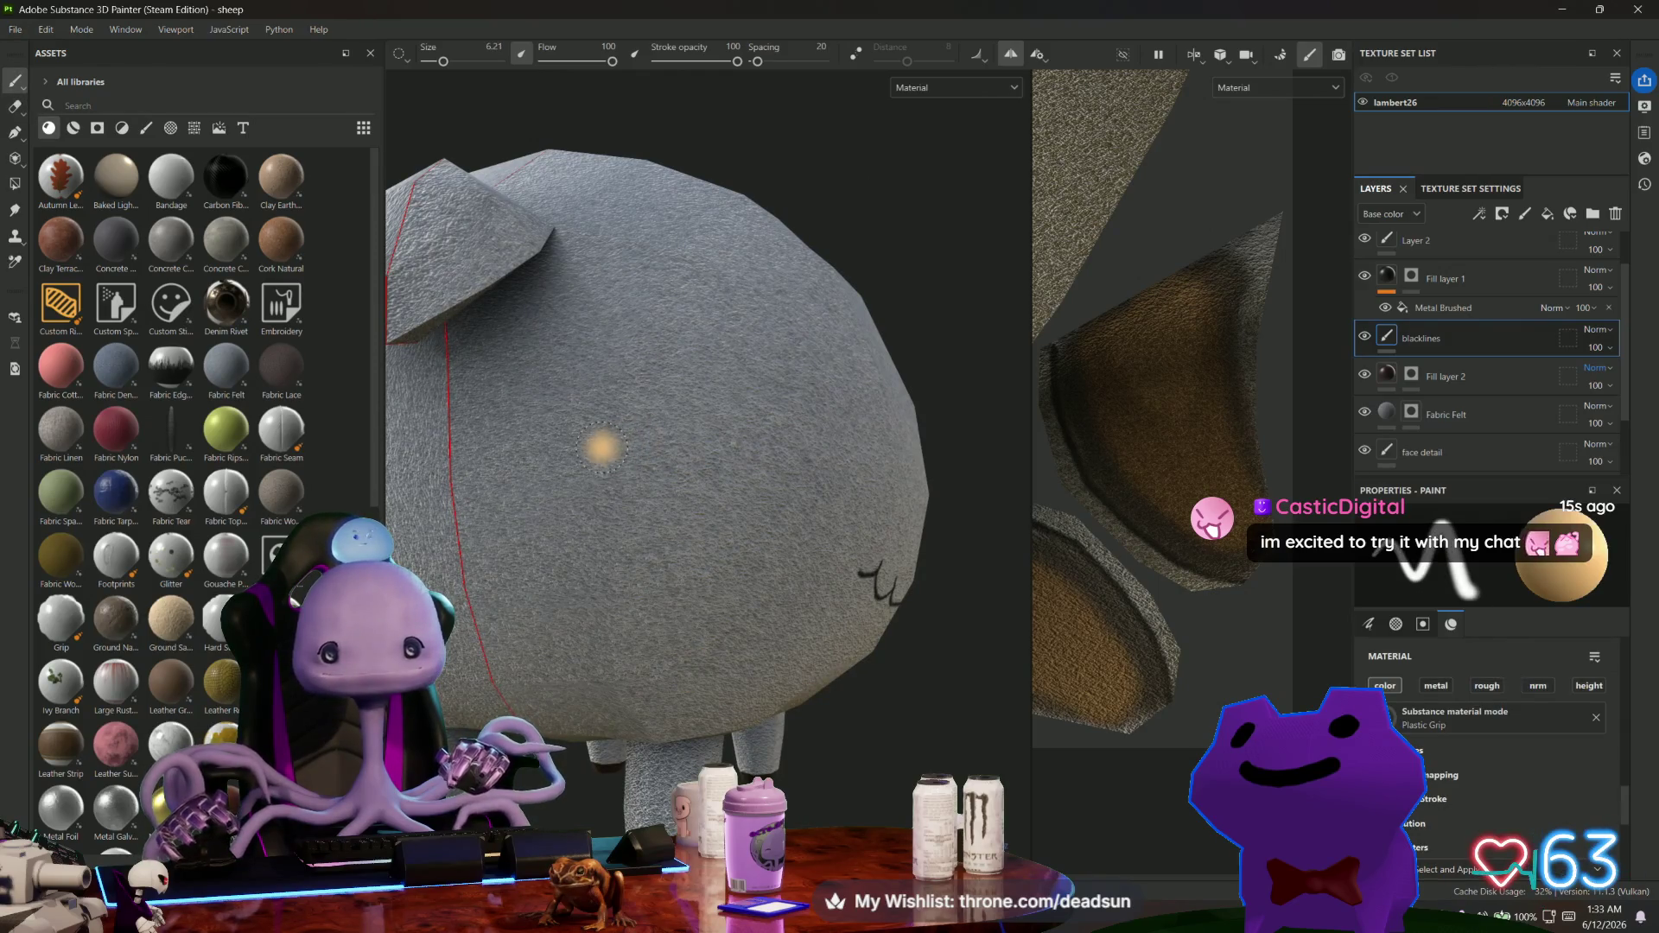
{"action": "scroll", "coordinate": [1508, 732], "scroll_direction": "down", "scroll_amount": 5}
{"action": "left_click", "coordinate": [1497, 685]}
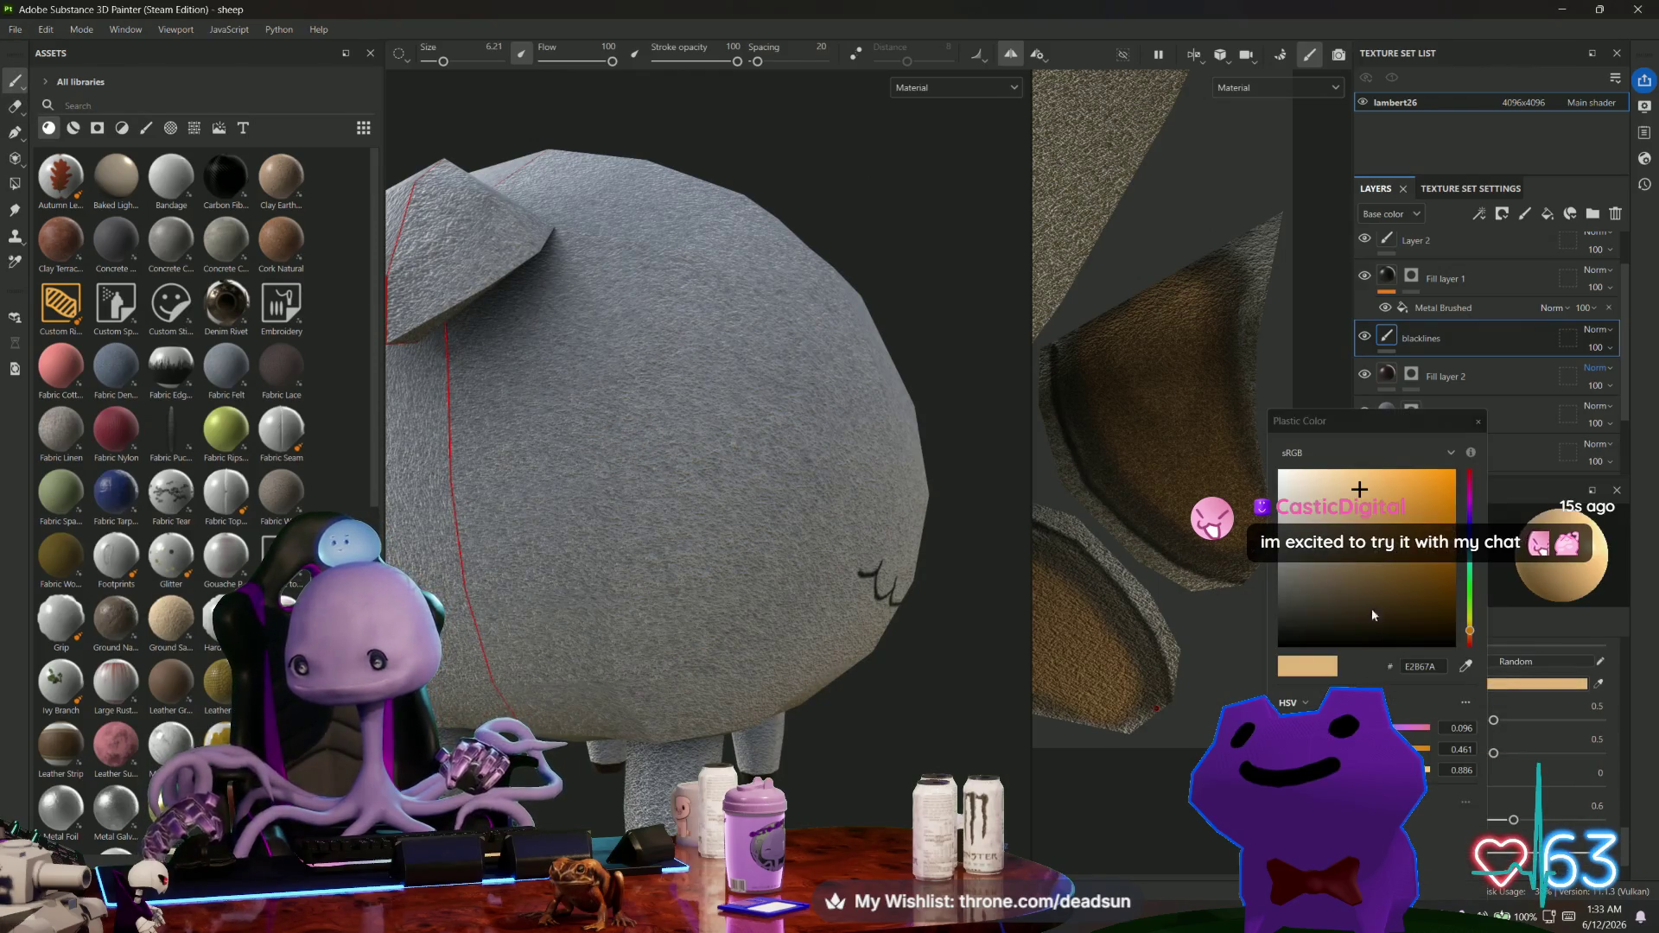
{"action": "left_click", "coordinate": [1293, 648]}
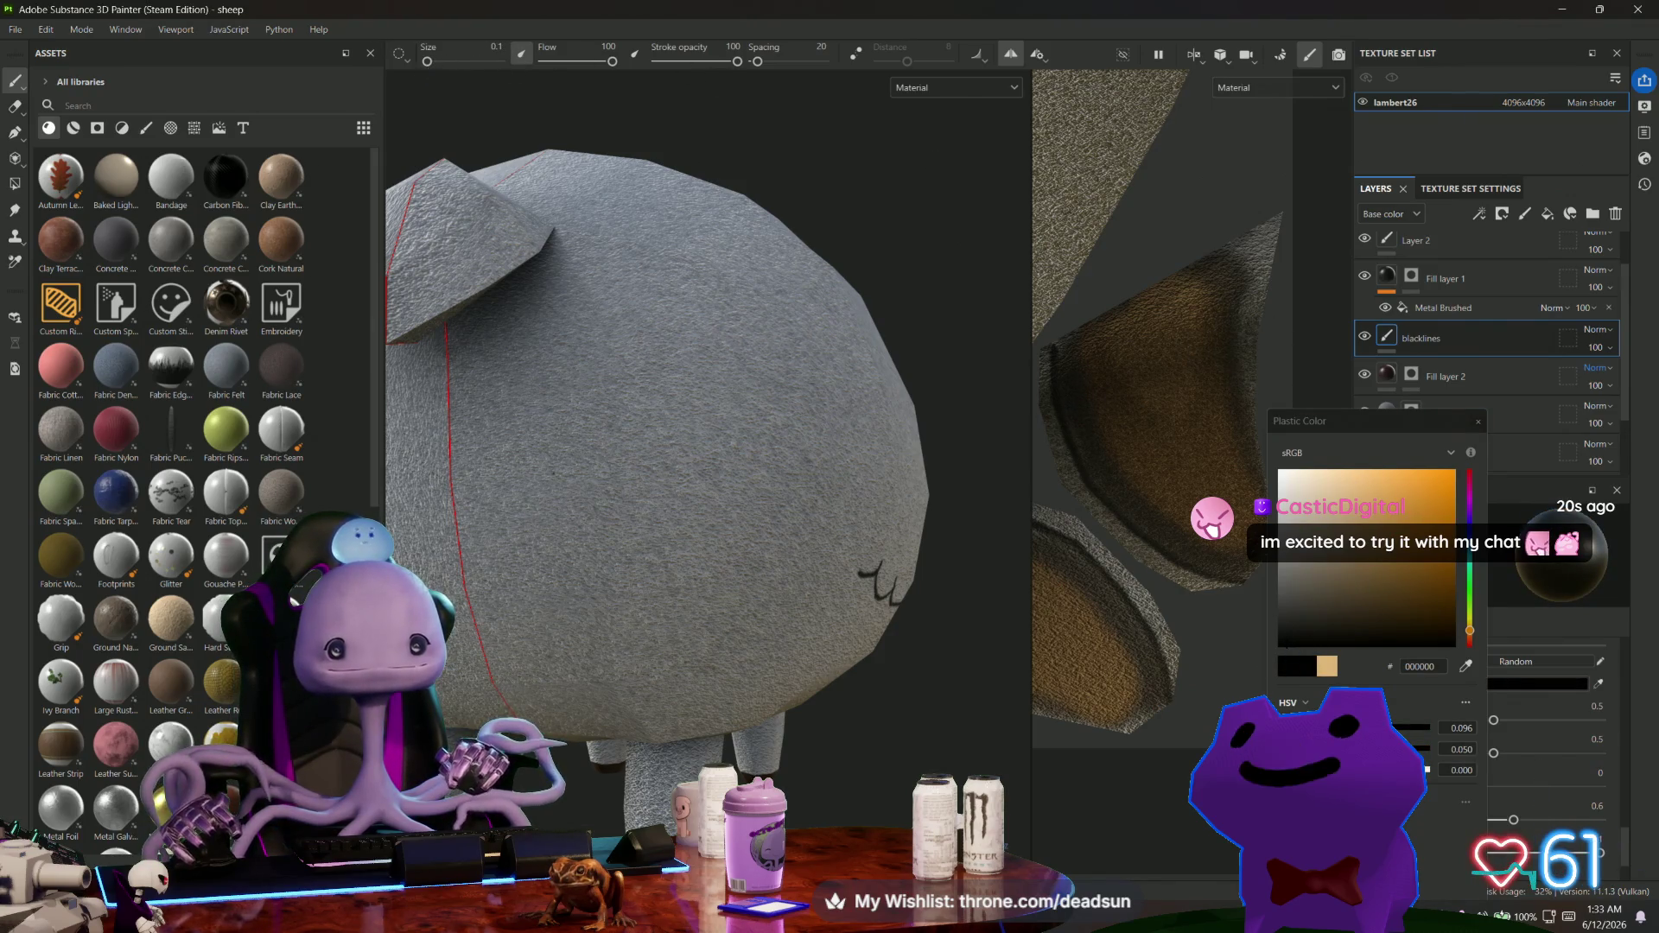
{"action": "mouse_move", "coordinate": [553, 383]}
{"action": "left_mouse_down", "text": "alt"}
{"action": "mouse_move", "coordinate": [703, 455]}
{"action": "mouse_move", "coordinate": [878, 475]}
{"action": "mouse_move", "coordinate": [994, 363]}
{"action": "left_mouse_up", "text": "alt"}
{"action": "left_click", "coordinate": [1037, 55]}
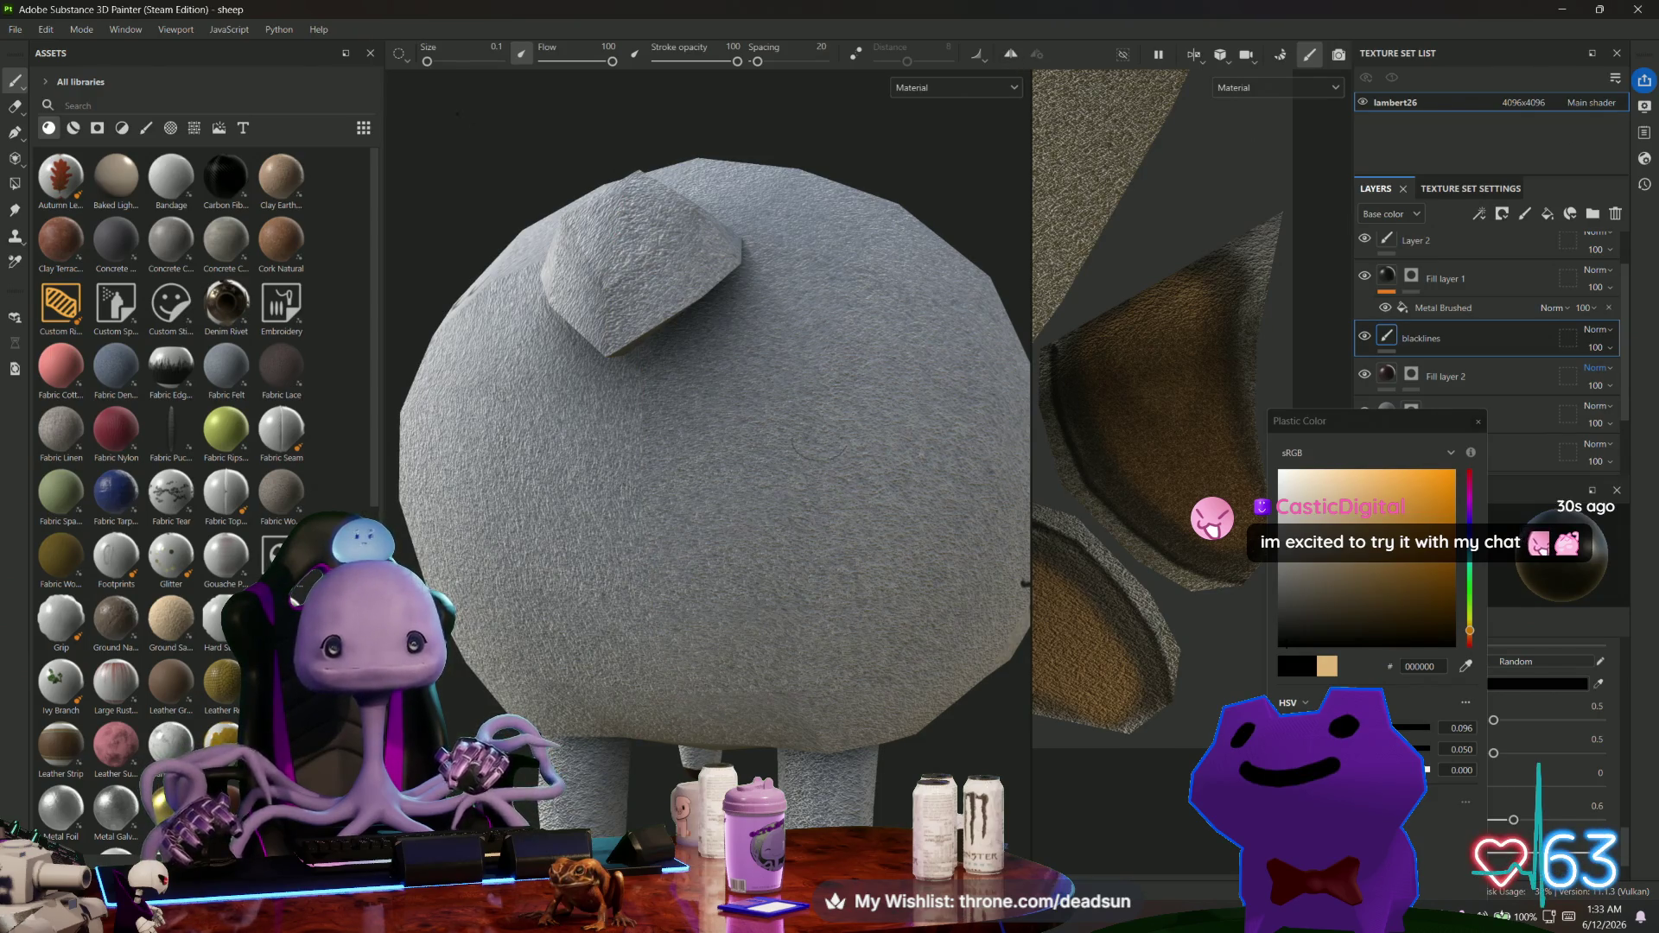
{"action": "left_click_drag", "start_coordinate": [426, 63], "coordinate": [434, 64]}
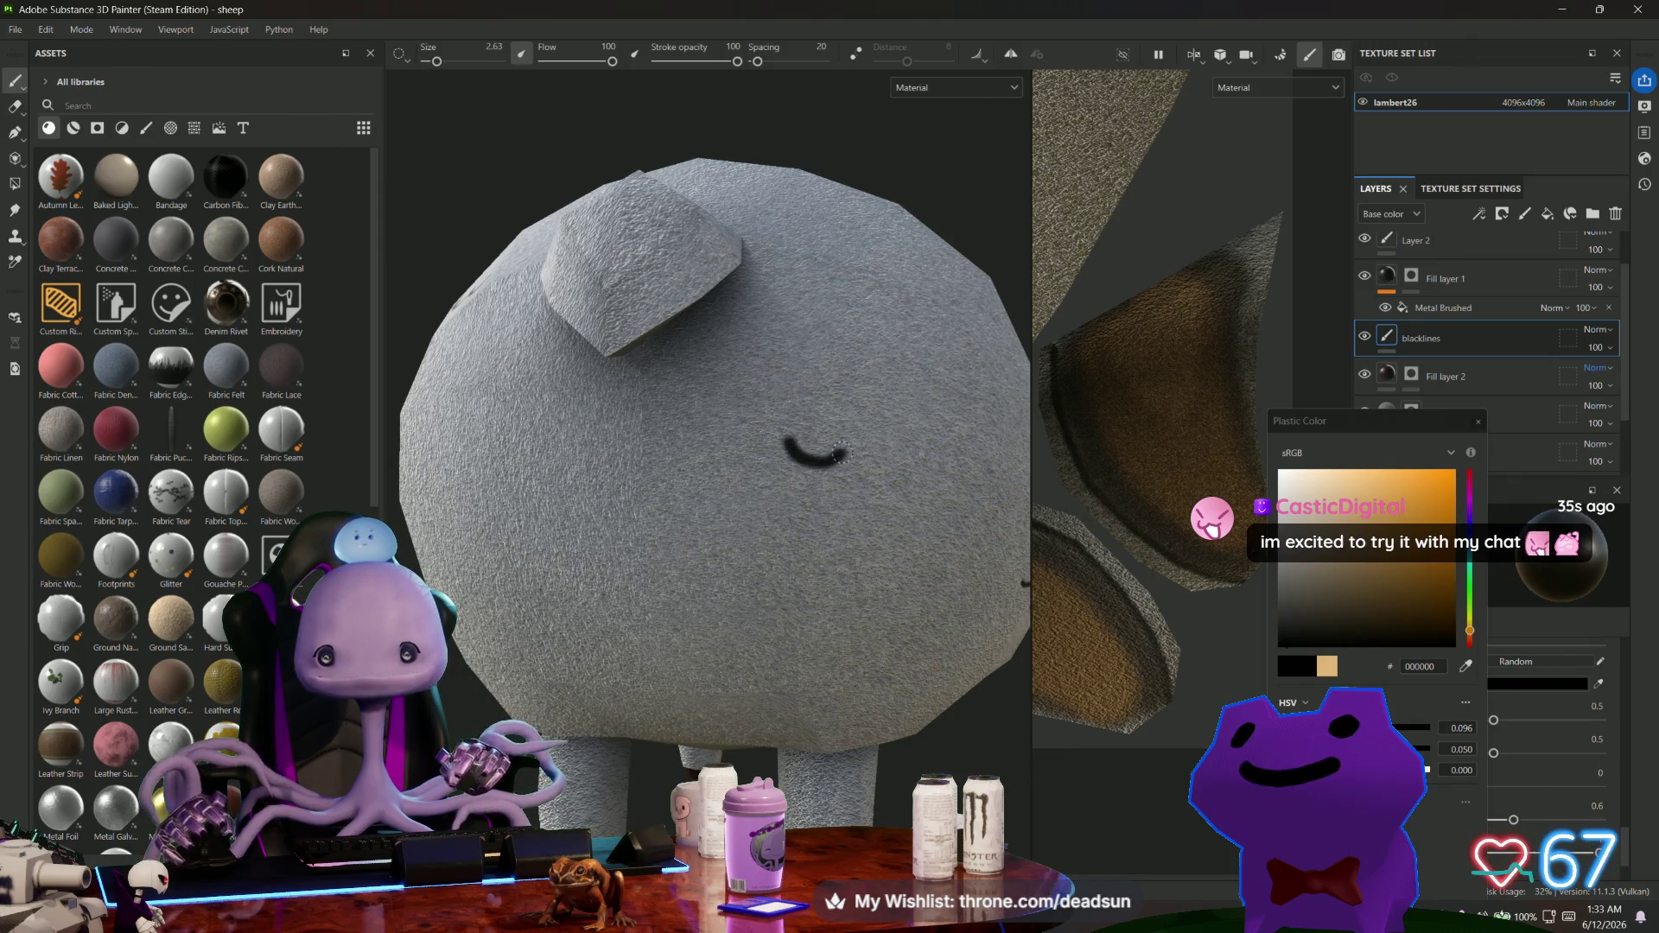
Extend the black curl stroke on the sheep's body, rotating the sheep to check it.
{"action": "mouse_move", "coordinate": [857, 486]}
{"action": "left_mouse_down", "text": "alt"}
{"action": "mouse_move", "coordinate": [611, 492]}
{"action": "mouse_move", "coordinate": [665, 464]}
{"action": "left_mouse_up", "text": "alt"}
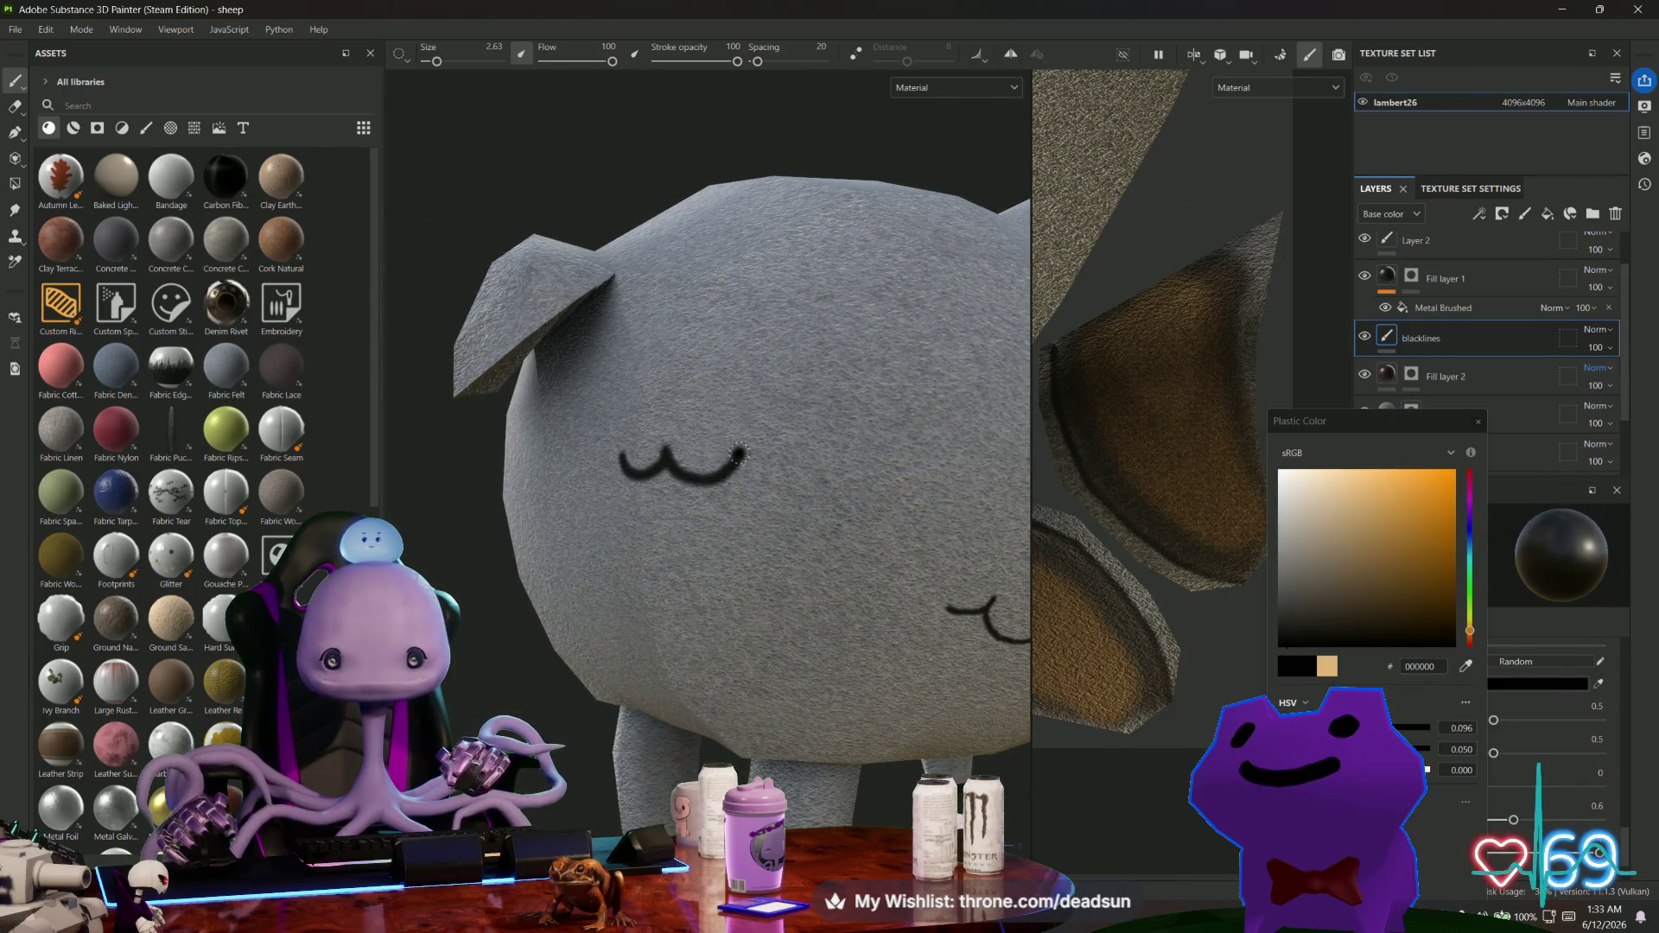
{"action": "mouse_move", "coordinate": [805, 450]}
{"action": "left_mouse_down", "text": "alt"}
{"action": "mouse_move", "coordinate": [667, 593]}
{"action": "mouse_move", "coordinate": [758, 593]}
{"action": "mouse_move", "coordinate": [766, 577]}
{"action": "mouse_move", "coordinate": [598, 596]}
{"action": "left_mouse_up", "text": "alt"}
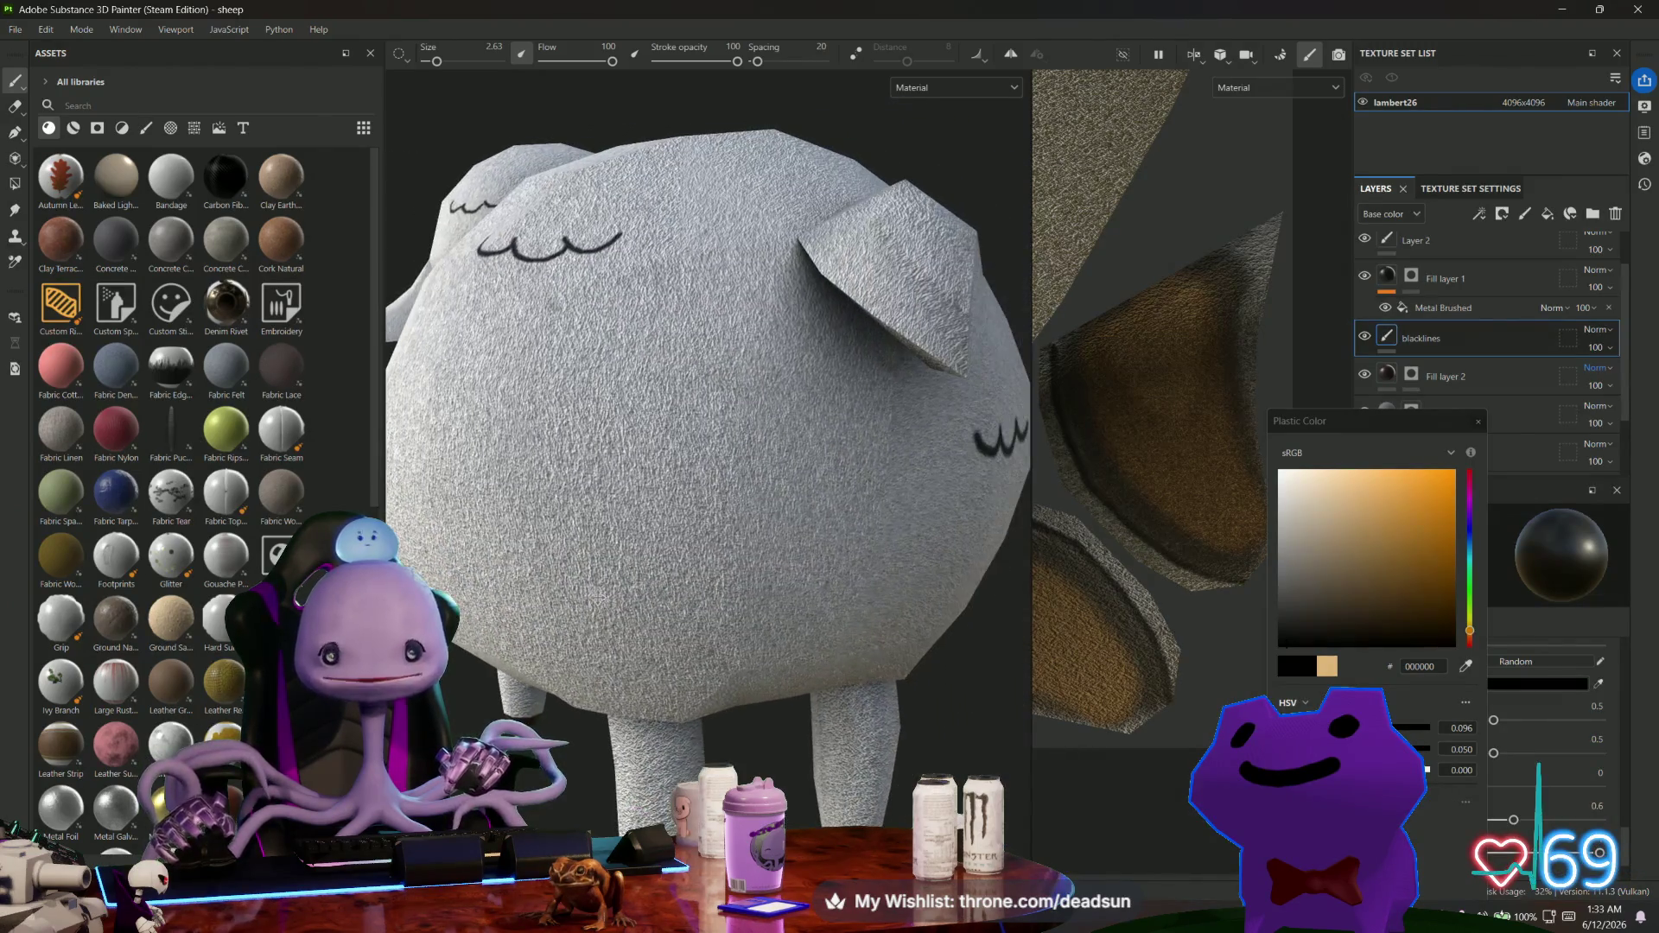
{"action": "scroll", "coordinate": [529, 542], "scroll_direction": "up", "scroll_amount": 5}
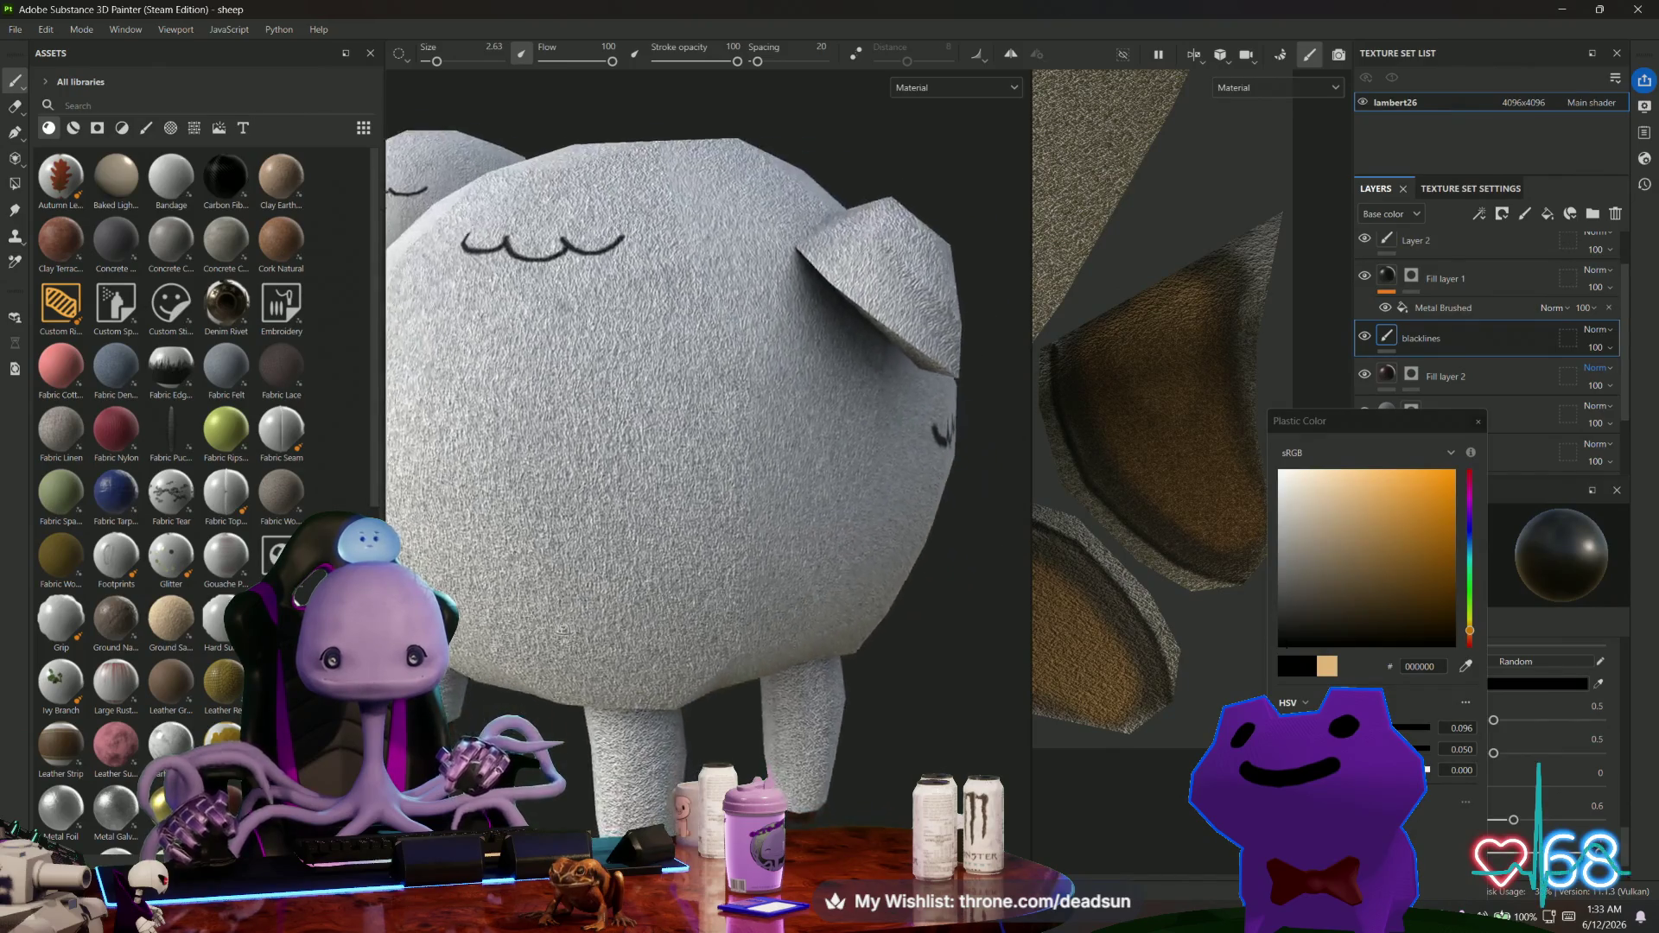
{"action": "left_click_drag", "start_coordinate": [597, 497], "coordinate": [636, 473]}
{"action": "scroll", "coordinate": [575, 584], "scroll_direction": "down", "scroll_amount": 6}
{"action": "mouse_move", "coordinate": [574, 583]}
{"action": "left_mouse_down", "text": "alt"}
{"action": "mouse_move", "coordinate": [697, 637]}
{"action": "mouse_move", "coordinate": [804, 637]}
{"action": "mouse_move", "coordinate": [734, 674]}
{"action": "left_mouse_up", "text": "alt"}
{"action": "scroll", "coordinate": [787, 649], "scroll_direction": "down", "scroll_amount": 4}
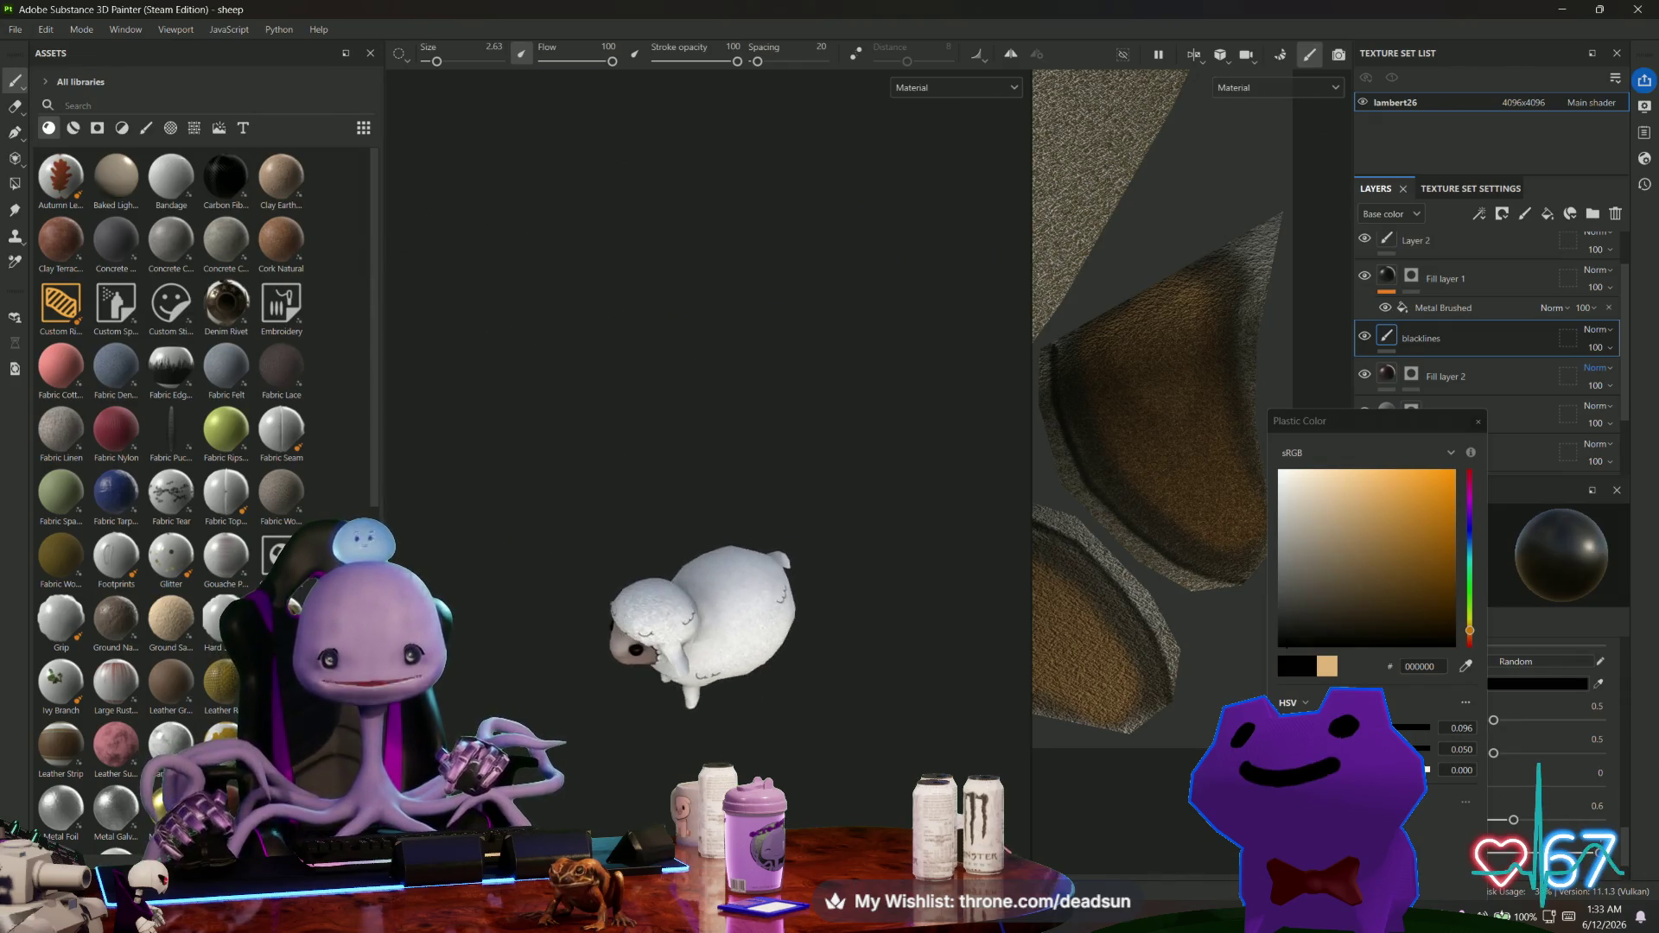
{"action": "scroll", "coordinate": [735, 674], "scroll_direction": "down", "scroll_amount": 5}
{"action": "middle_click_drag", "start_coordinate": [745, 778], "coordinate": [685, 715], "text": "alt"}
{"action": "scroll", "coordinate": [685, 715], "scroll_direction": "up", "scroll_amount": 10}
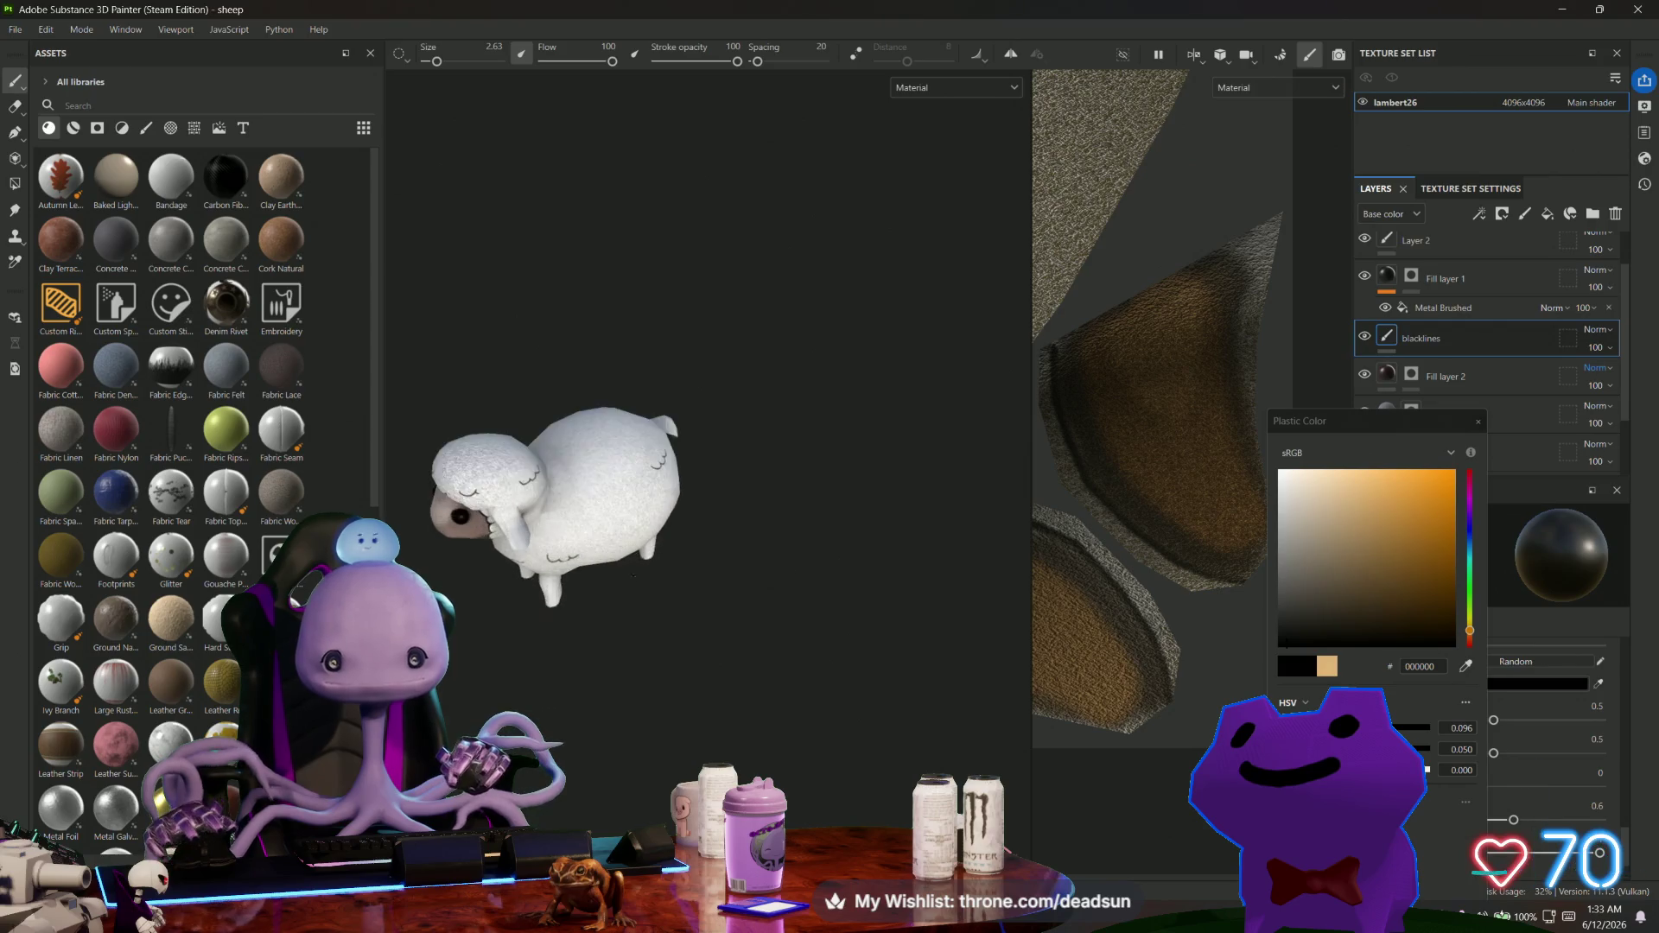
{"action": "left_click_drag", "start_coordinate": [459, 633], "coordinate": [519, 484], "text": "alt"}
{"action": "scroll", "coordinate": [551, 377], "scroll_direction": "up", "scroll_amount": 8}
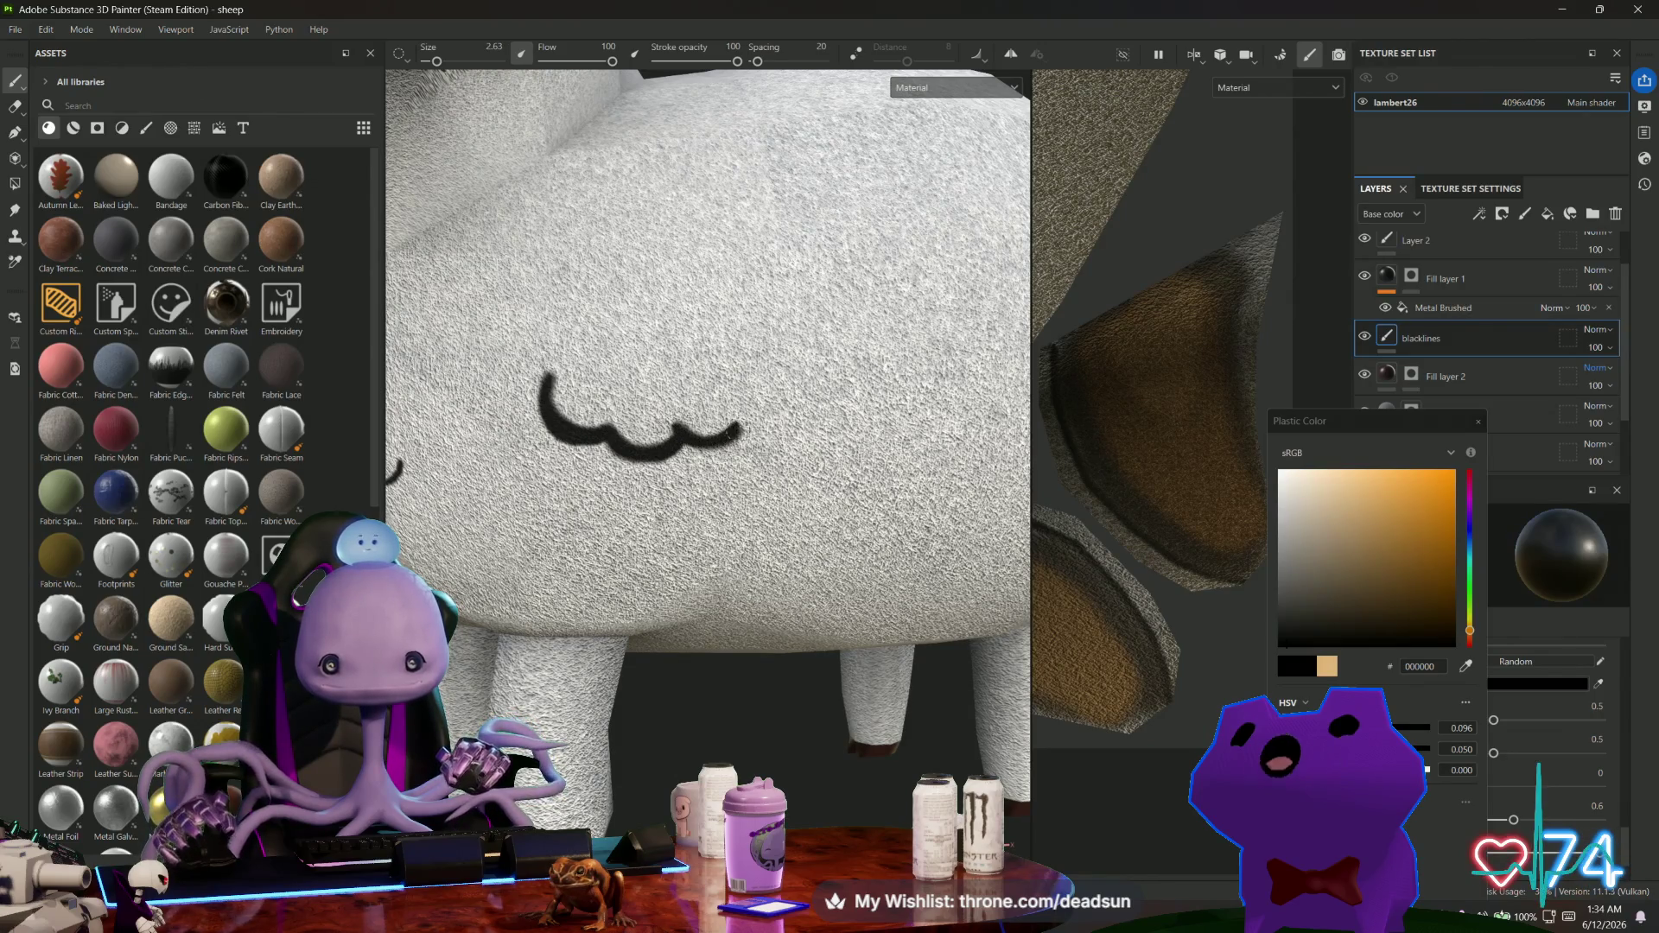
{"action": "scroll", "coordinate": [736, 432], "scroll_direction": "down", "scroll_amount": 10}
{"action": "mouse_move", "coordinate": [691, 657]}
{"action": "left_mouse_down", "text": "alt"}
{"action": "mouse_move", "coordinate": [679, 691]}
{"action": "mouse_move", "coordinate": [707, 696]}
{"action": "mouse_move", "coordinate": [648, 722]}
{"action": "left_mouse_up", "text": "alt"}
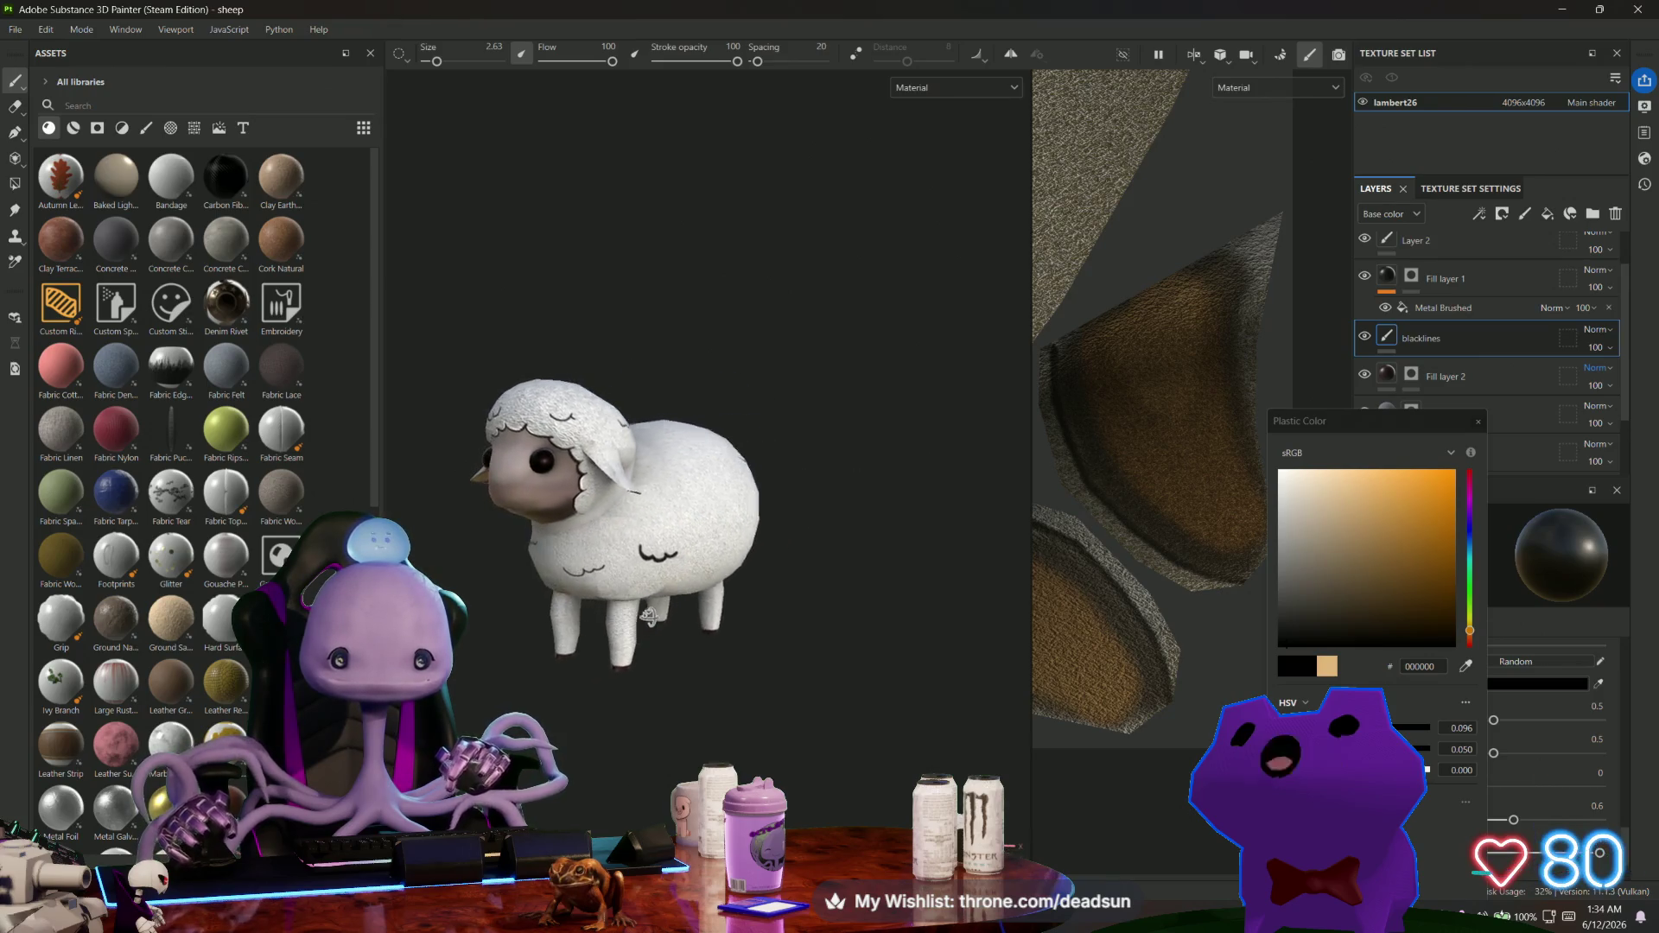
{"action": "scroll", "coordinate": [657, 337], "scroll_direction": "up", "scroll_amount": 6}
{"action": "mouse_move", "coordinate": [657, 337]}
{"action": "left_mouse_down", "text": "alt"}
{"action": "mouse_move", "coordinate": [616, 293]}
{"action": "mouse_move", "coordinate": [657, 316]}
{"action": "mouse_move", "coordinate": [666, 432]}
{"action": "mouse_move", "coordinate": [614, 510]}
{"action": "mouse_move", "coordinate": [643, 419]}
{"action": "mouse_move", "coordinate": [679, 417]}
{"action": "mouse_move", "coordinate": [607, 413]}
{"action": "mouse_move", "coordinate": [609, 467]}
{"action": "left_mouse_up", "text": "alt"}
{"action": "scroll", "coordinate": [613, 511], "scroll_direction": "down", "scroll_amount": 5}
{"action": "scroll", "coordinate": [644, 419], "scroll_direction": "up", "scroll_amount": 4}
{"action": "scroll", "coordinate": [644, 419], "scroll_direction": "up", "scroll_amount": 3}
{"action": "scroll", "coordinate": [607, 412], "scroll_direction": "up", "scroll_amount": 3}
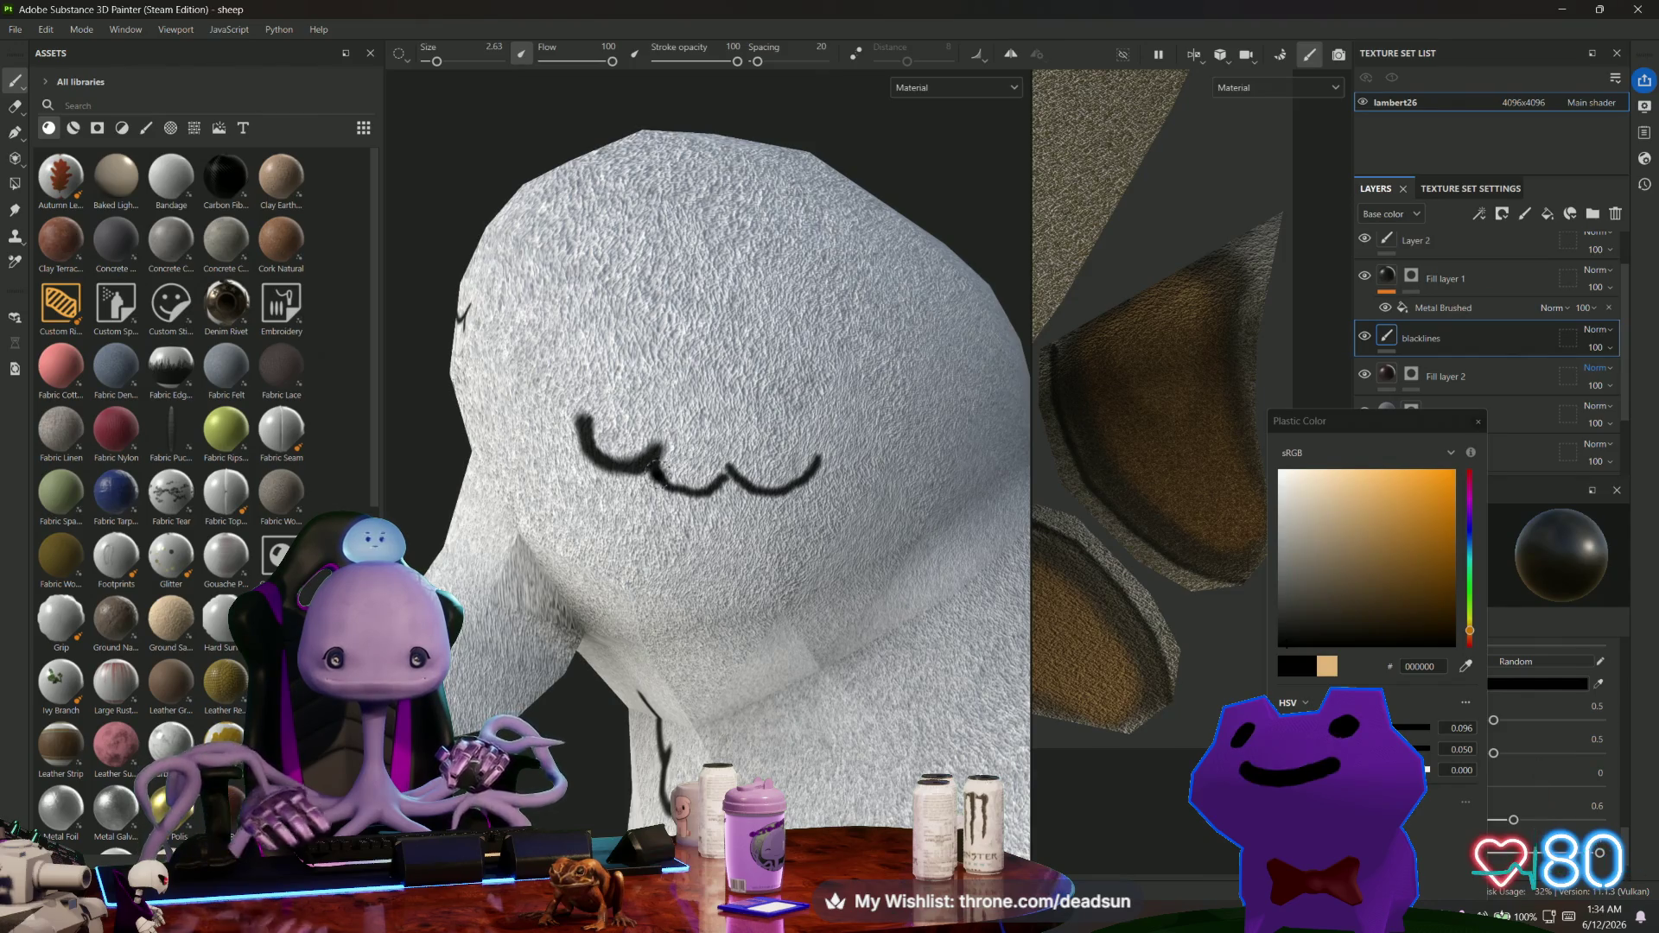
Restroke the side curl line thicker and add a small tick at its right end.
{"action": "mouse_move", "coordinate": [661, 476]}
{"action": "left_mouse_down"}
{"action": "mouse_move", "coordinate": [696, 497]}
{"action": "mouse_move", "coordinate": [719, 481]}
{"action": "mouse_move", "coordinate": [766, 516]}
{"action": "left_mouse_up"}
{"action": "middle_click_drag", "start_coordinate": [766, 516], "coordinate": [679, 539], "text": "alt"}
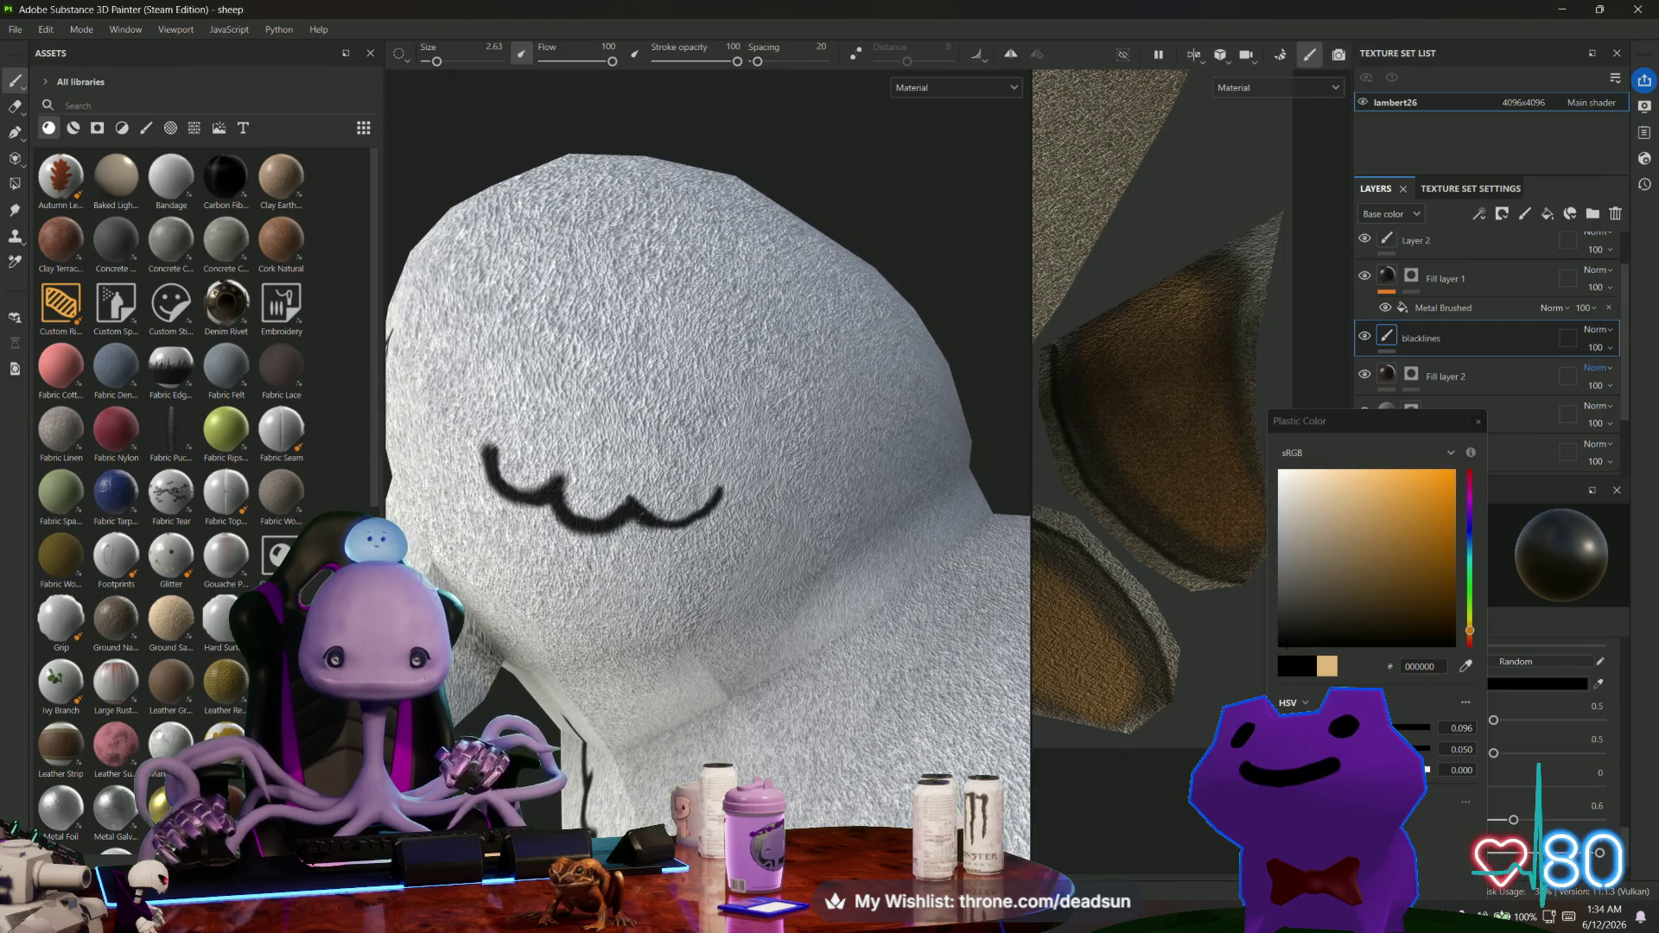
{"action": "left_click_drag", "start_coordinate": [691, 518], "coordinate": [714, 484]}
{"action": "scroll", "coordinate": [713, 488], "scroll_direction": "down", "scroll_amount": 5}
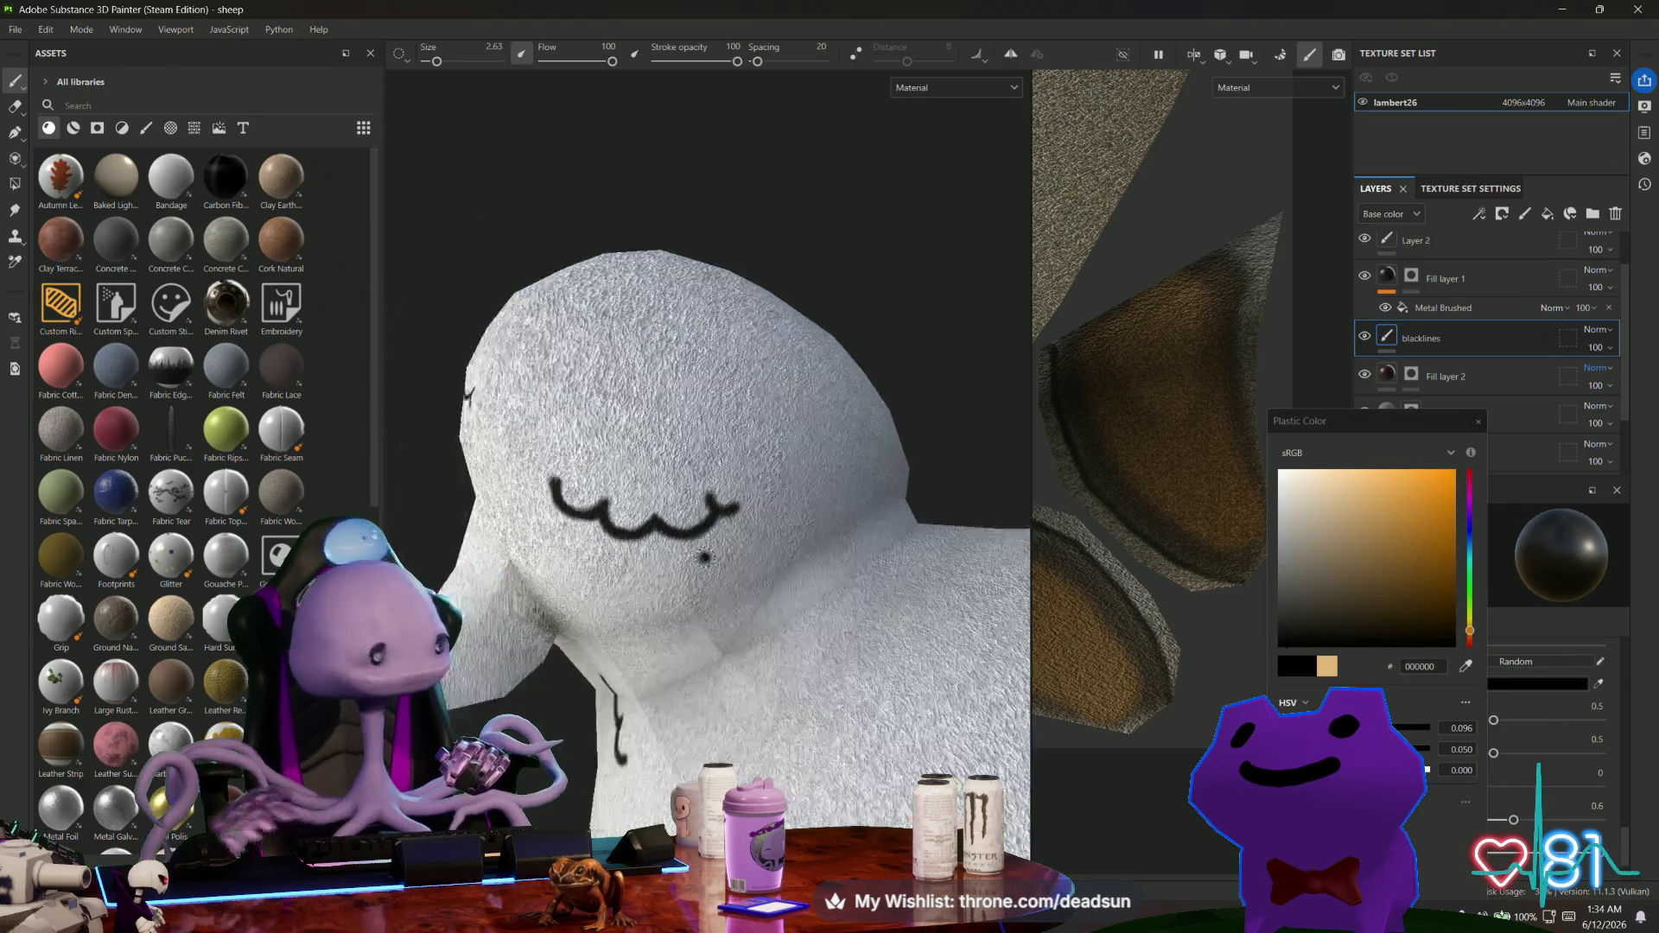
{"action": "left_click_drag", "start_coordinate": [680, 566], "coordinate": [804, 571], "text": "alt"}
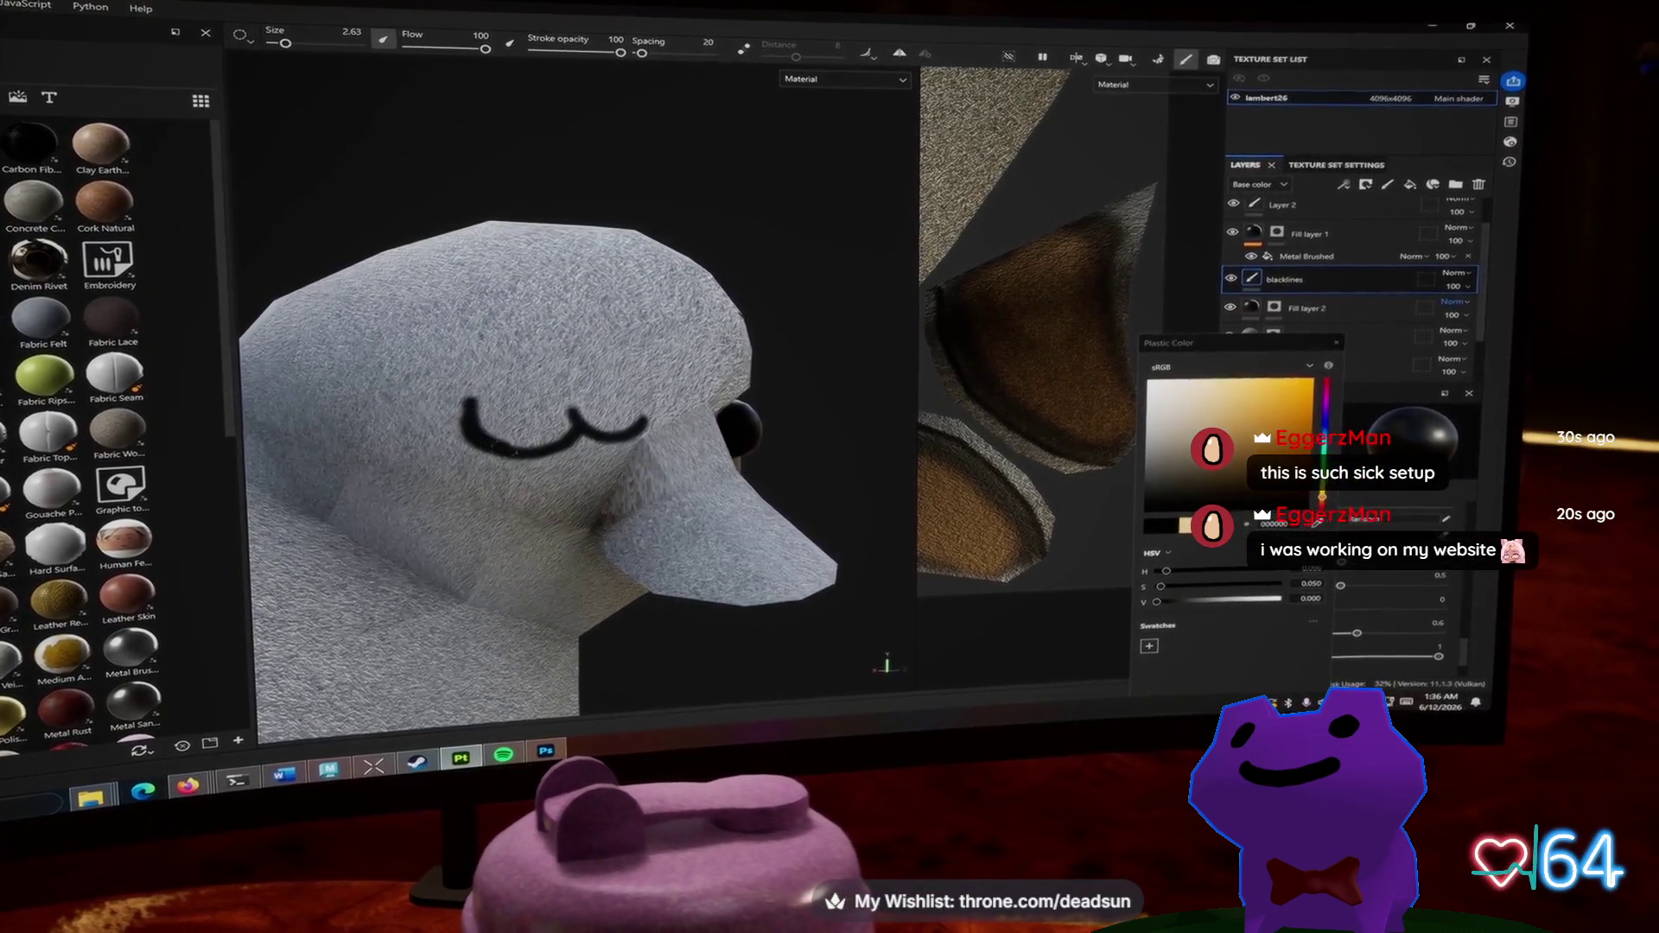
Zoom out from the head, then zoom in on the wavy black curl line on the sheep's side.
{"action": "scroll", "coordinate": [536, 432], "scroll_direction": "down", "scroll_amount": 3}
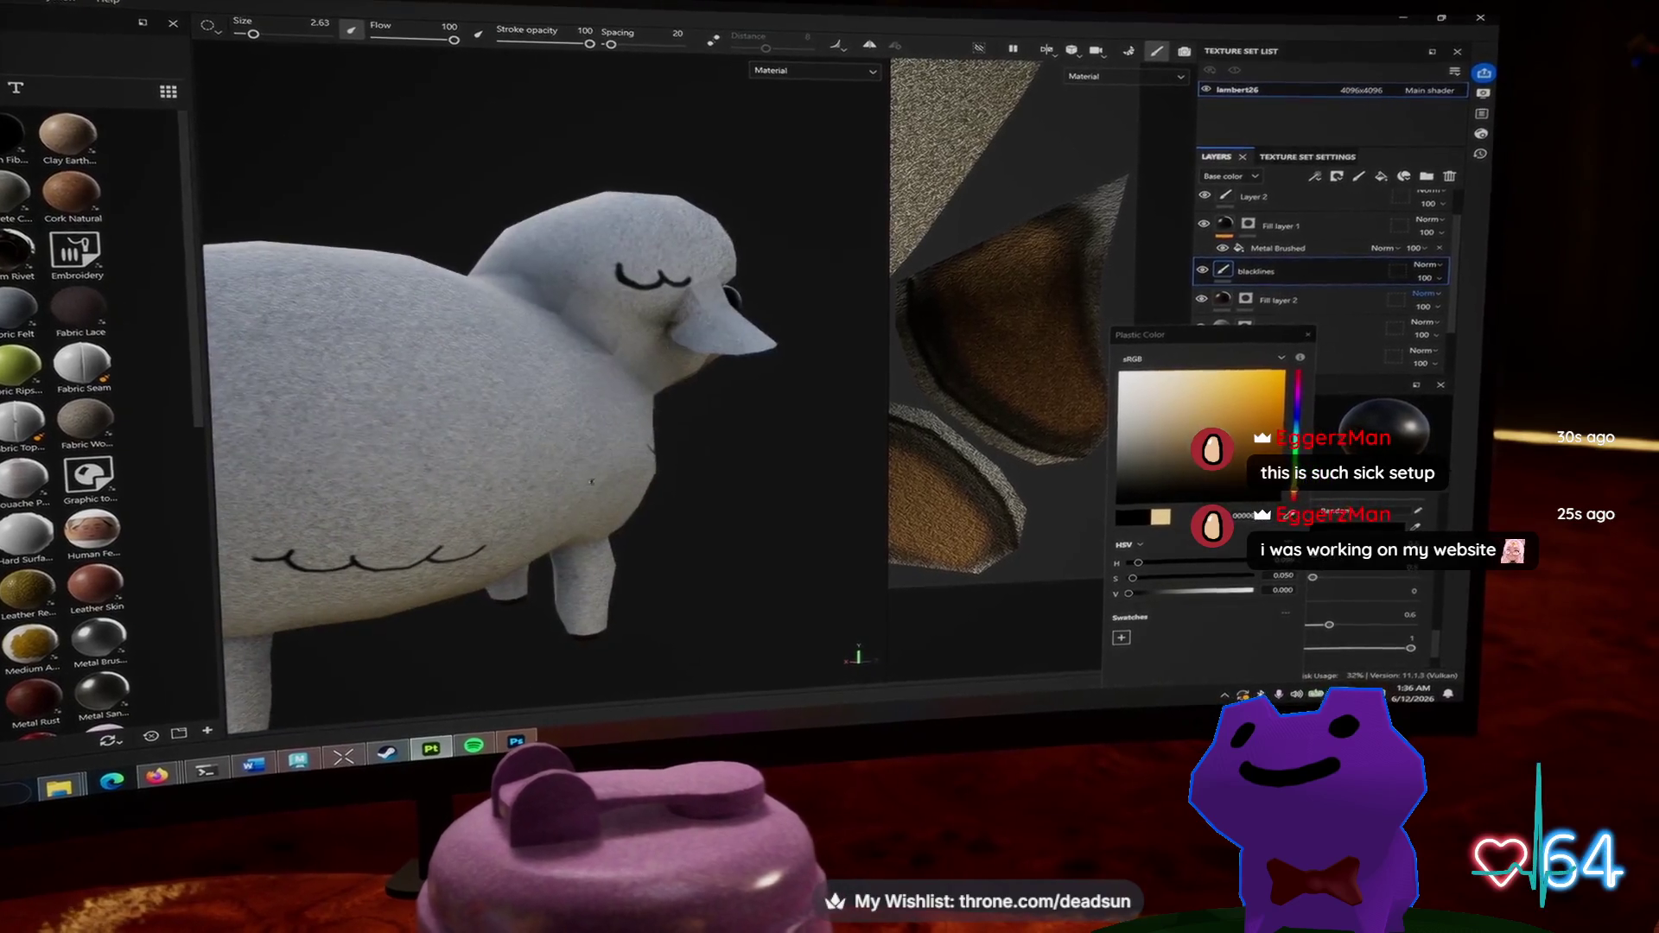
{"action": "scroll", "coordinate": [421, 451], "scroll_direction": "up", "scroll_amount": 3}
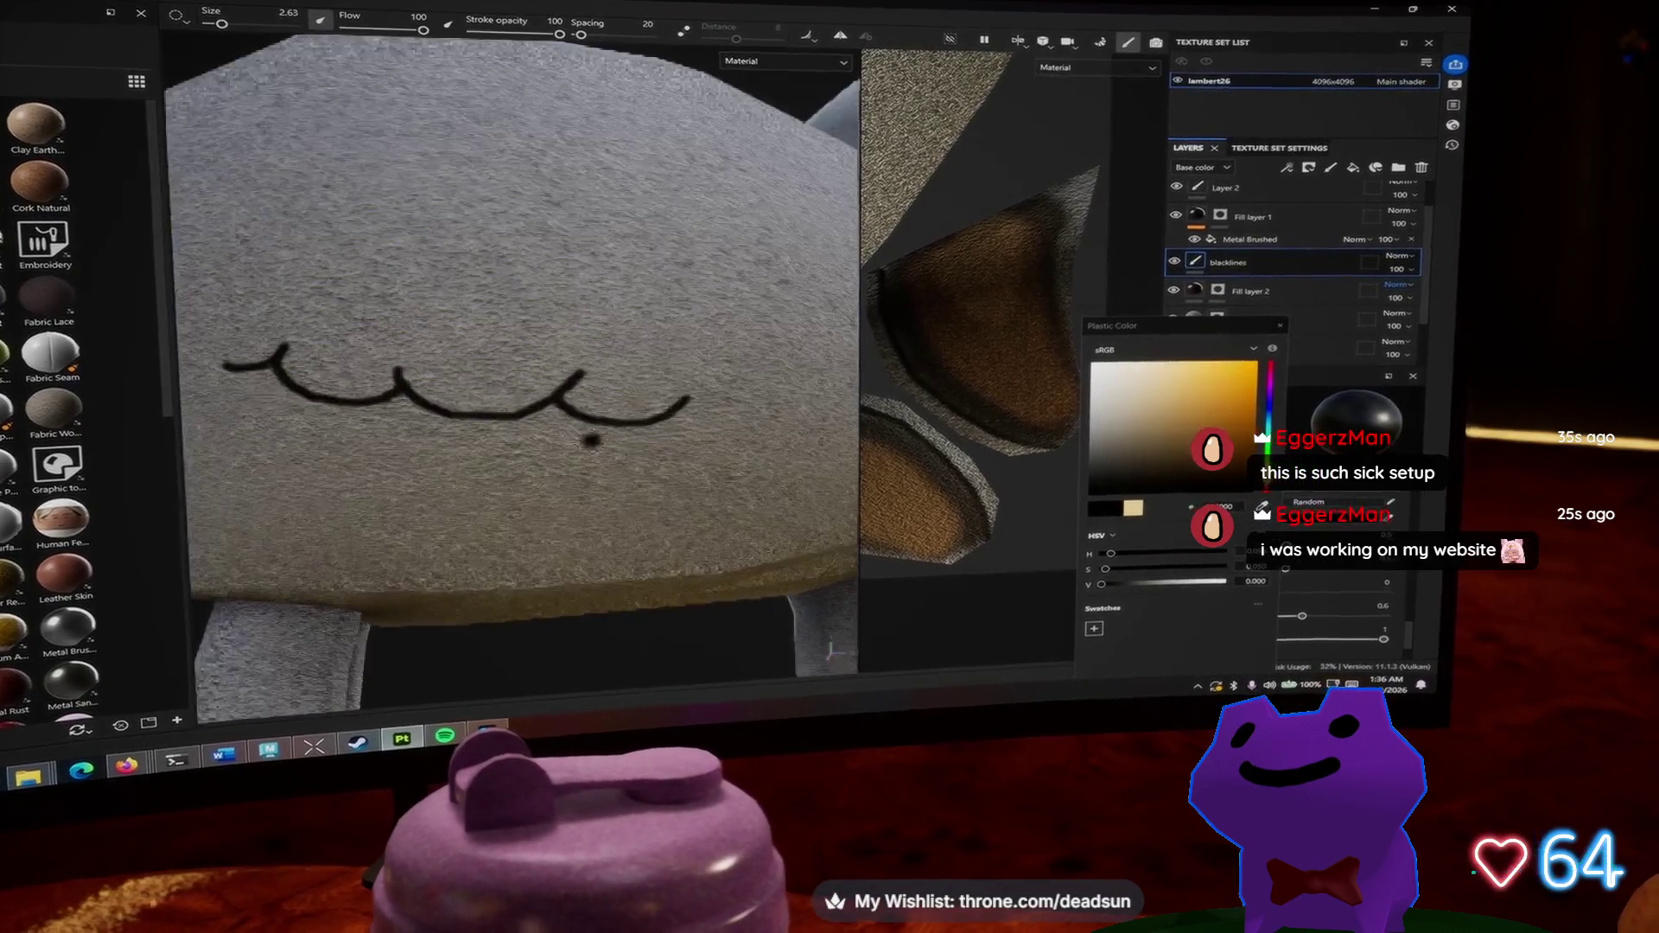
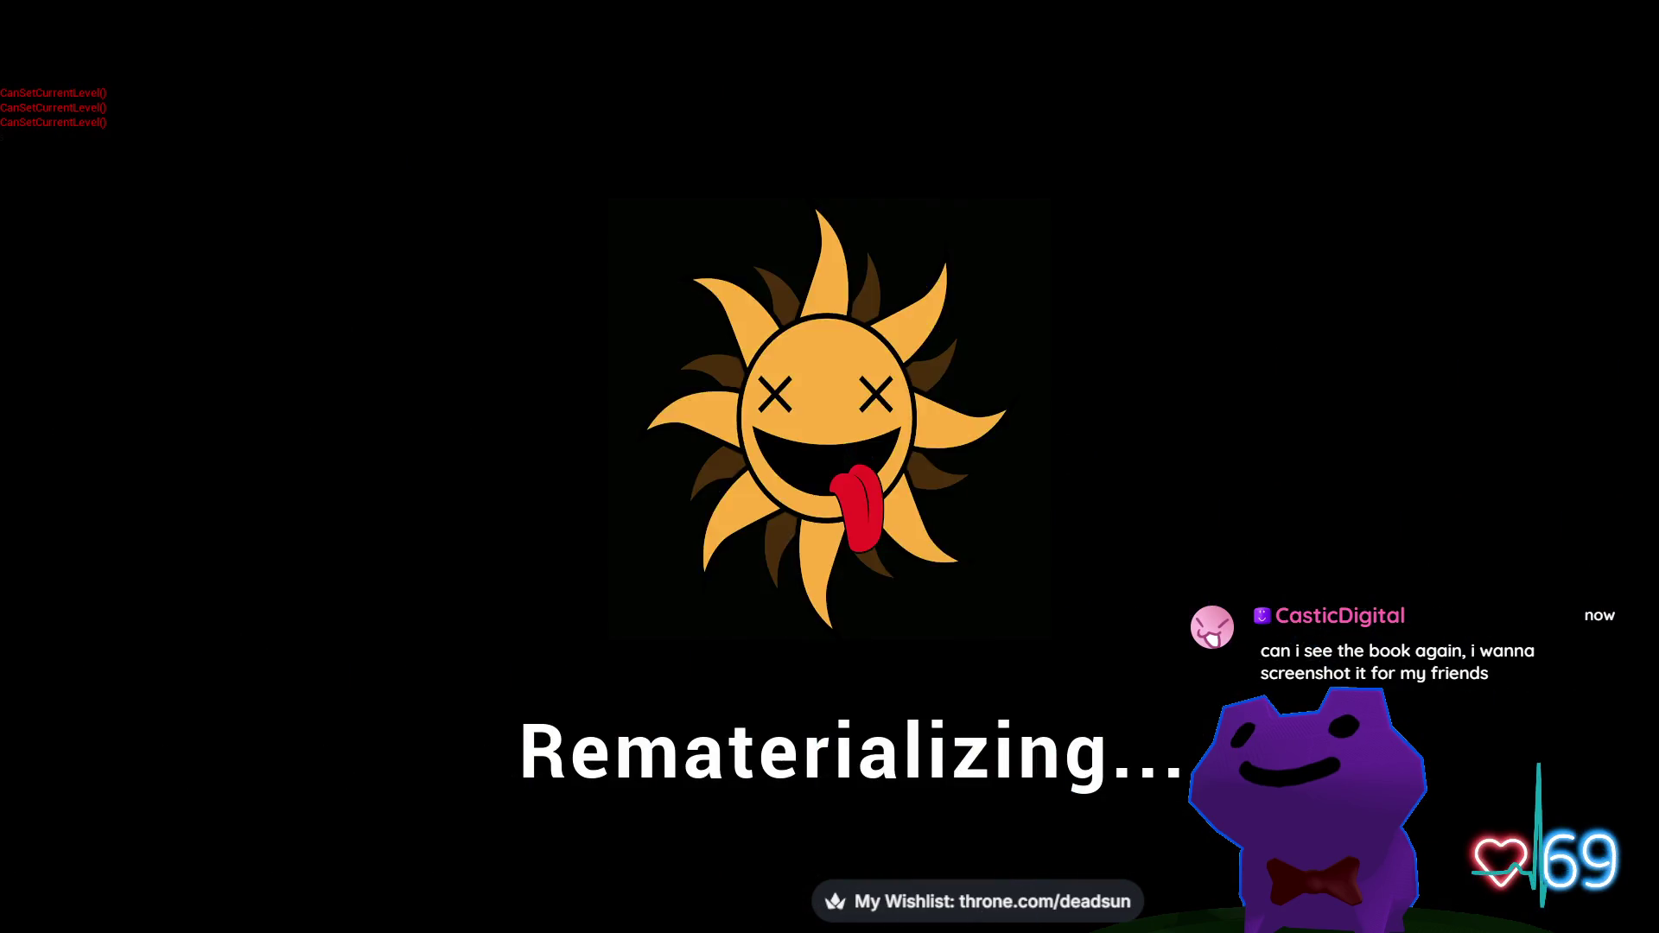
Switch the stream scene to the Castle throne-room level and clear the red debug text via the console.
{"action": "key", "text": "Escape"}
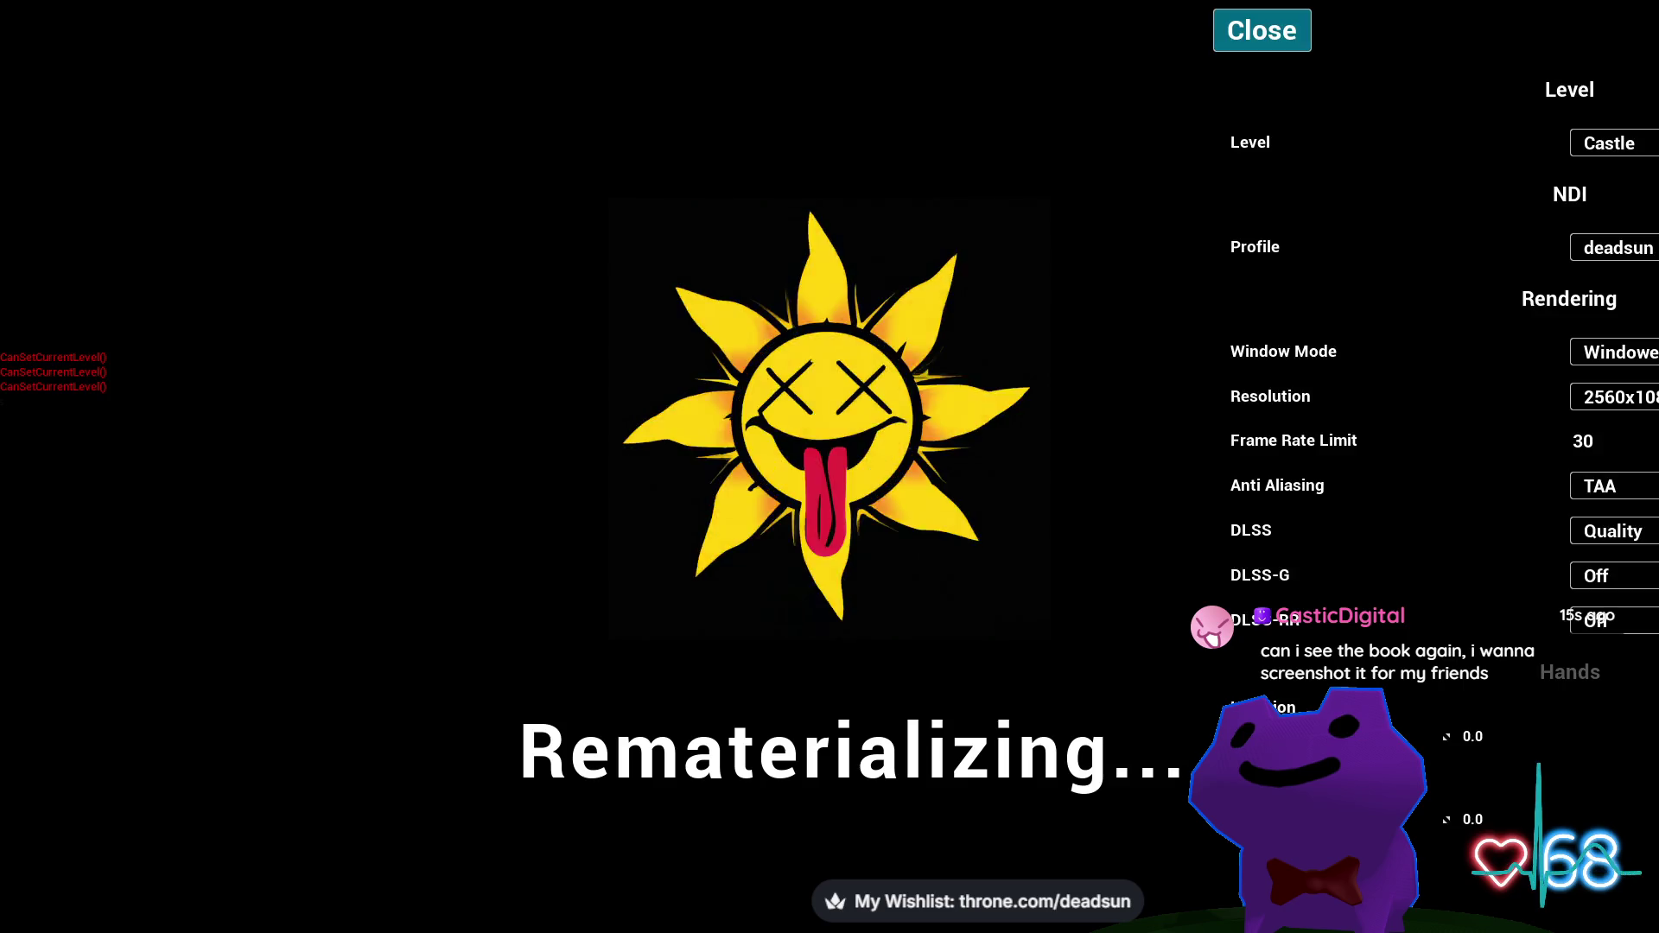
{"action": "left_click", "coordinate": [1261, 31]}
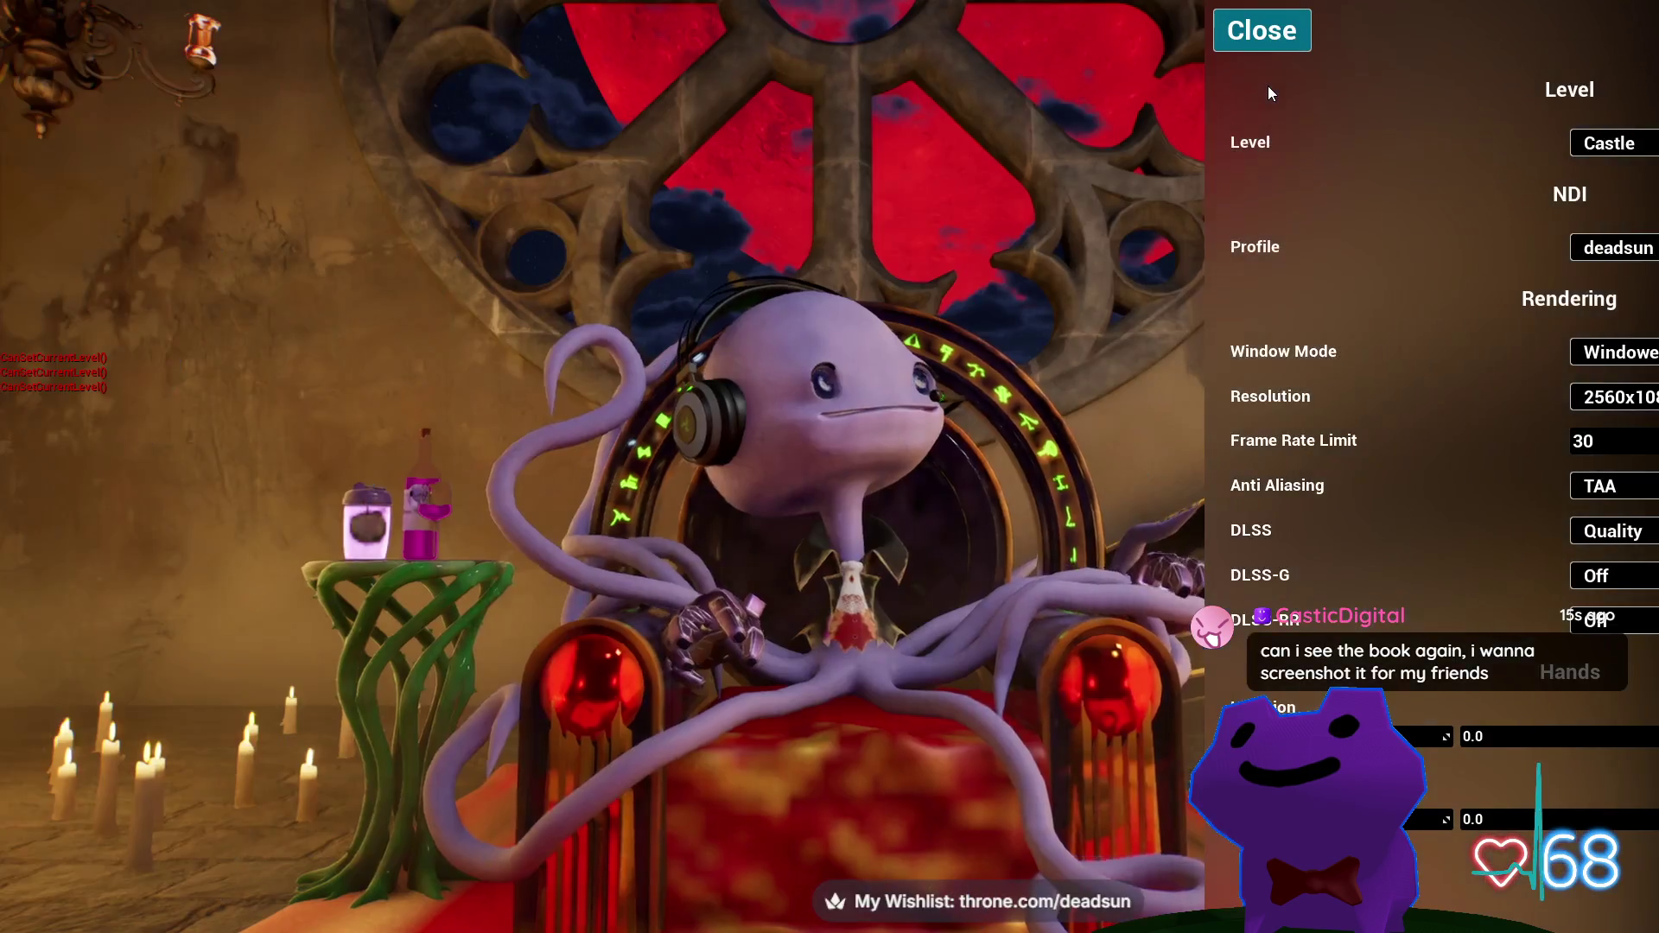
{"action": "left_click", "coordinate": [1290, 39]}
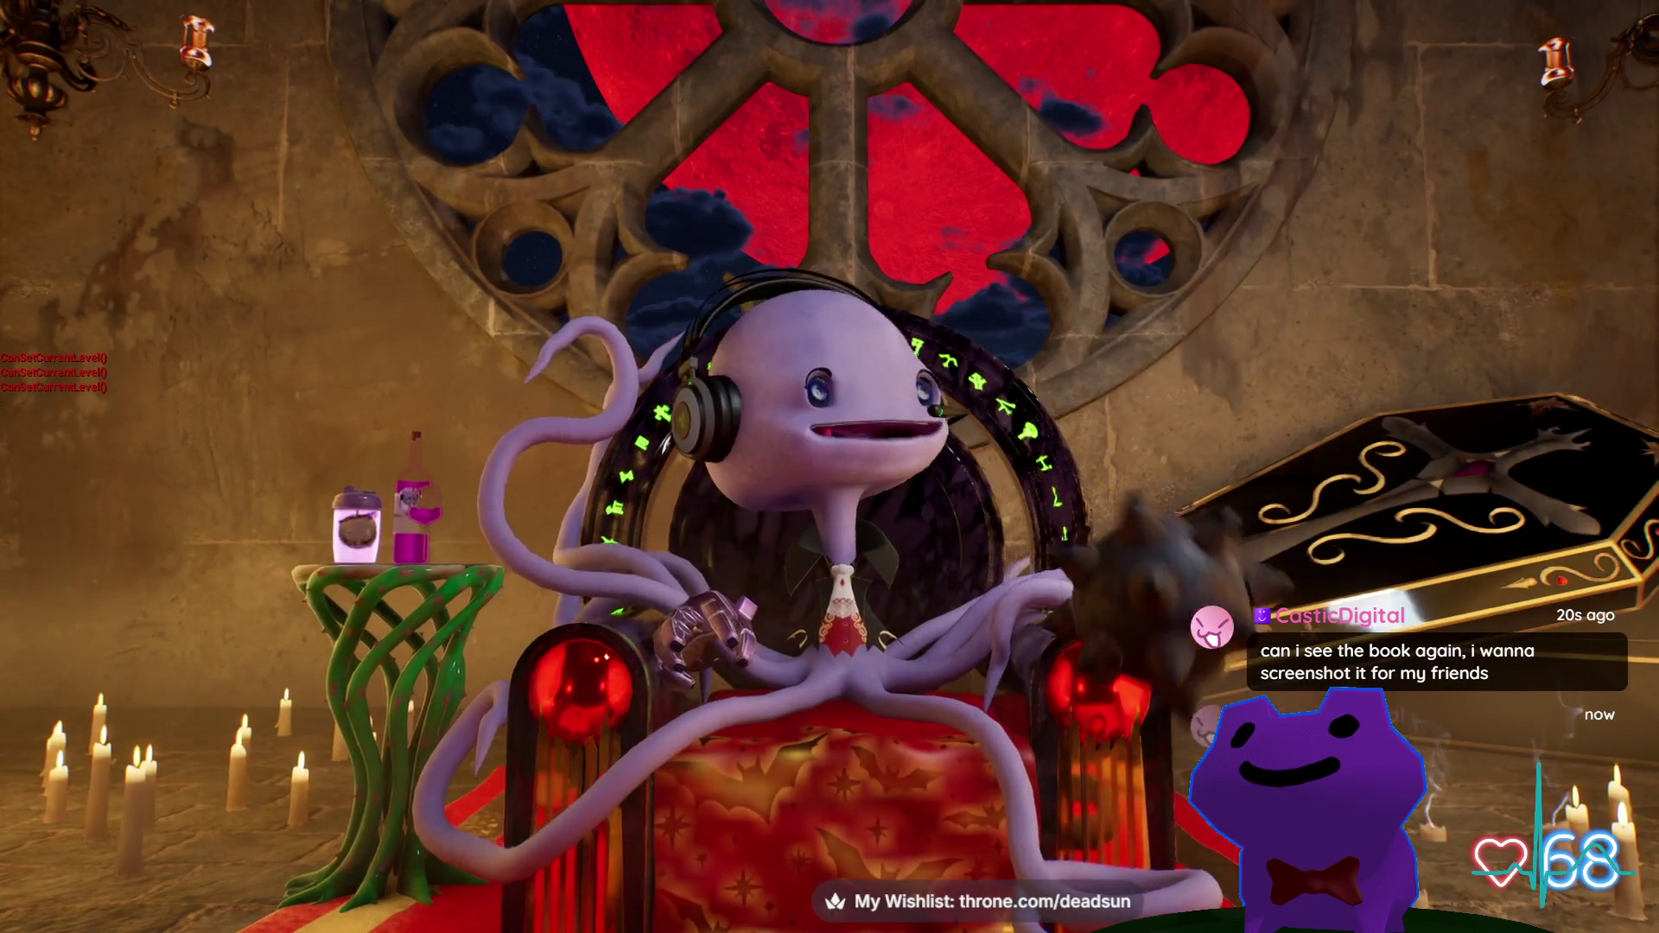
{"action": "key", "text": "grave"}
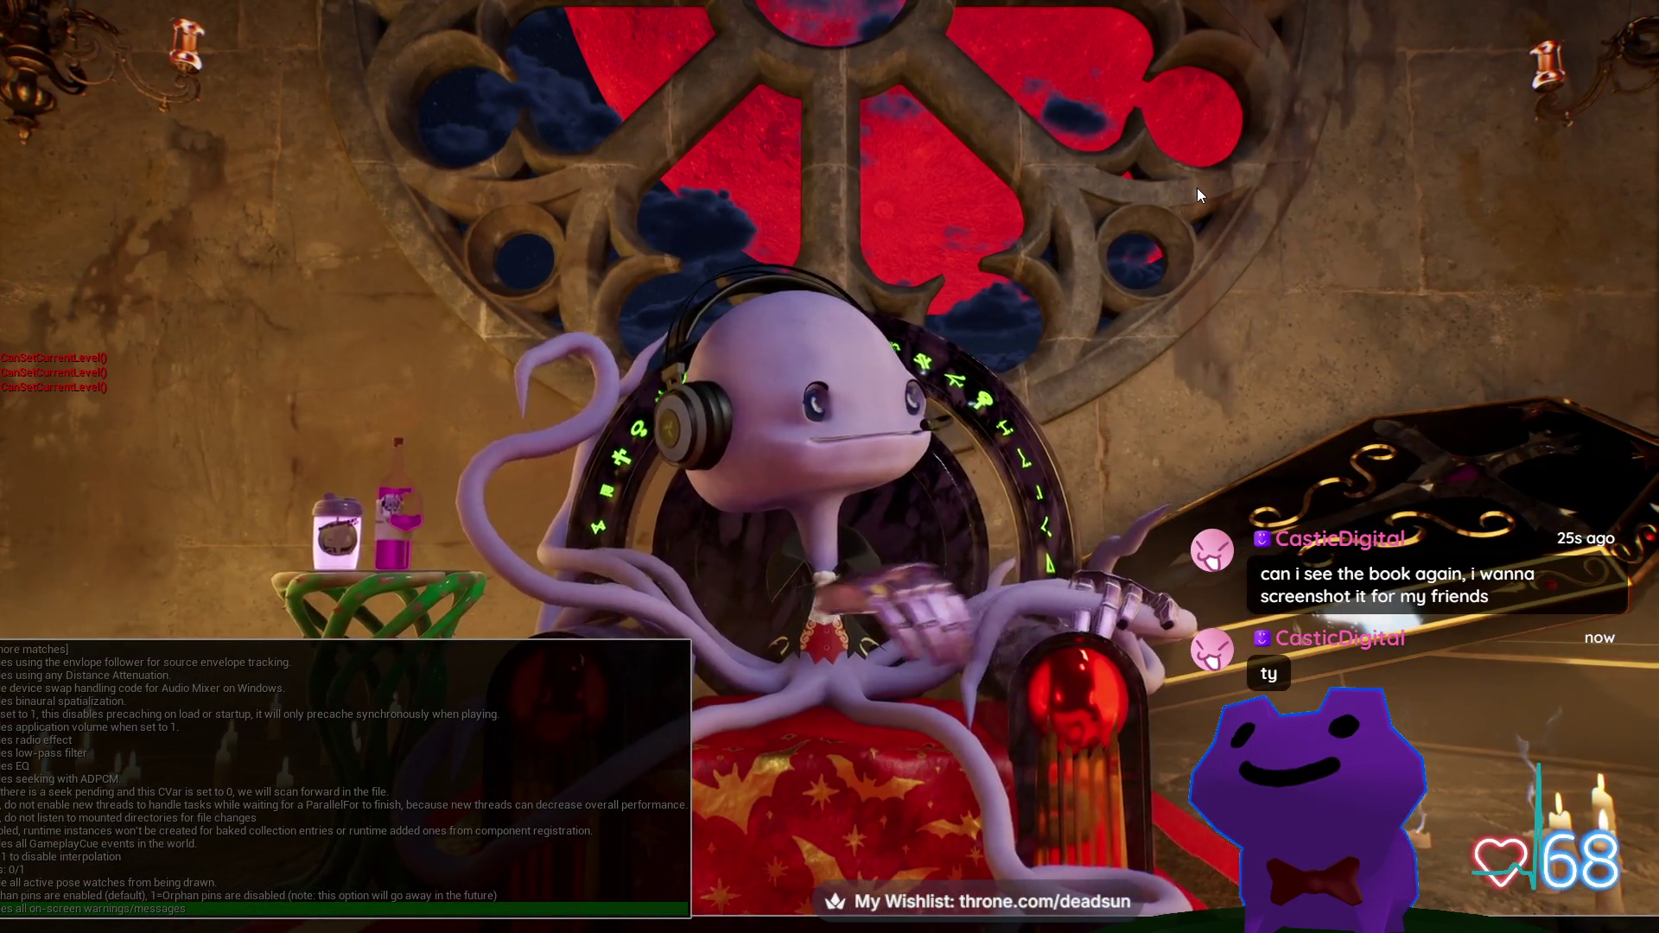
{"action": "key", "text": "Return"}
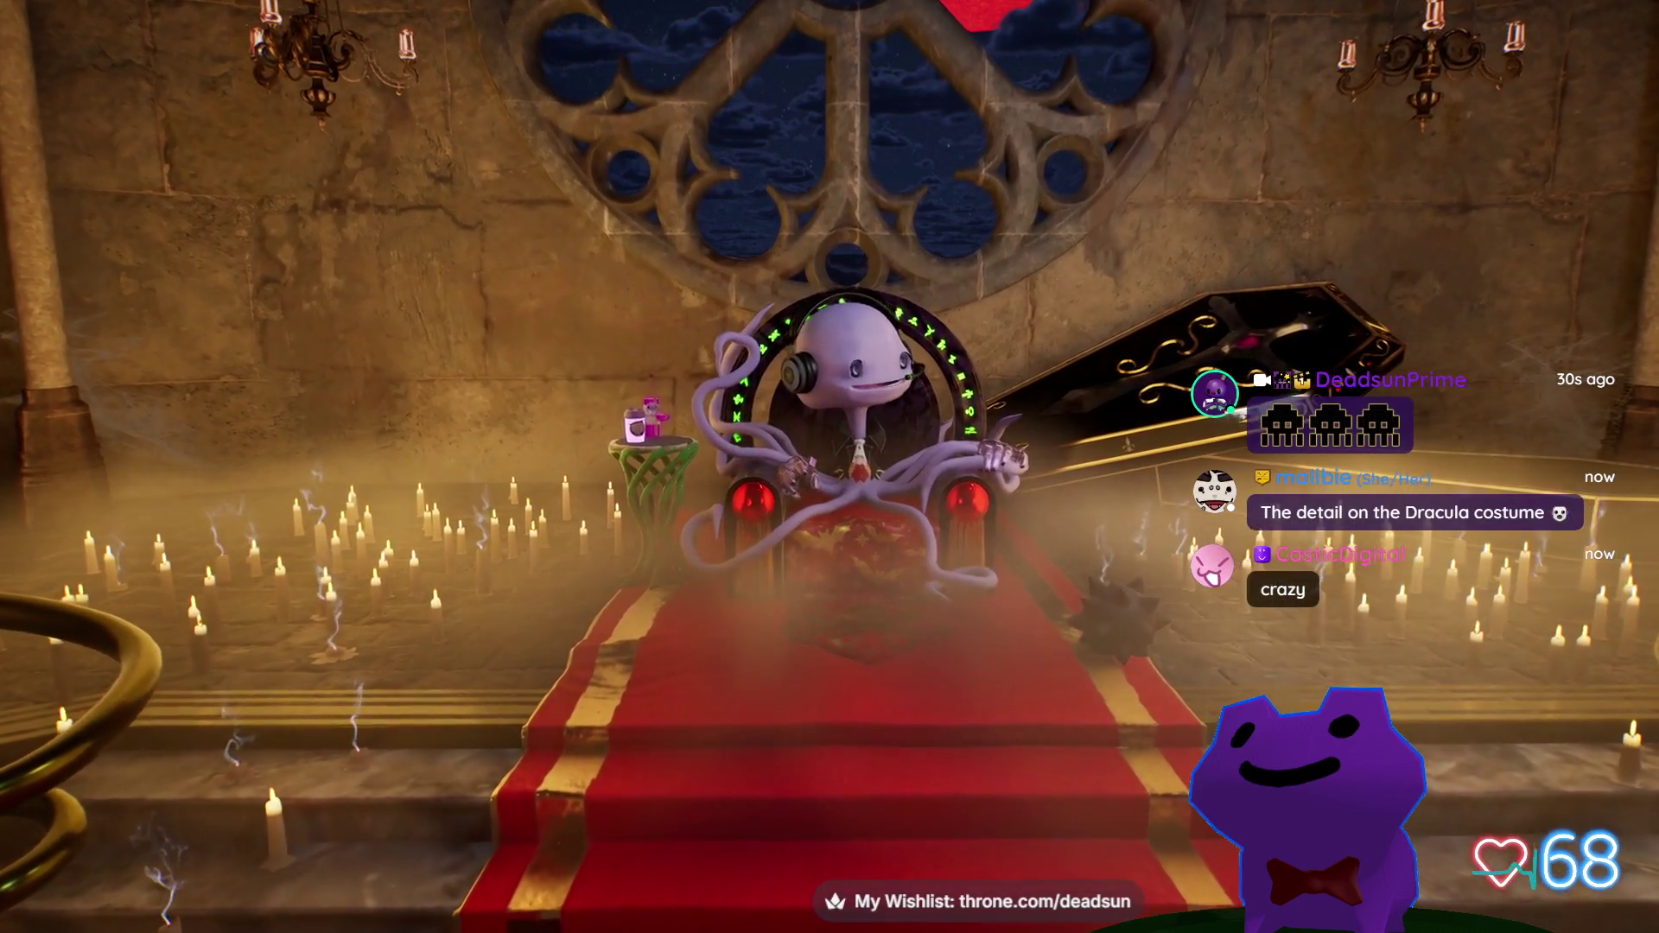
Alt+Tab from the castle throne room over to the Substance 3D Painter sheep project.
{"action": "key", "text": "alt+Tab"}
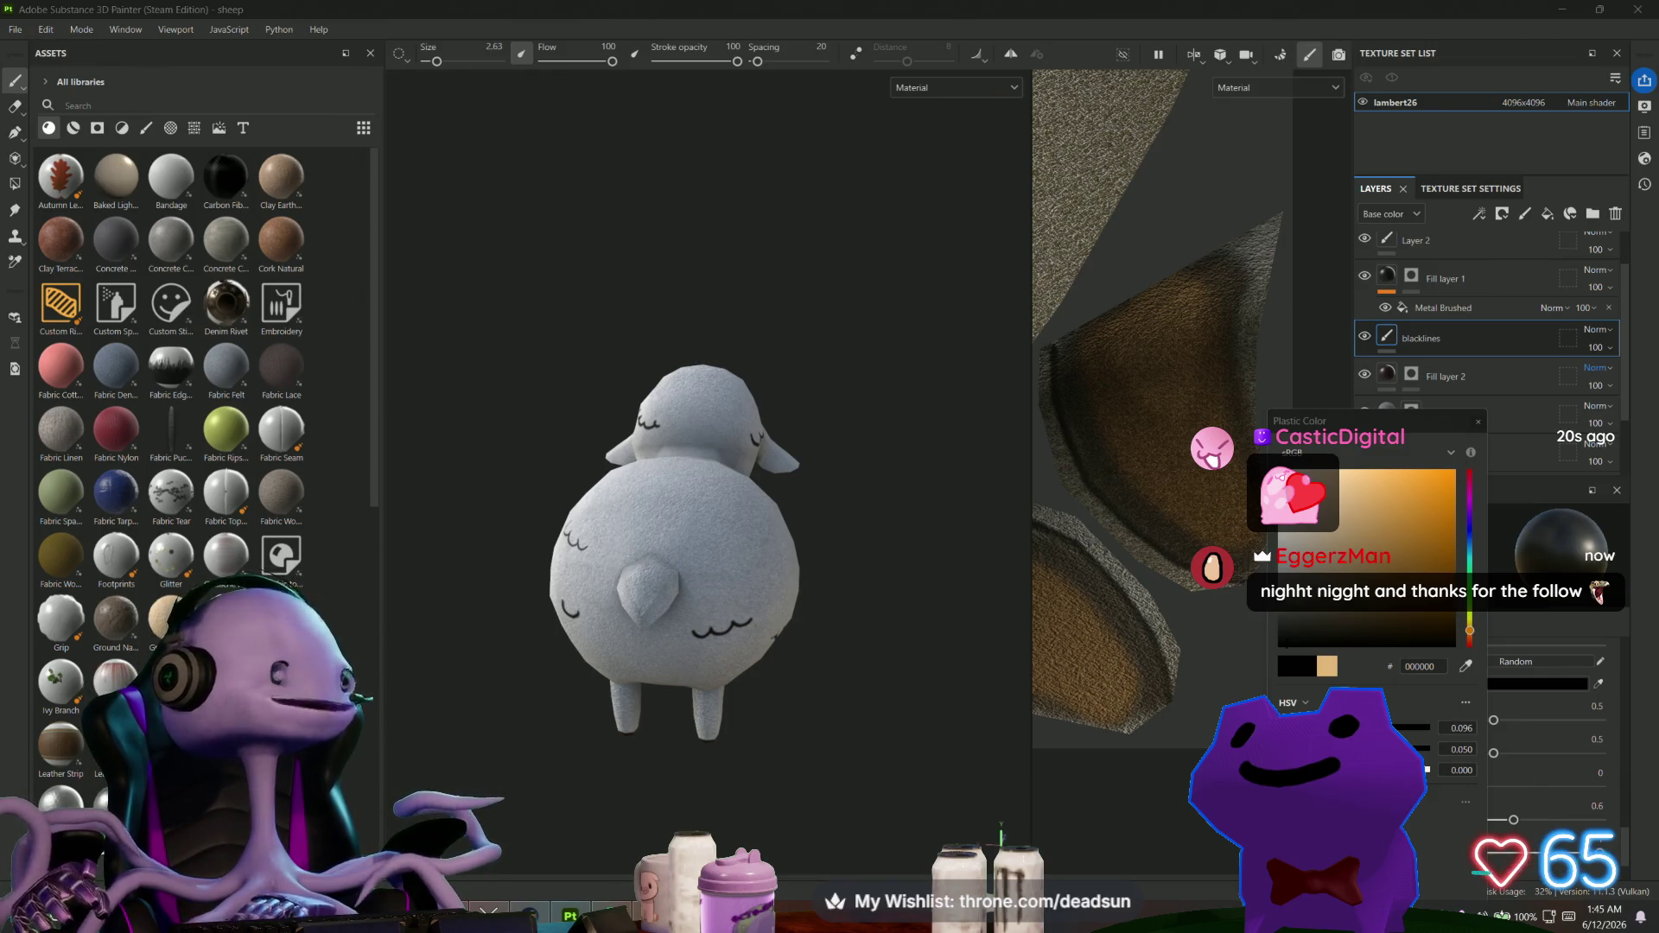
Dismiss the plastic colour picker, select the Fabric Felt layer and switch to Polygon Fill mode.
{"action": "mouse_move", "coordinate": [891, 715]}
{"action": "left_mouse_down", "text": "alt"}
{"action": "mouse_move", "coordinate": [404, 692]}
{"action": "mouse_move", "coordinate": [408, 587]}
{"action": "mouse_move", "coordinate": [419, 630]}
{"action": "mouse_move", "coordinate": [556, 724]}
{"action": "mouse_move", "coordinate": [797, 741]}
{"action": "mouse_move", "coordinate": [889, 769]}
{"action": "mouse_move", "coordinate": [615, 755]}
{"action": "left_mouse_up", "text": "alt"}
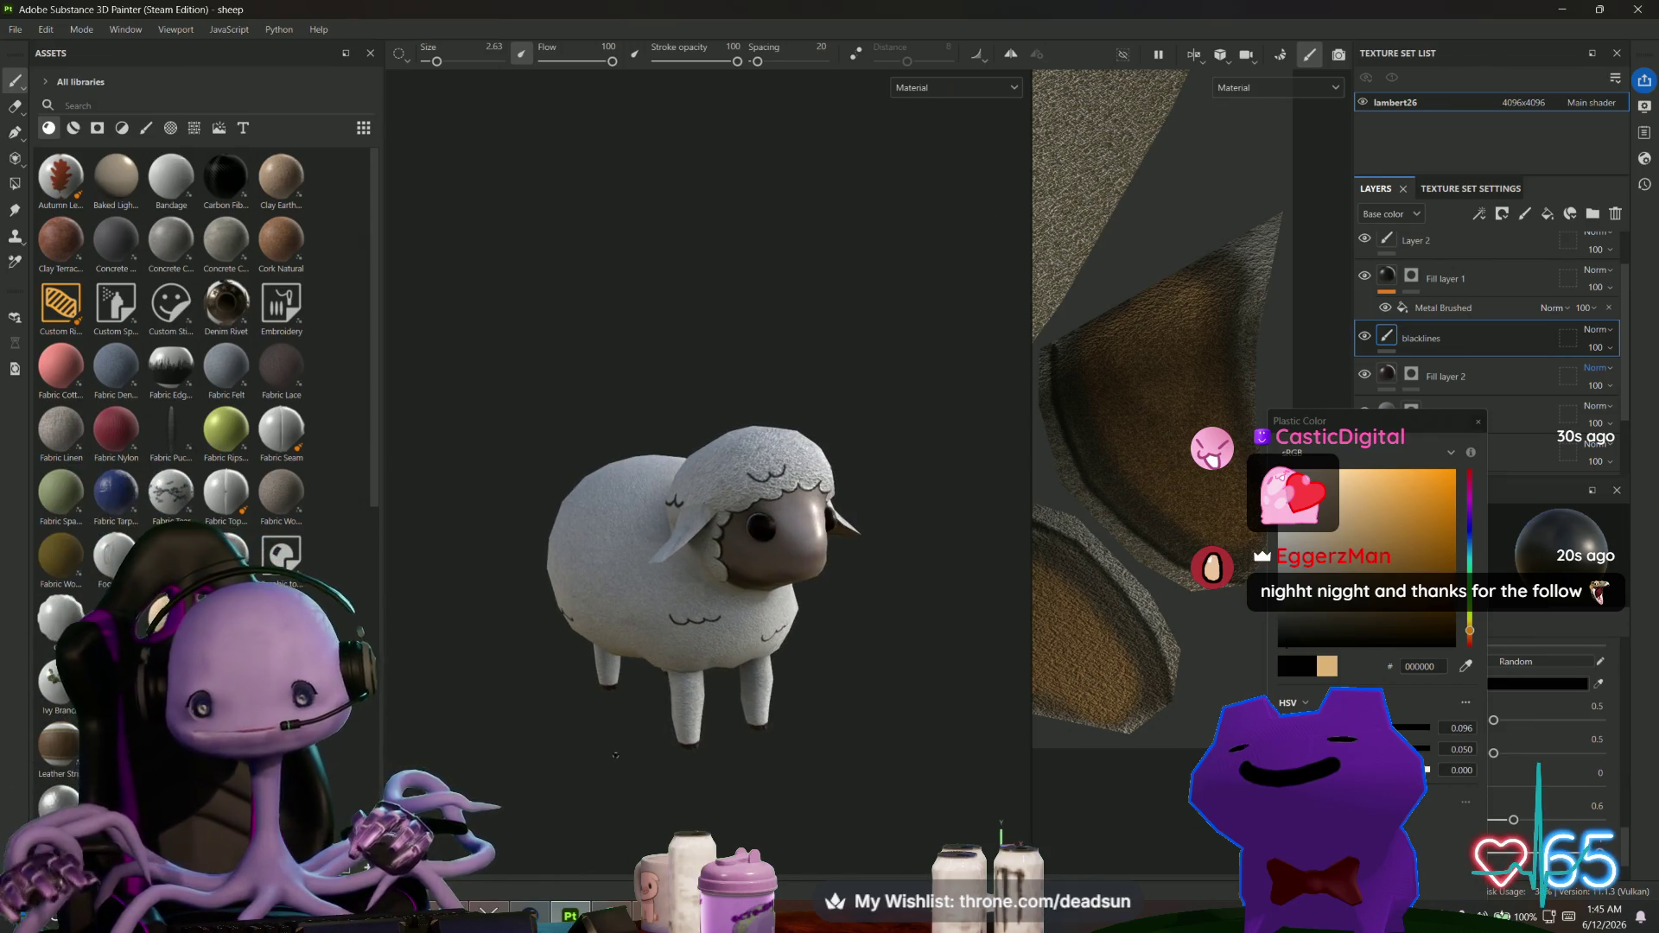
{"action": "left_click", "coordinate": [1477, 424]}
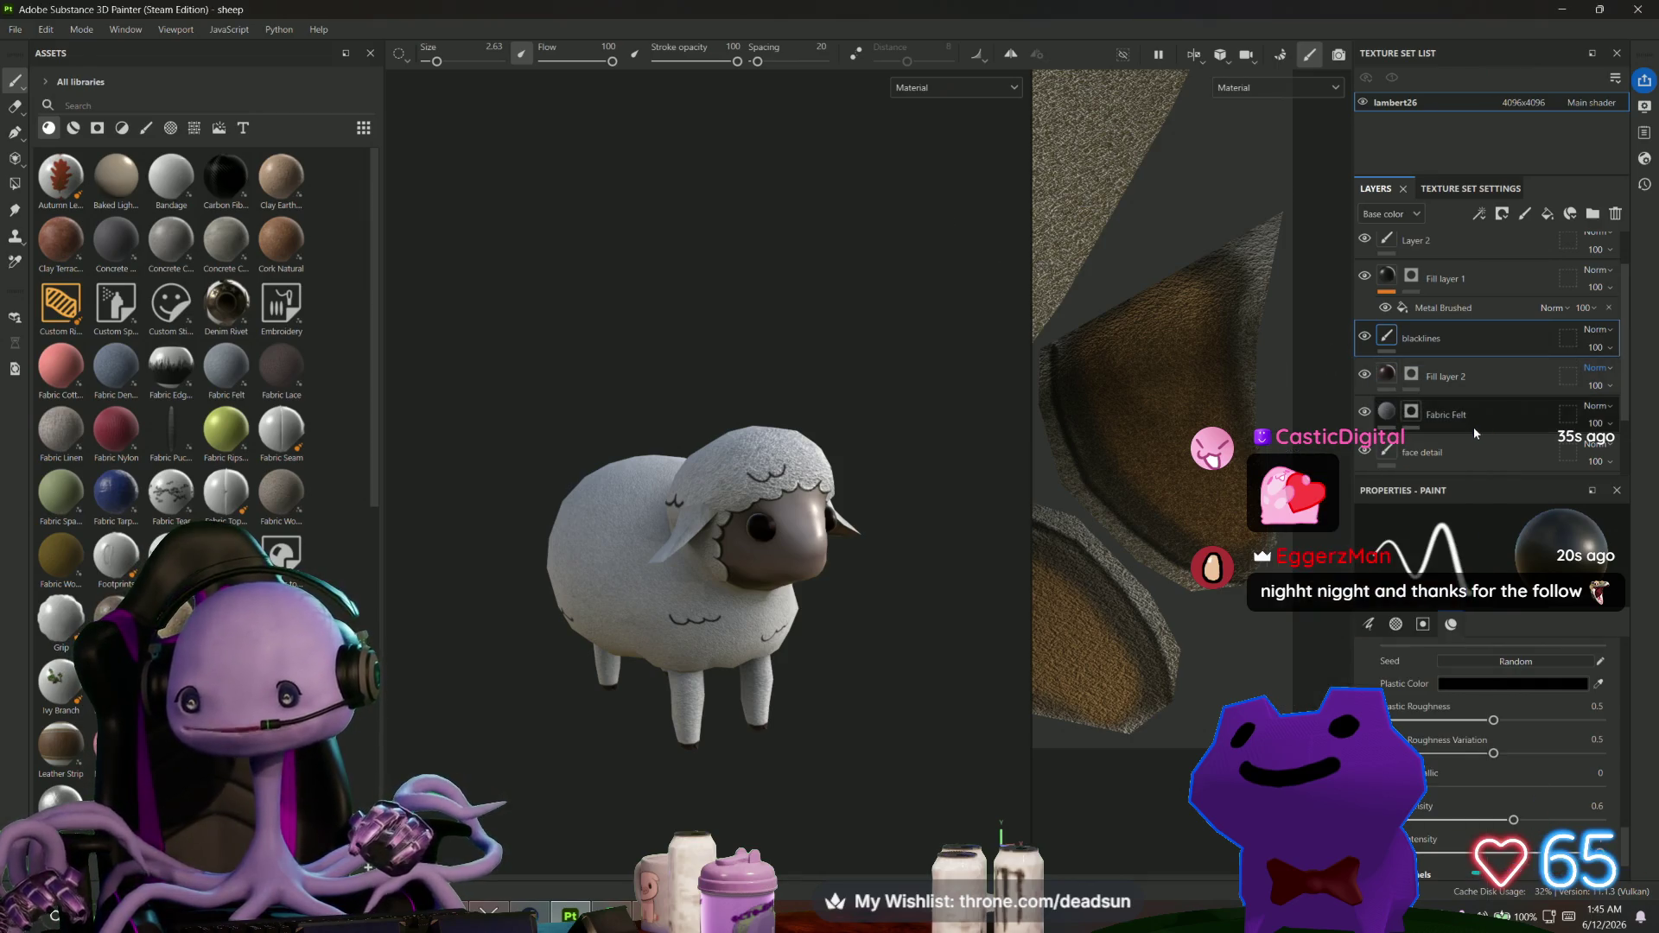
{"action": "scroll", "coordinate": [1475, 418], "scroll_direction": "down", "scroll_amount": 2}
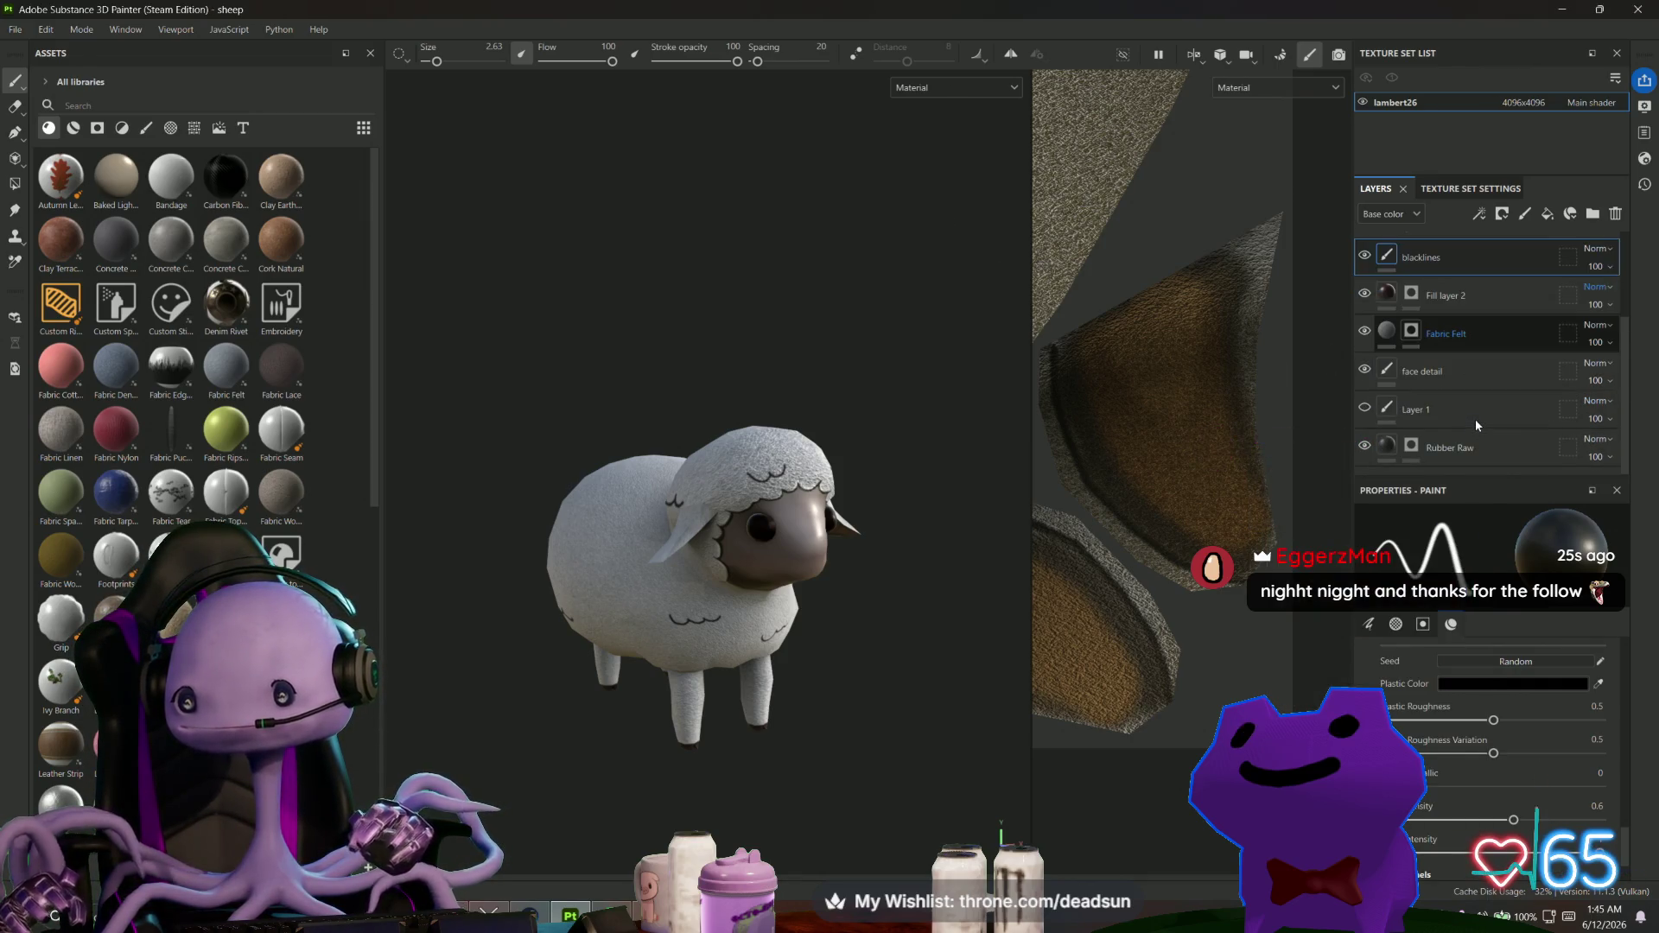
{"action": "left_click", "coordinate": [1441, 334]}
{"action": "key", "text": "4"}
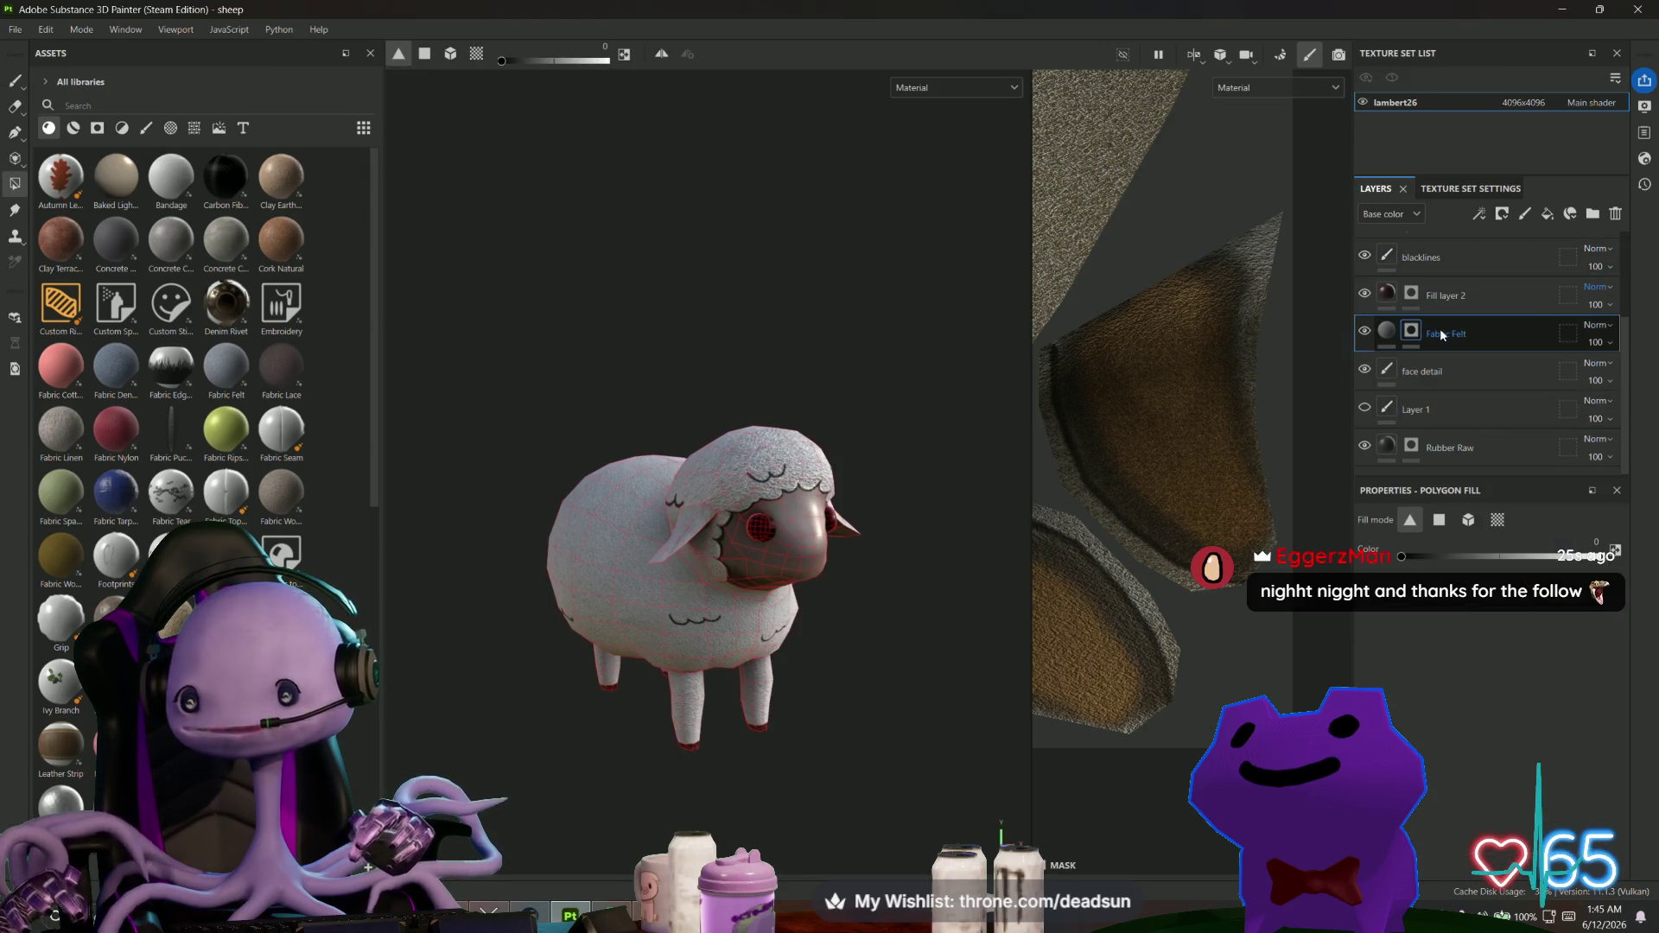
{"action": "scroll", "coordinate": [1119, 483], "scroll_direction": "down", "scroll_amount": 3}
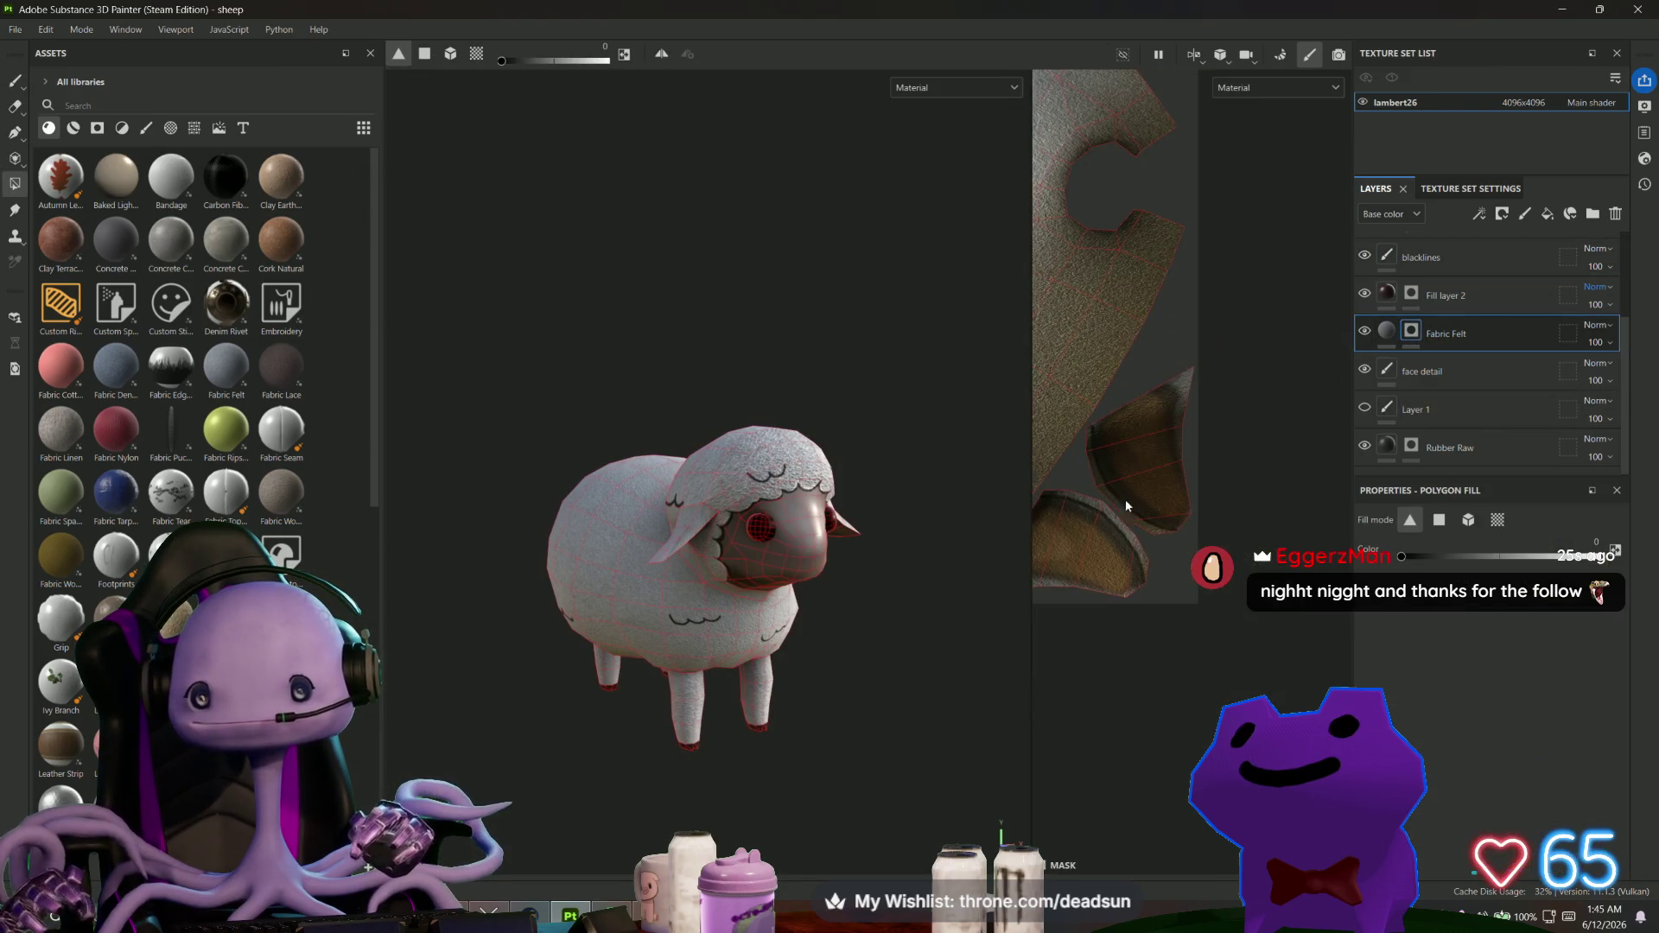
{"action": "left_click_drag", "start_coordinate": [1031, 682], "coordinate": [787, 682]}
In the Fabric Felt fill settings, enlarge the felt's UV projection and orbit the sheep to check it.
{"action": "left_click", "coordinate": [1451, 329]}
{"action": "scroll", "coordinate": [991, 361], "scroll_direction": "up", "scroll_amount": 5}
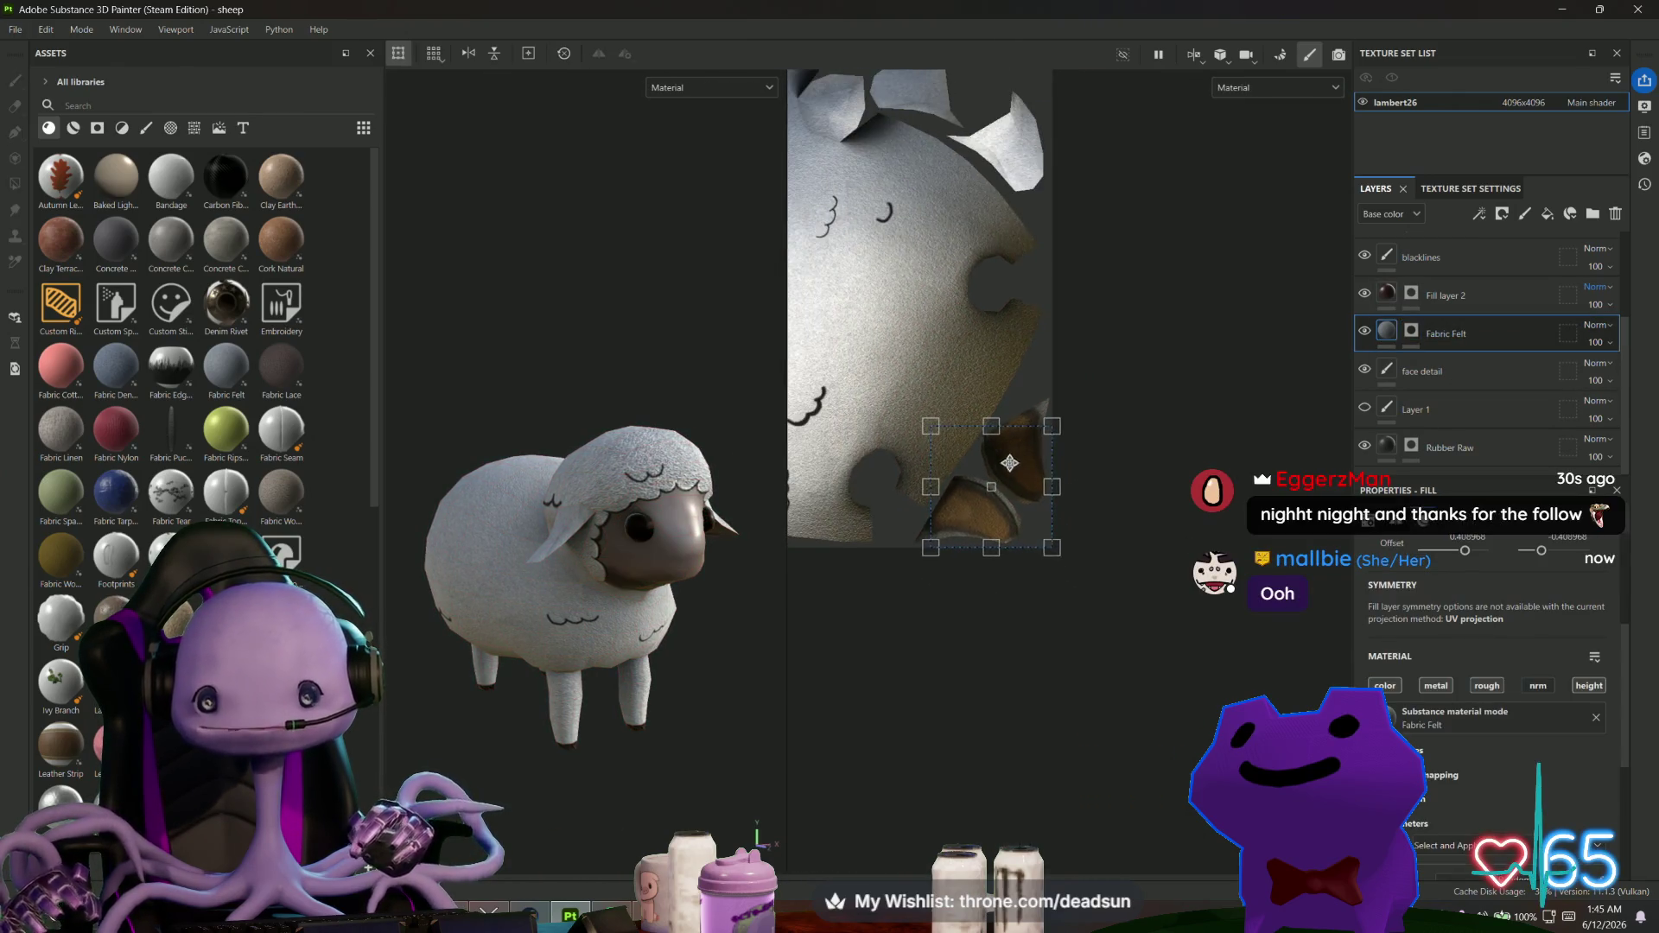
{"action": "left_click_drag", "start_coordinate": [1080, 528], "coordinate": [916, 369]}
{"action": "left_click_drag", "start_coordinate": [642, 601], "coordinate": [463, 629], "text": "alt"}
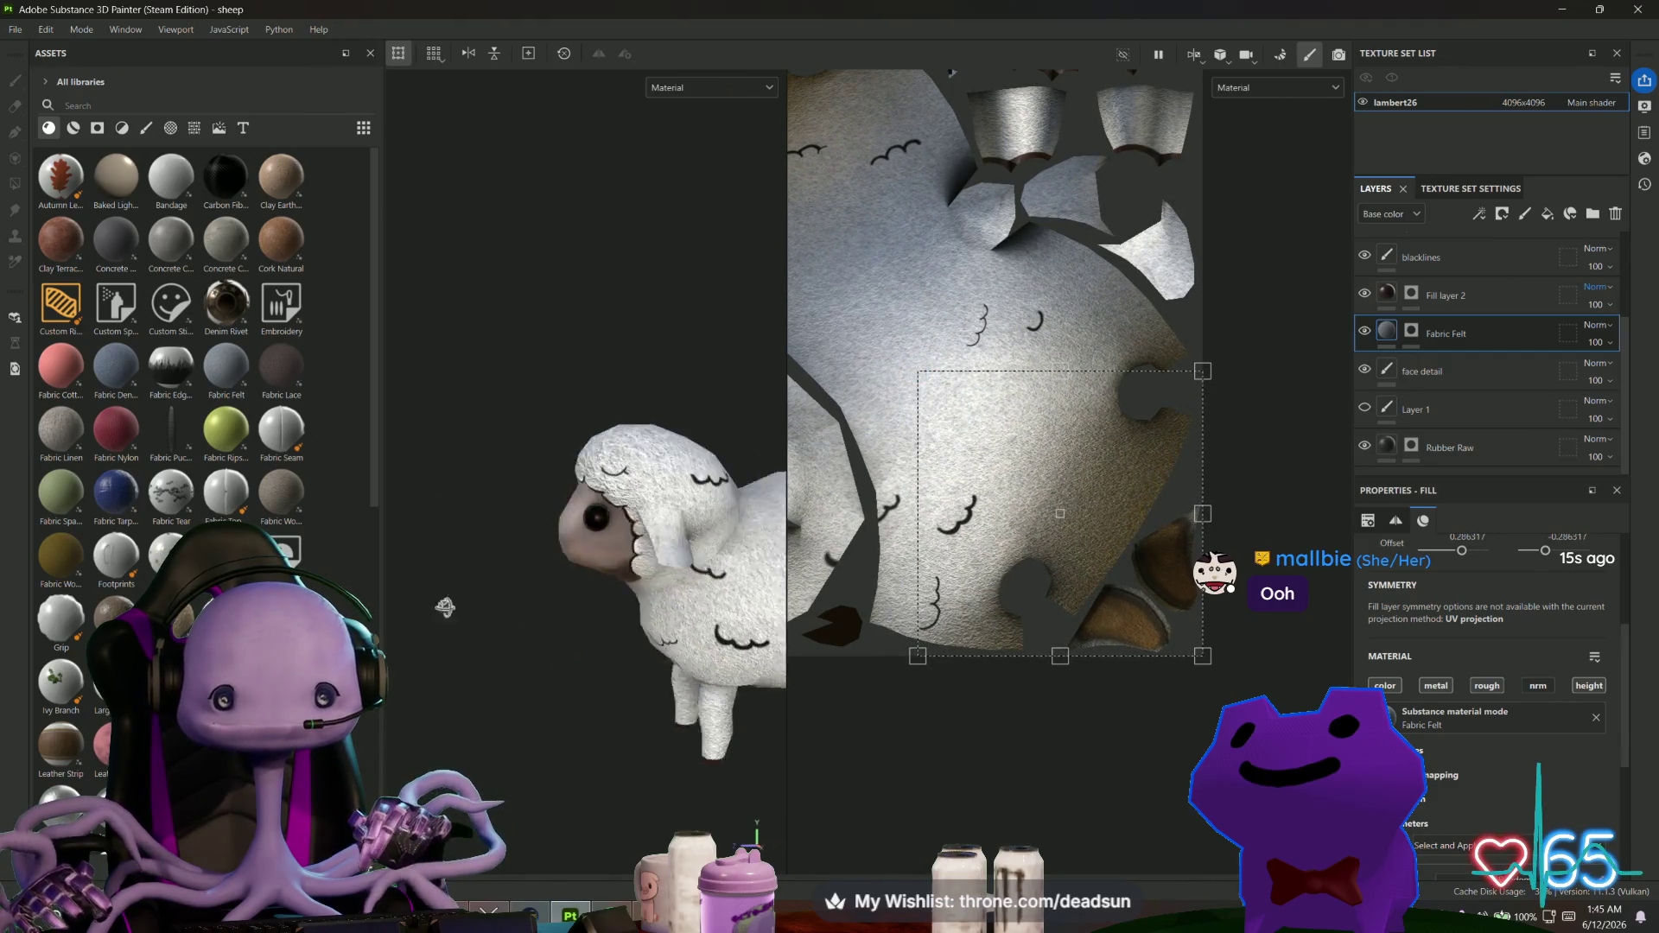
{"action": "scroll", "coordinate": [478, 656], "scroll_direction": "down", "scroll_amount": 5}
{"action": "mouse_move", "coordinate": [581, 653]}
{"action": "left_mouse_down", "text": "alt"}
{"action": "mouse_move", "coordinate": [620, 778]}
{"action": "mouse_move", "coordinate": [974, 709]}
{"action": "mouse_move", "coordinate": [563, 685]}
{"action": "left_mouse_up", "text": "alt"}
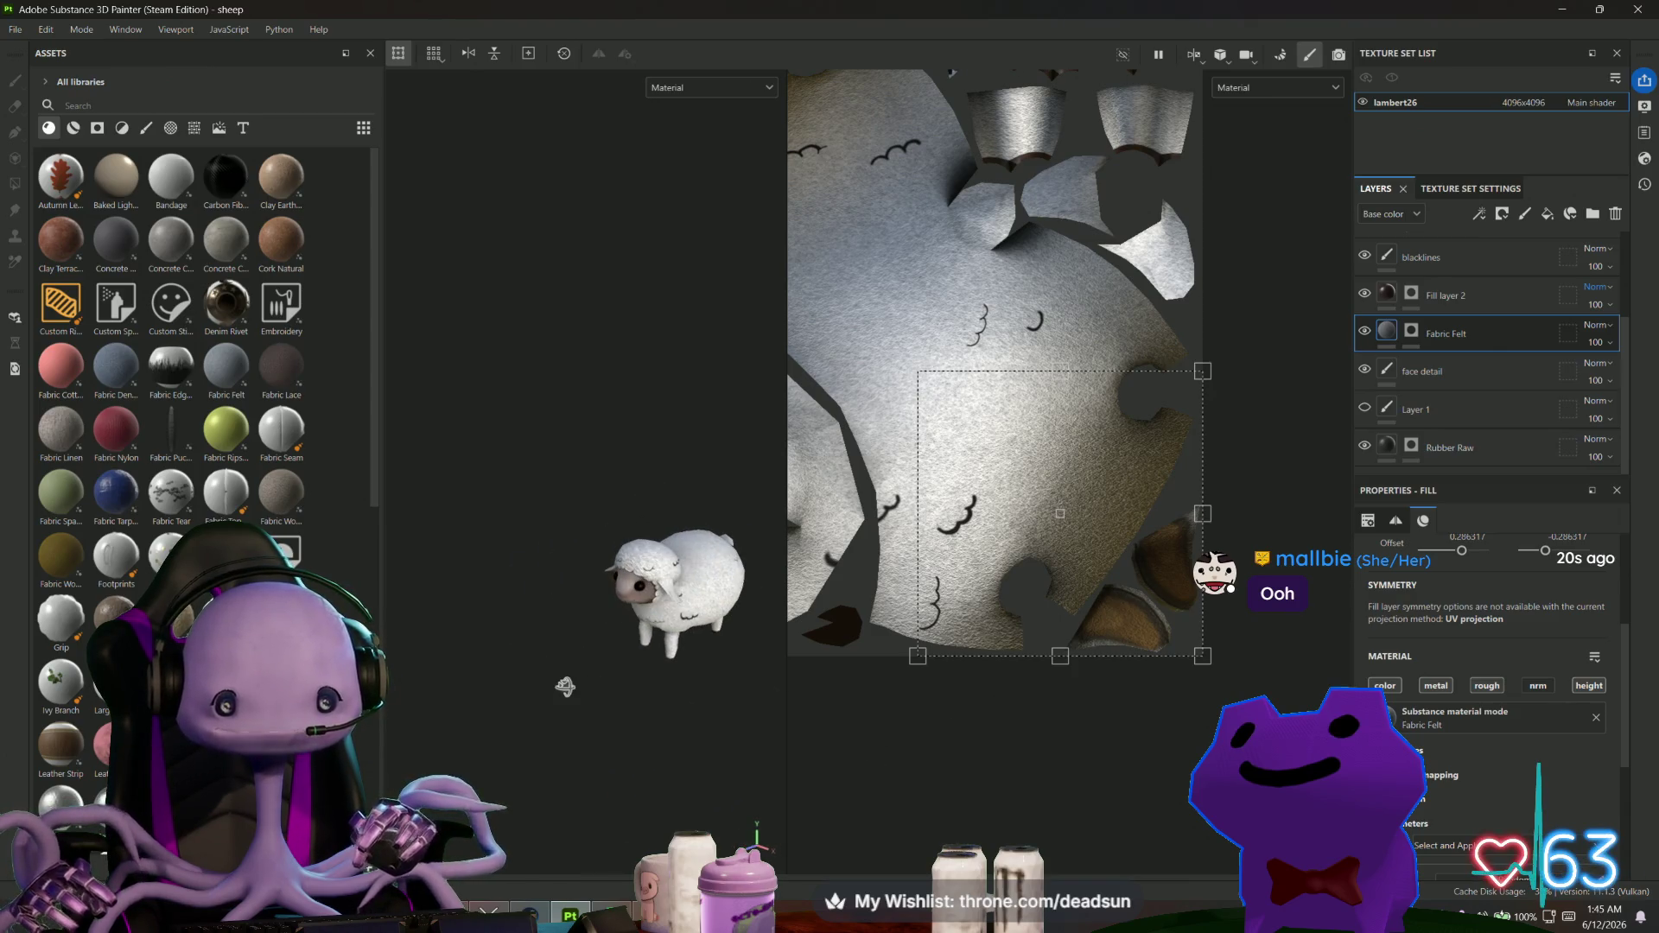
Scale the felt projection up further, shrink it slightly, and inspect the sheep from both sides.
{"action": "left_click_drag", "start_coordinate": [916, 374], "coordinate": [825, 301]}
{"action": "mouse_move", "coordinate": [596, 657]}
{"action": "left_mouse_down", "text": "alt"}
{"action": "mouse_move", "coordinate": [604, 622]}
{"action": "mouse_move", "coordinate": [573, 637]}
{"action": "mouse_move", "coordinate": [618, 656]}
{"action": "mouse_move", "coordinate": [605, 664]}
{"action": "left_mouse_up", "text": "alt"}
{"action": "scroll", "coordinate": [650, 633], "scroll_direction": "up", "scroll_amount": 3}
{"action": "left_click_drag", "start_coordinate": [828, 285], "coordinate": [995, 448]}
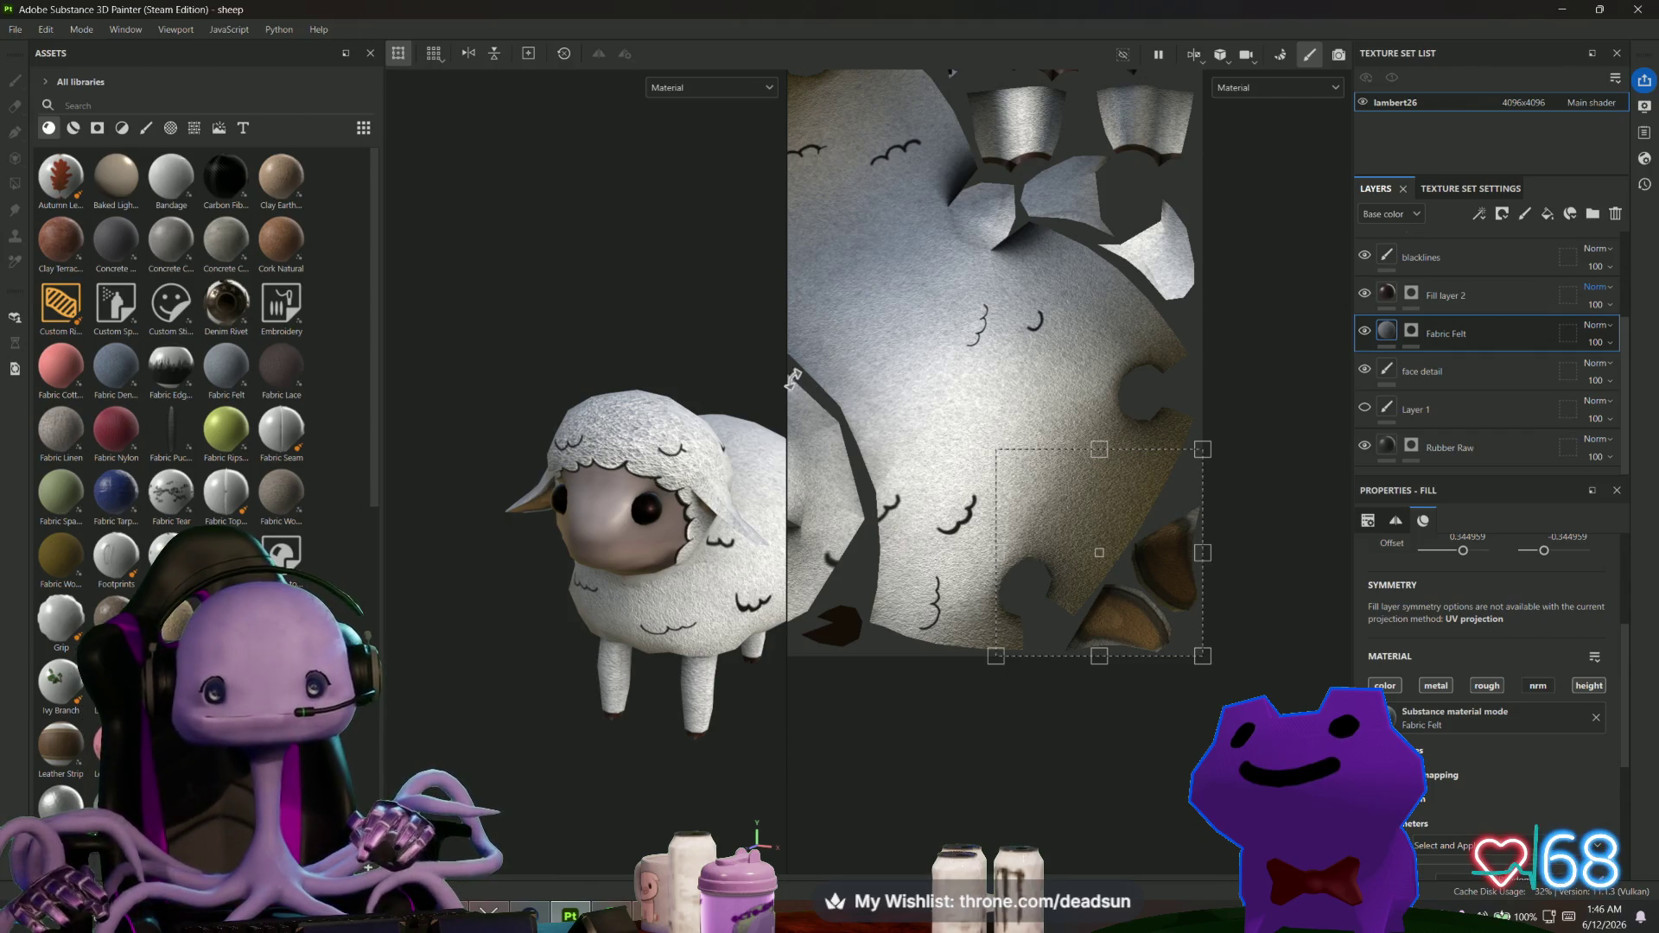
{"action": "left_click_drag", "start_coordinate": [793, 378], "coordinate": [1095, 380]}
{"action": "mouse_move", "coordinate": [947, 380]}
{"action": "left_mouse_down", "text": "alt"}
{"action": "mouse_move", "coordinate": [666, 444]}
{"action": "mouse_move", "coordinate": [475, 418]}
{"action": "mouse_move", "coordinate": [626, 411]}
{"action": "mouse_move", "coordinate": [974, 481]}
{"action": "mouse_move", "coordinate": [819, 313]}
{"action": "mouse_move", "coordinate": [985, 530]}
{"action": "mouse_move", "coordinate": [951, 518]}
{"action": "mouse_move", "coordinate": [1042, 520]}
{"action": "mouse_move", "coordinate": [906, 506]}
{"action": "mouse_move", "coordinate": [619, 530]}
{"action": "mouse_move", "coordinate": [814, 473]}
{"action": "mouse_move", "coordinate": [818, 311]}
{"action": "mouse_move", "coordinate": [657, 371]}
{"action": "left_mouse_up", "text": "alt"}
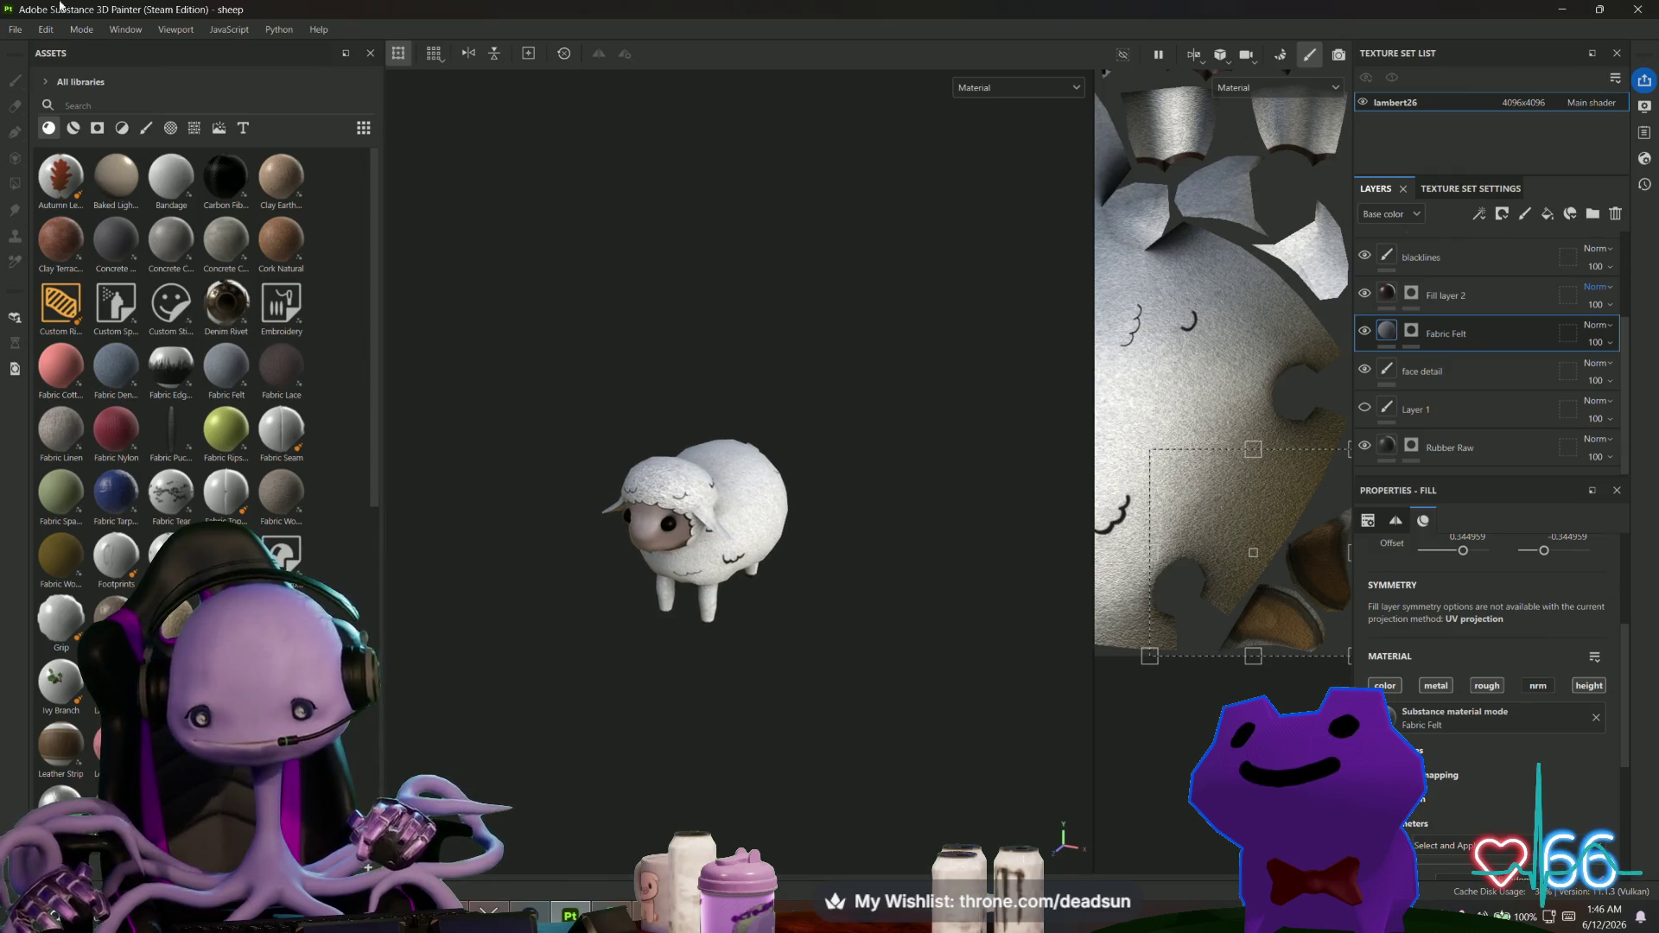
Save the sheep project, start exporting lambert26 as seven 4096x4096 PNG maps, then bring up Steam.
{"action": "left_click", "coordinate": [14, 31]}
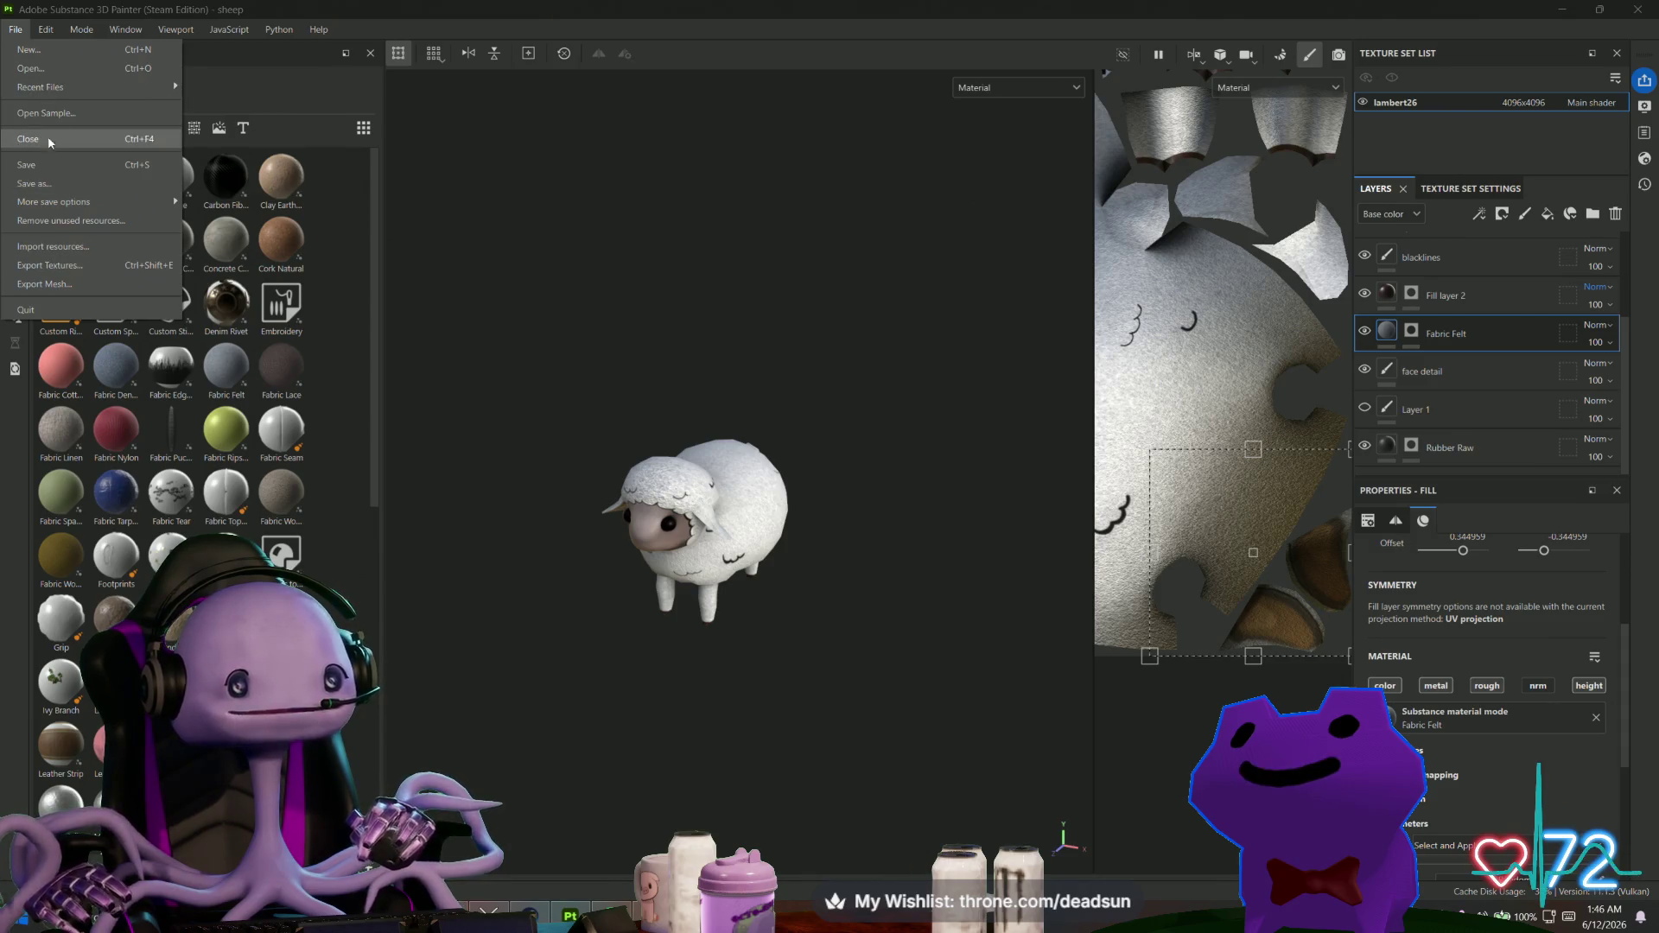
{"action": "left_click", "coordinate": [45, 166]}
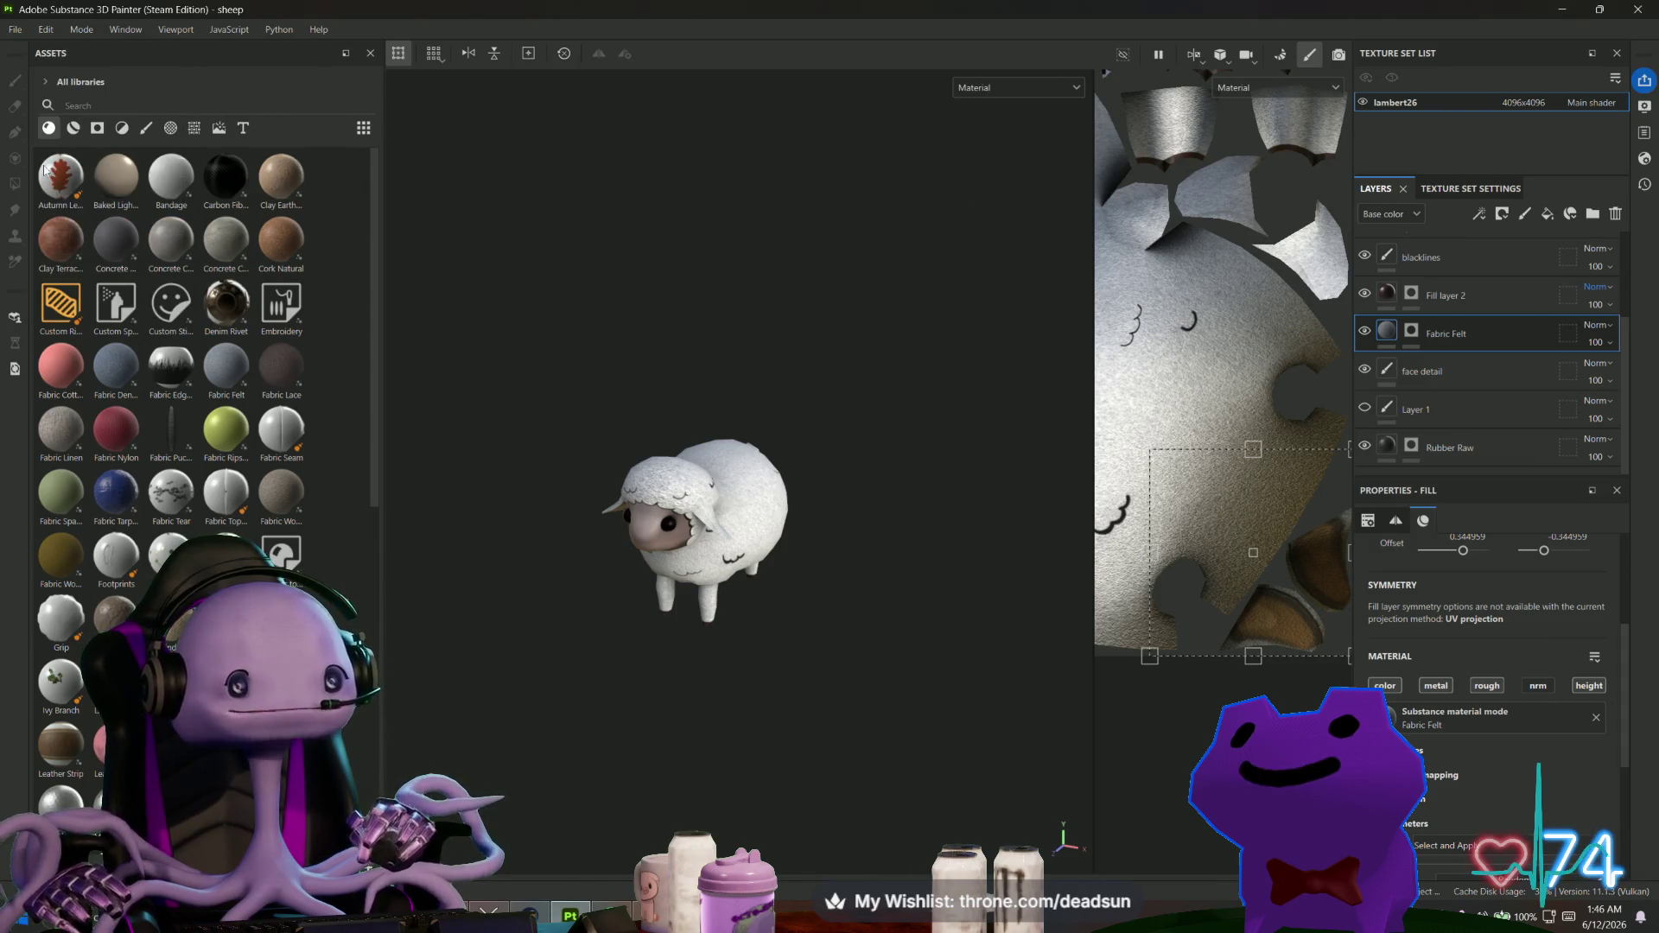
{"action": "left_click", "coordinate": [15, 30]}
{"action": "left_click", "coordinate": [52, 264]}
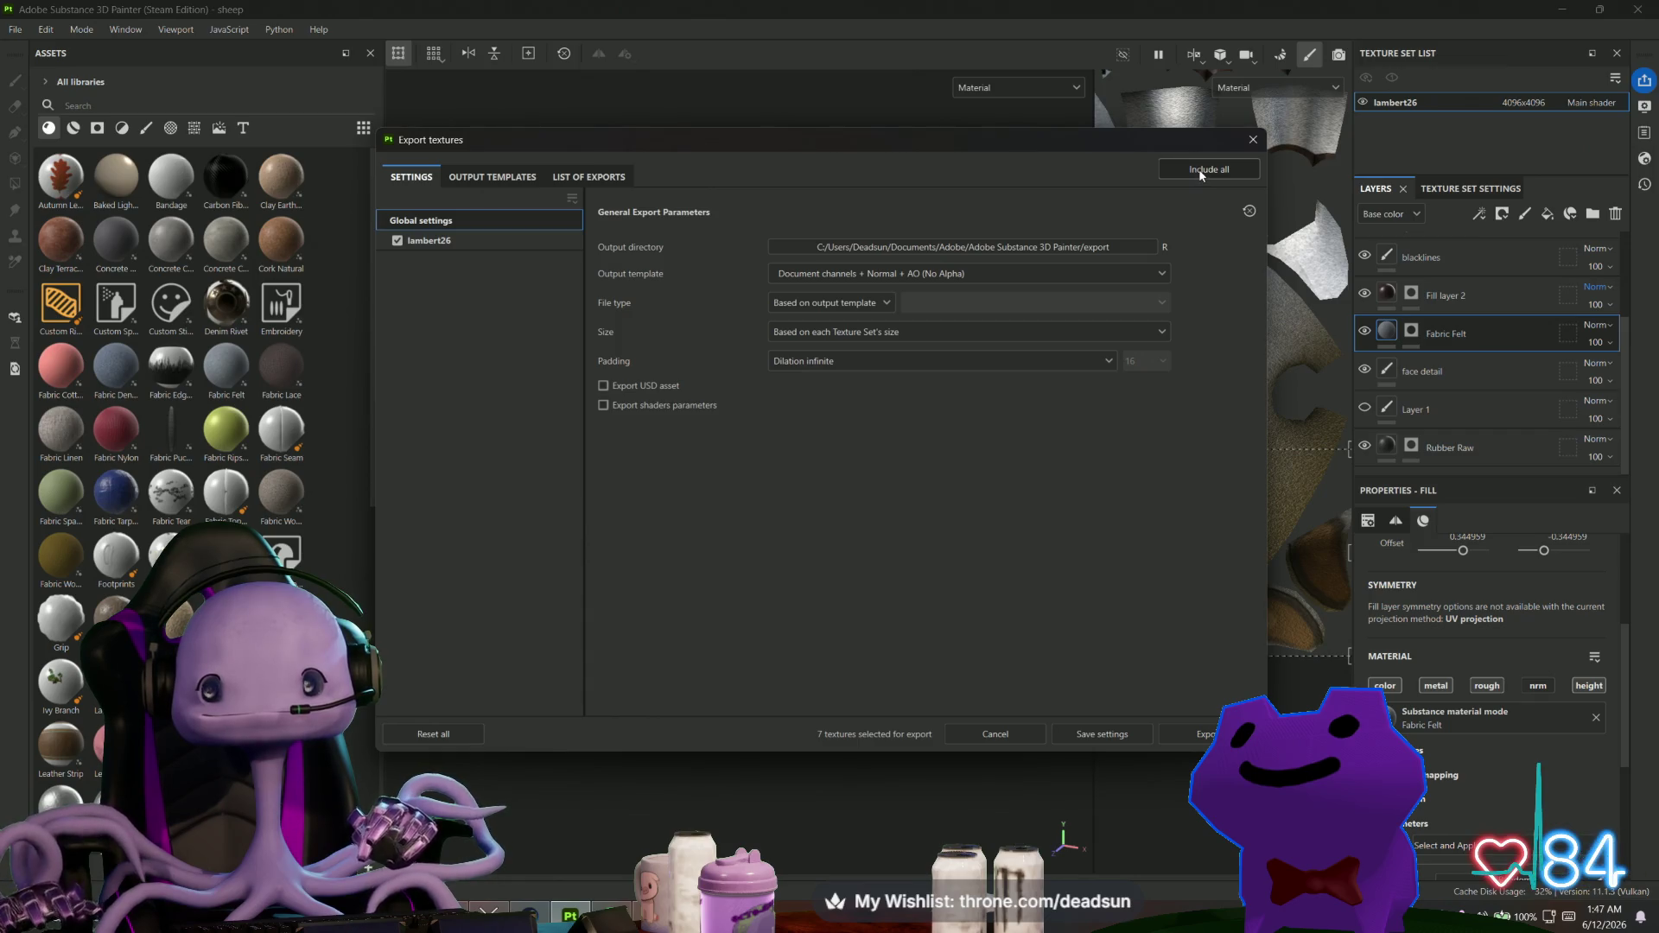
{"action": "left_click", "coordinate": [1193, 734]}
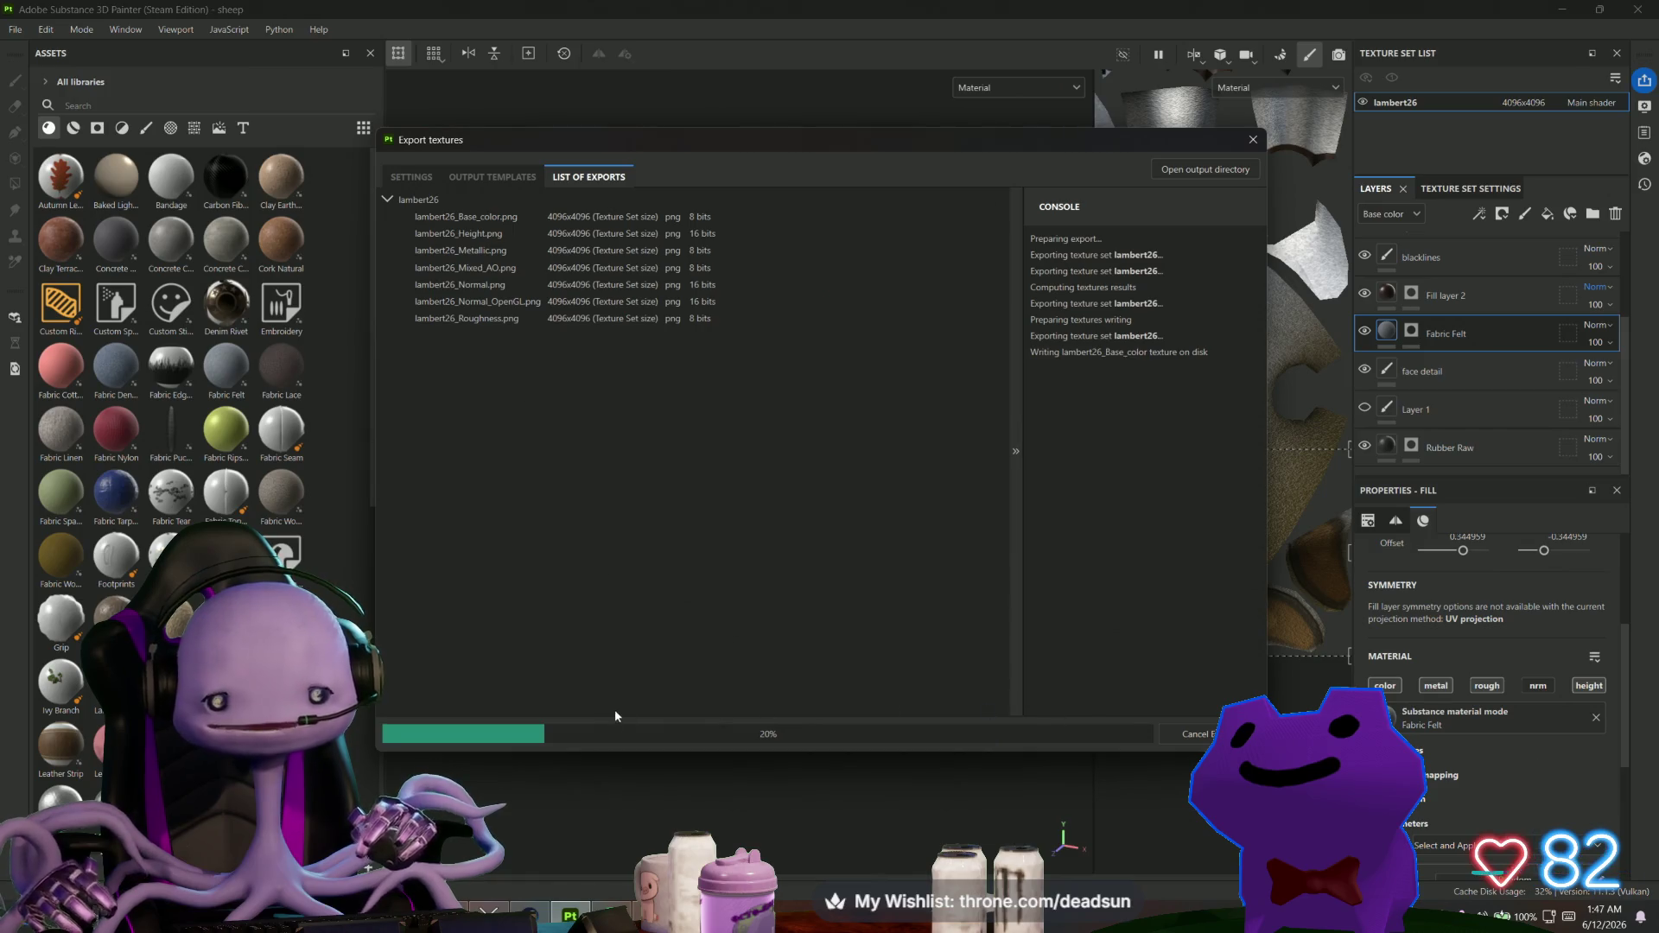
{"action": "mouse_move", "coordinate": [801, 140]}
{"action": "left_mouse_down"}
{"action": "mouse_move", "coordinate": [807, 164]}
{"action": "mouse_move", "coordinate": [787, 173]}
{"action": "left_mouse_up"}
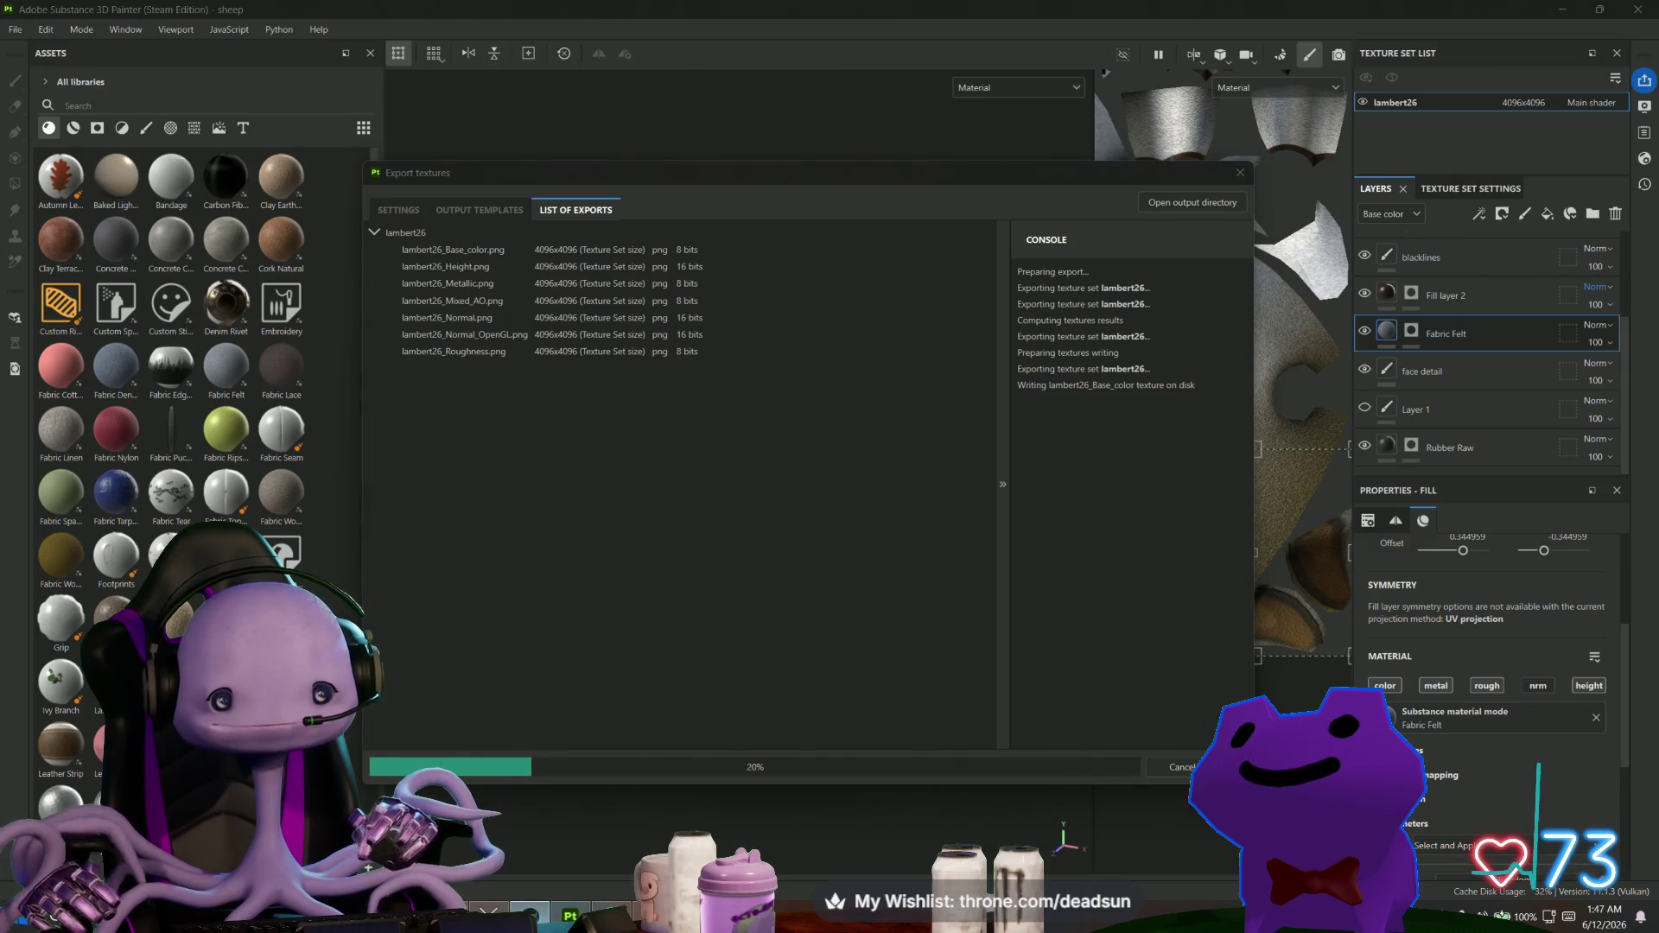
{"action": "left_click", "coordinate": [540, 916]}
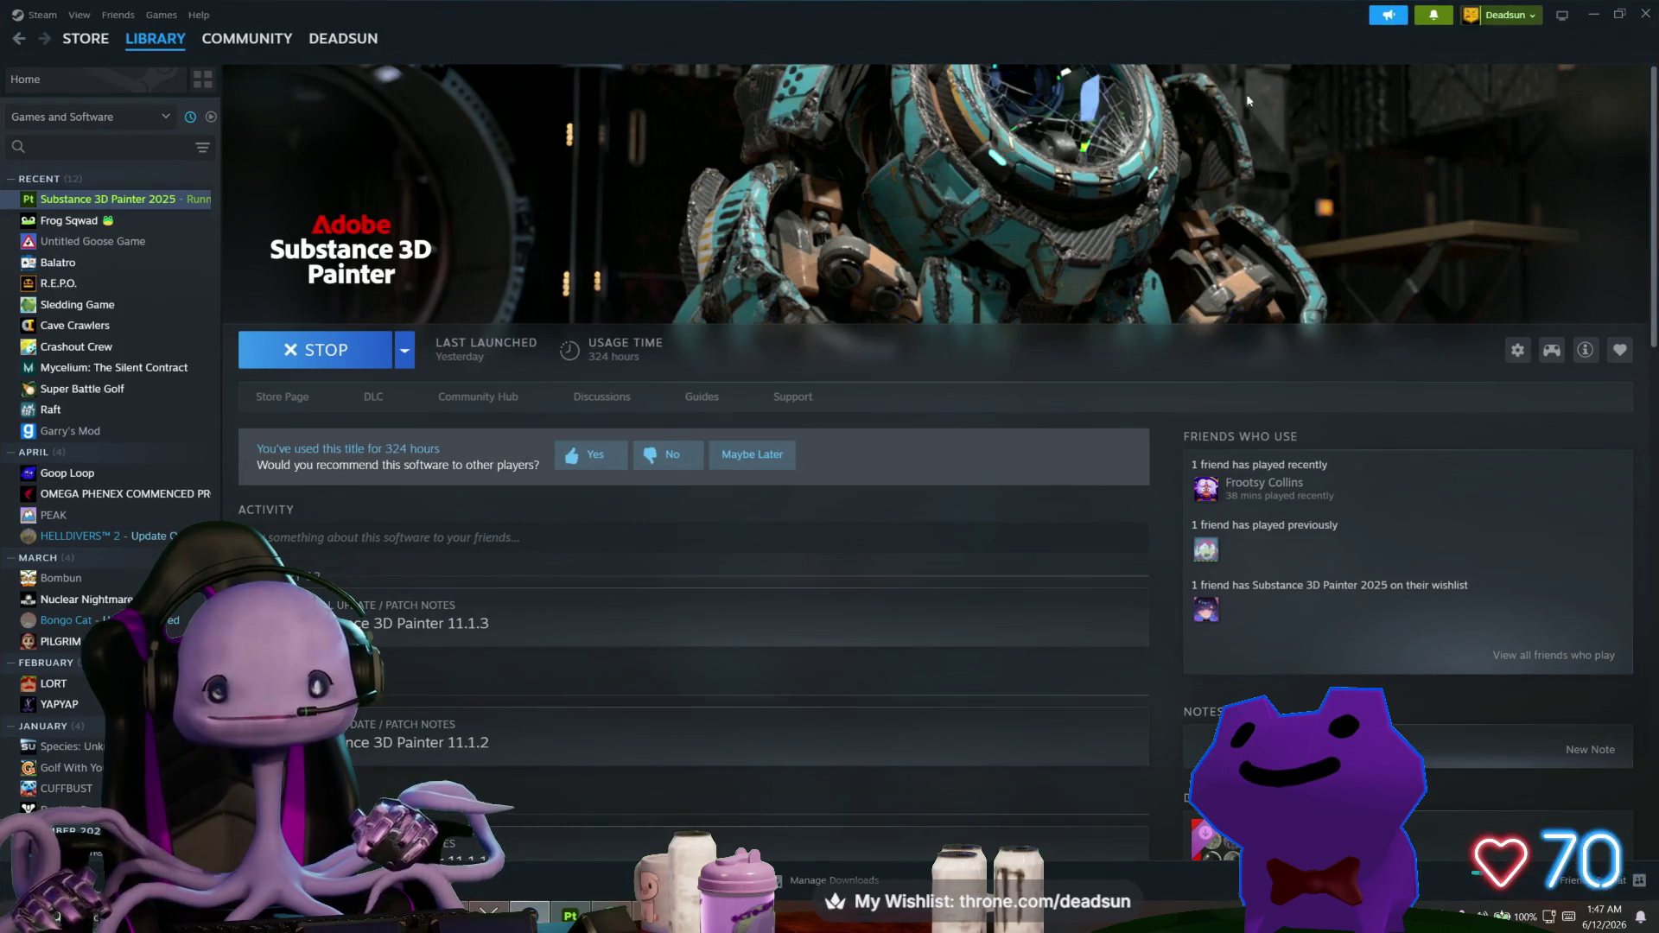
Hide the Steam library window and return to Substance 3D Painter's File menu.
{"action": "left_click", "coordinate": [1593, 14]}
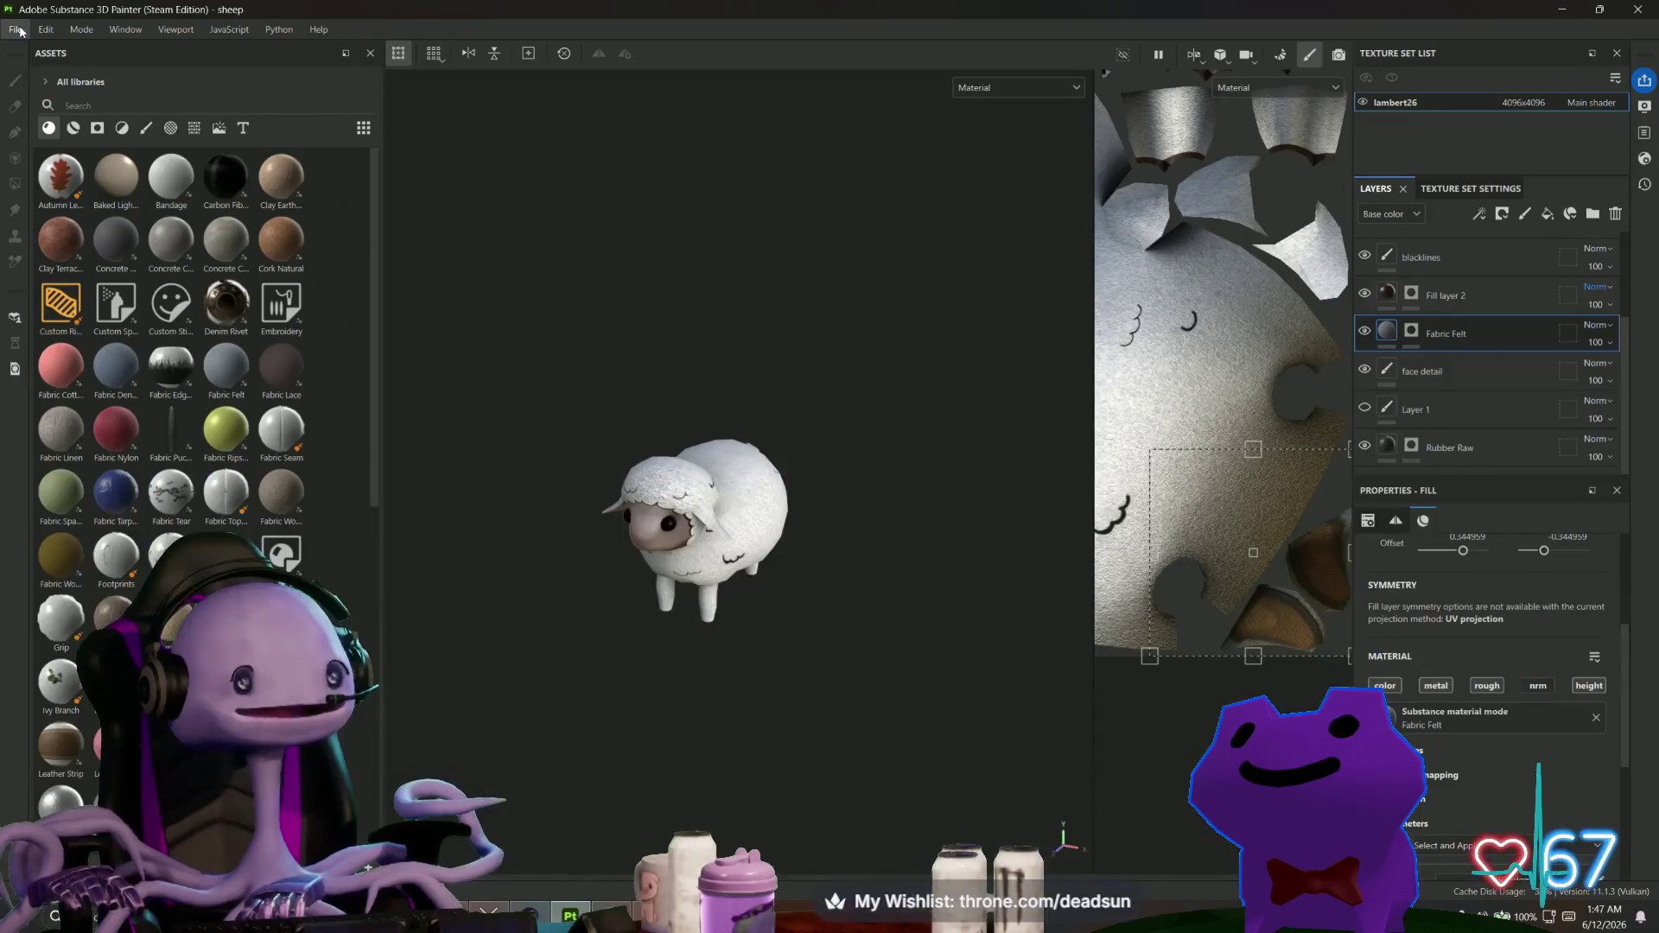
{"action": "left_click", "coordinate": [16, 29]}
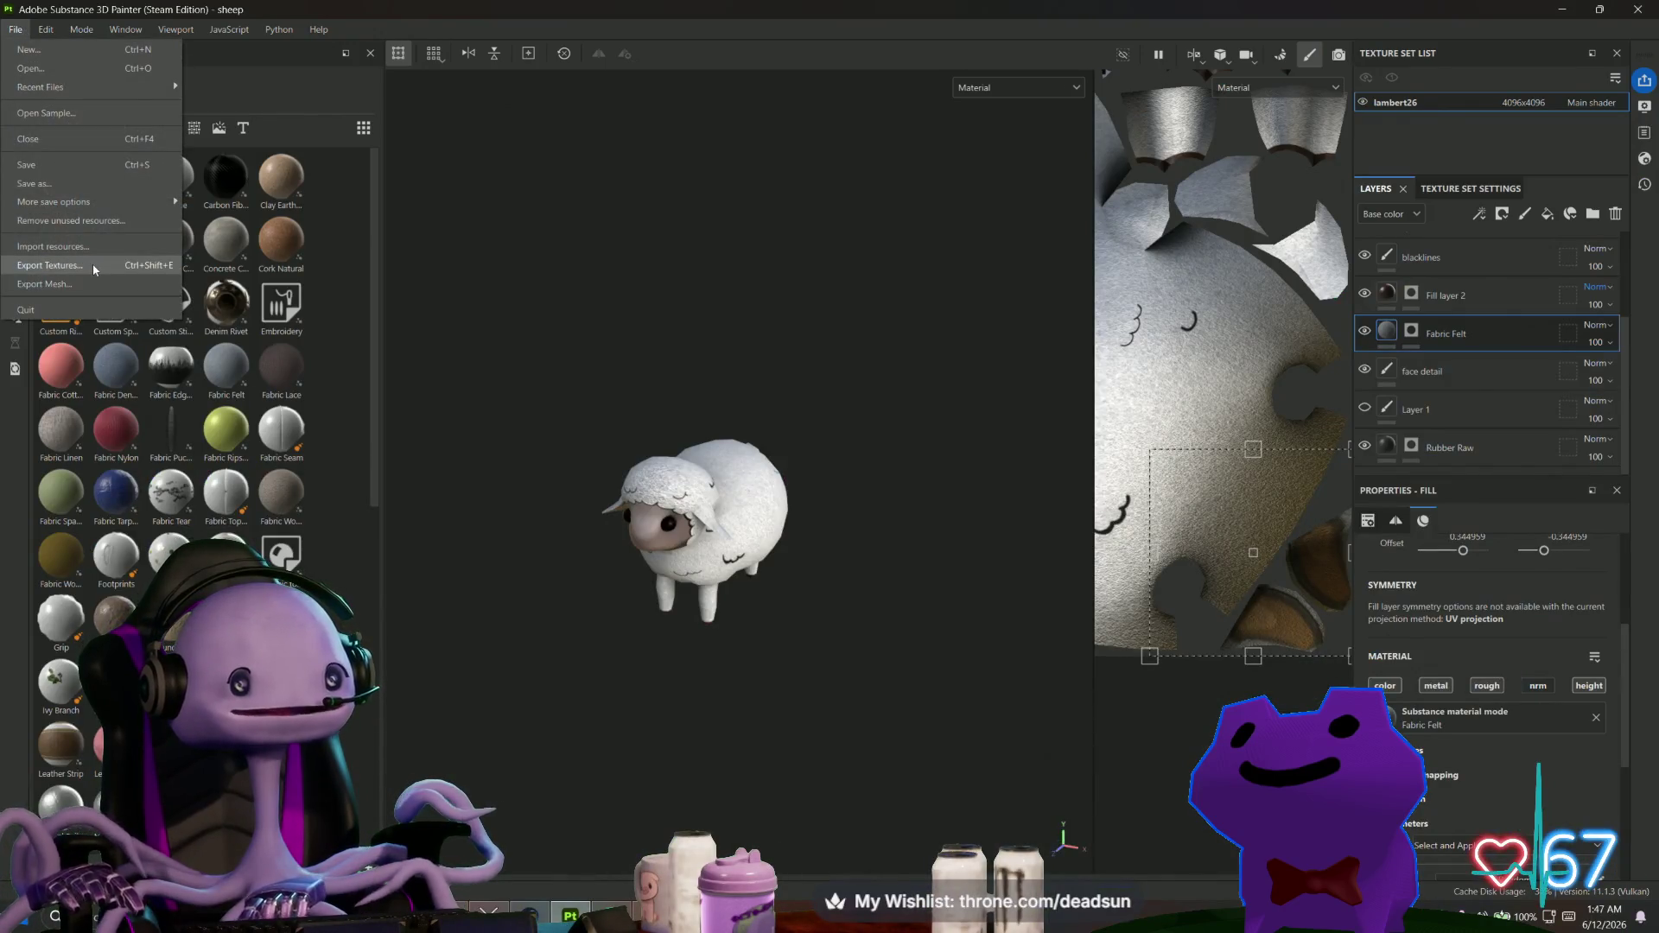
Export all seven lambert26 PNG maps and open the export folder to view them.
{"action": "left_click", "coordinate": [92, 263]}
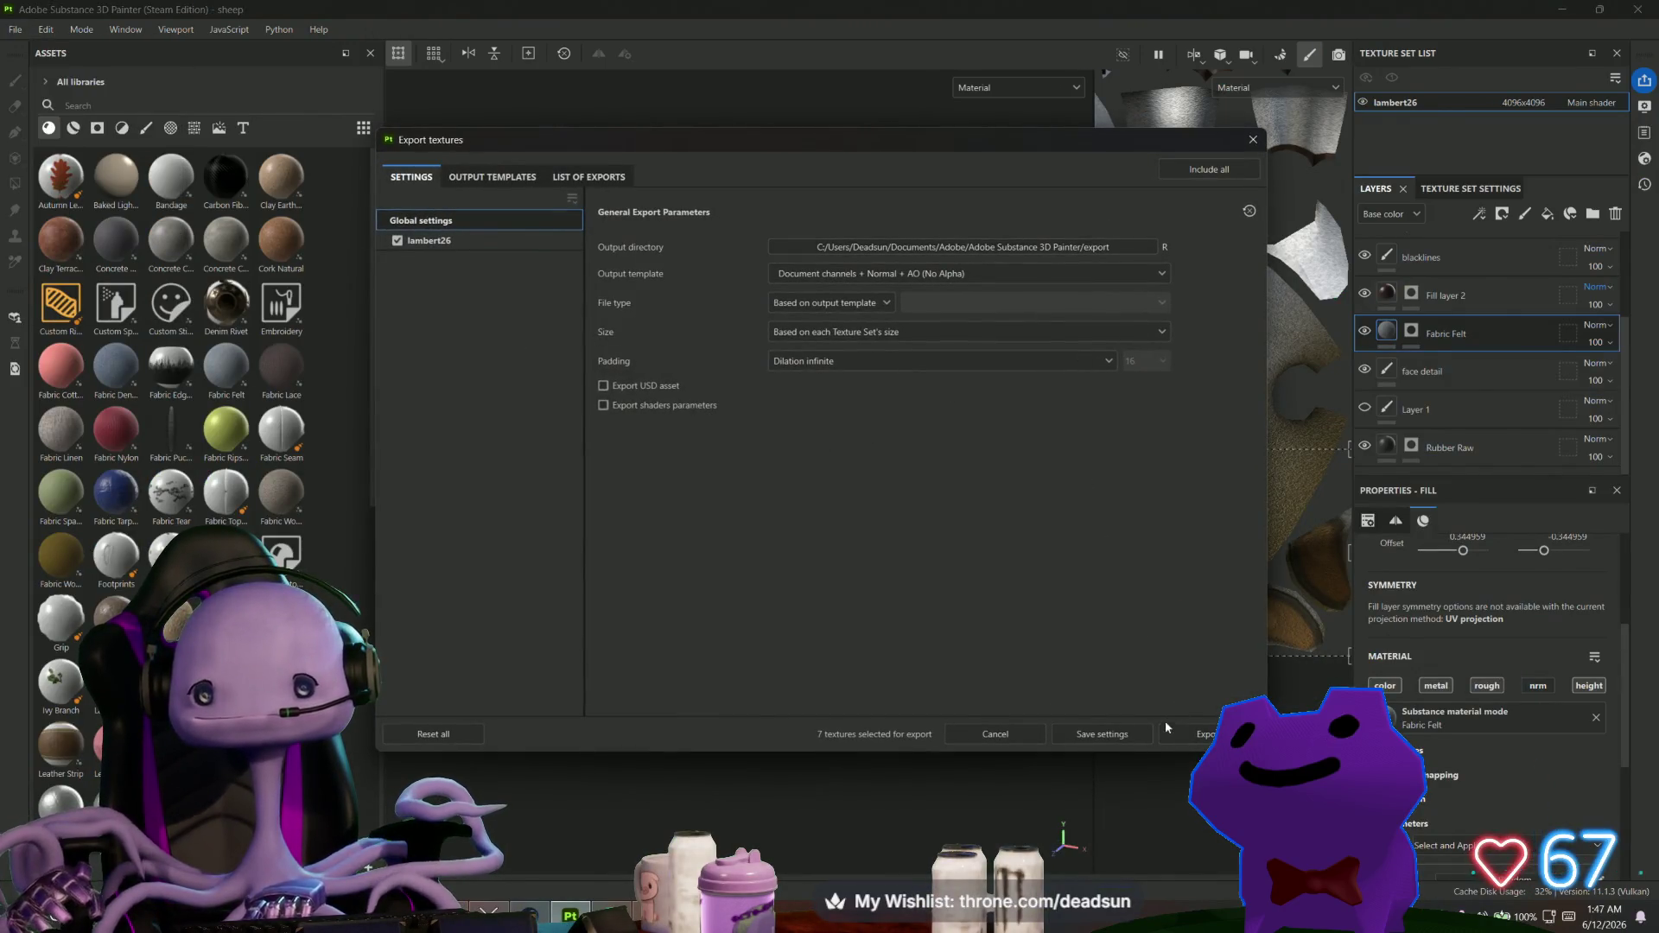
{"action": "left_click", "coordinate": [1197, 734]}
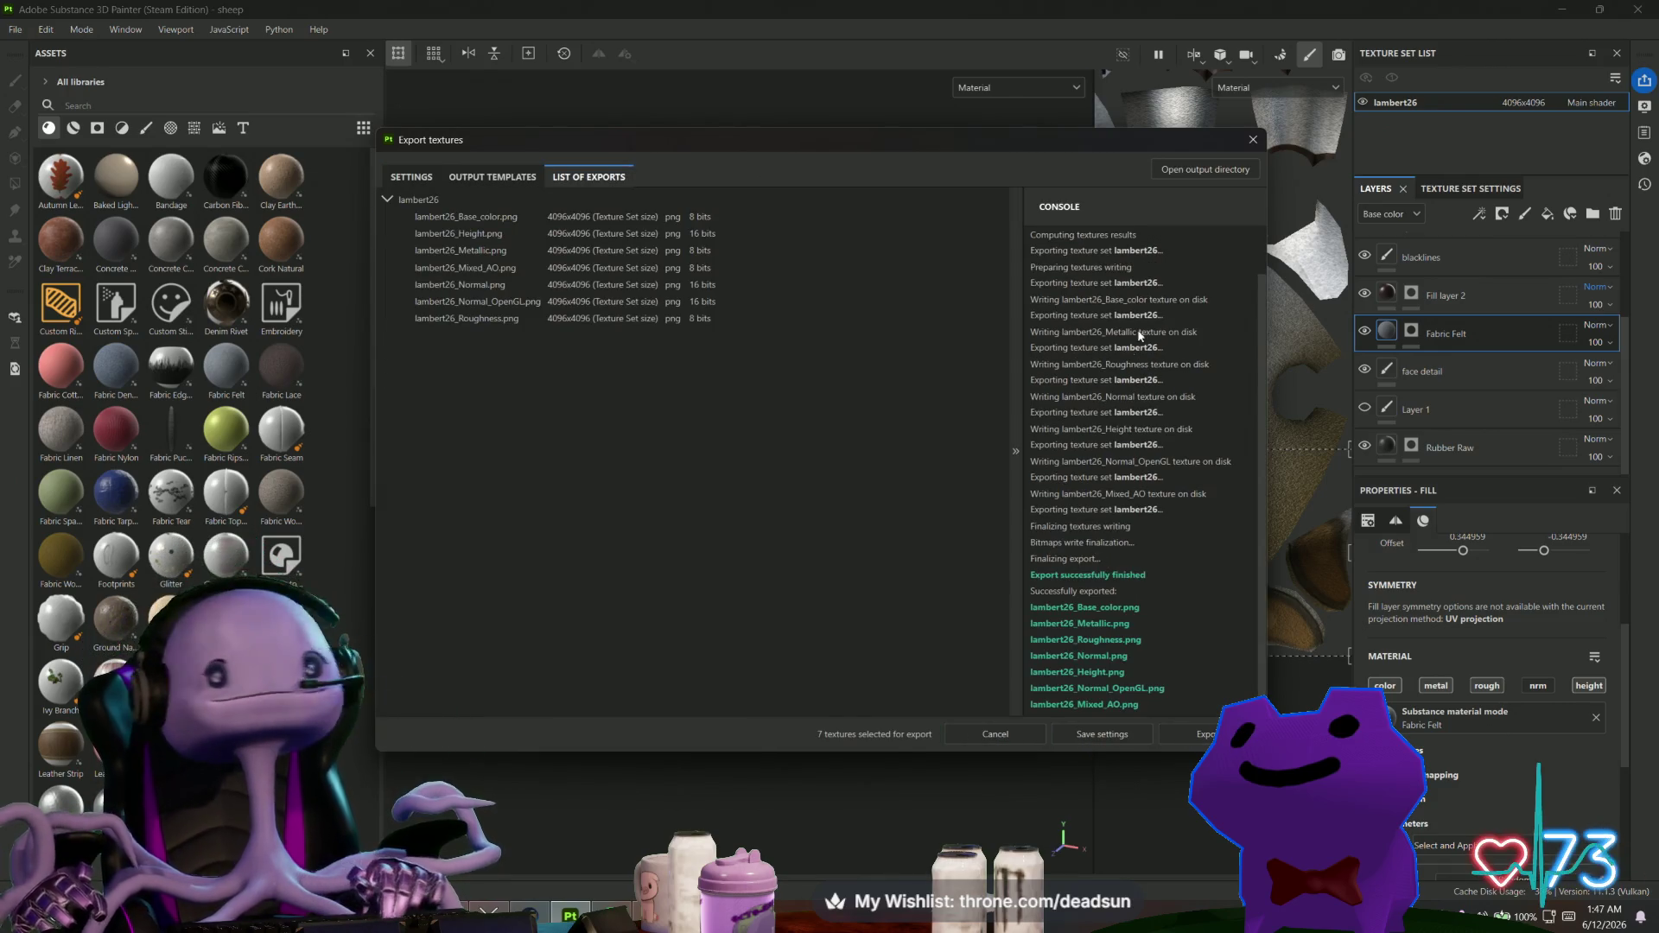
{"action": "left_click", "coordinate": [1175, 173]}
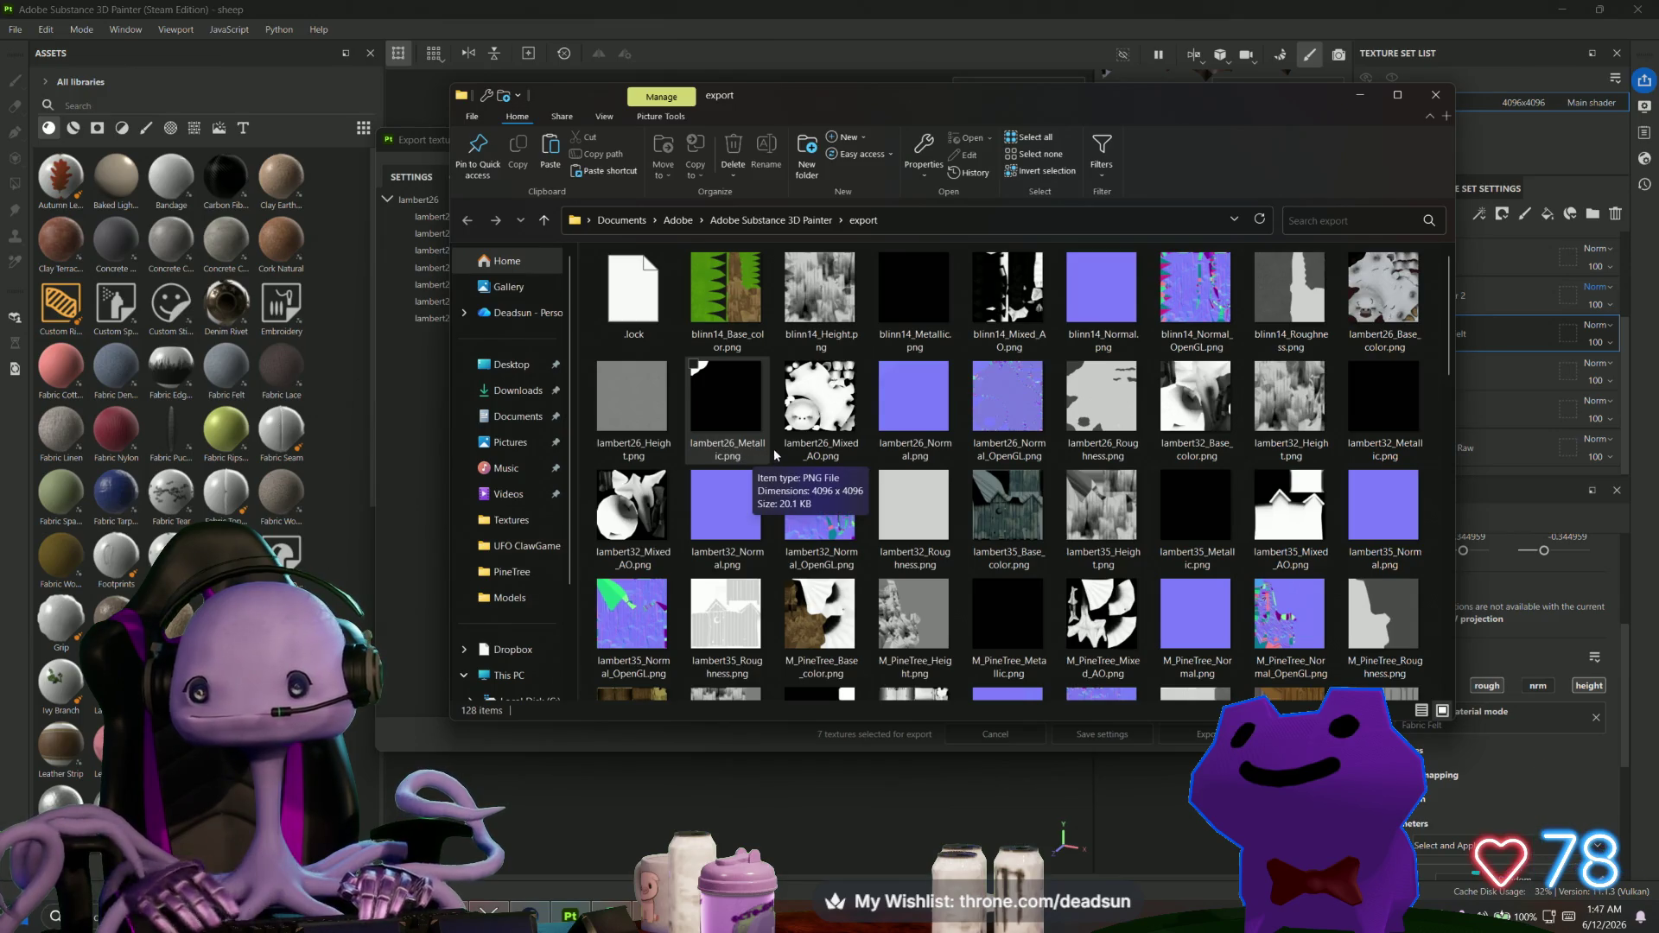
Copy lambert26_Base_color.png from the Substance 3D Painter export folder.
{"action": "left_click", "coordinate": [1365, 269]}
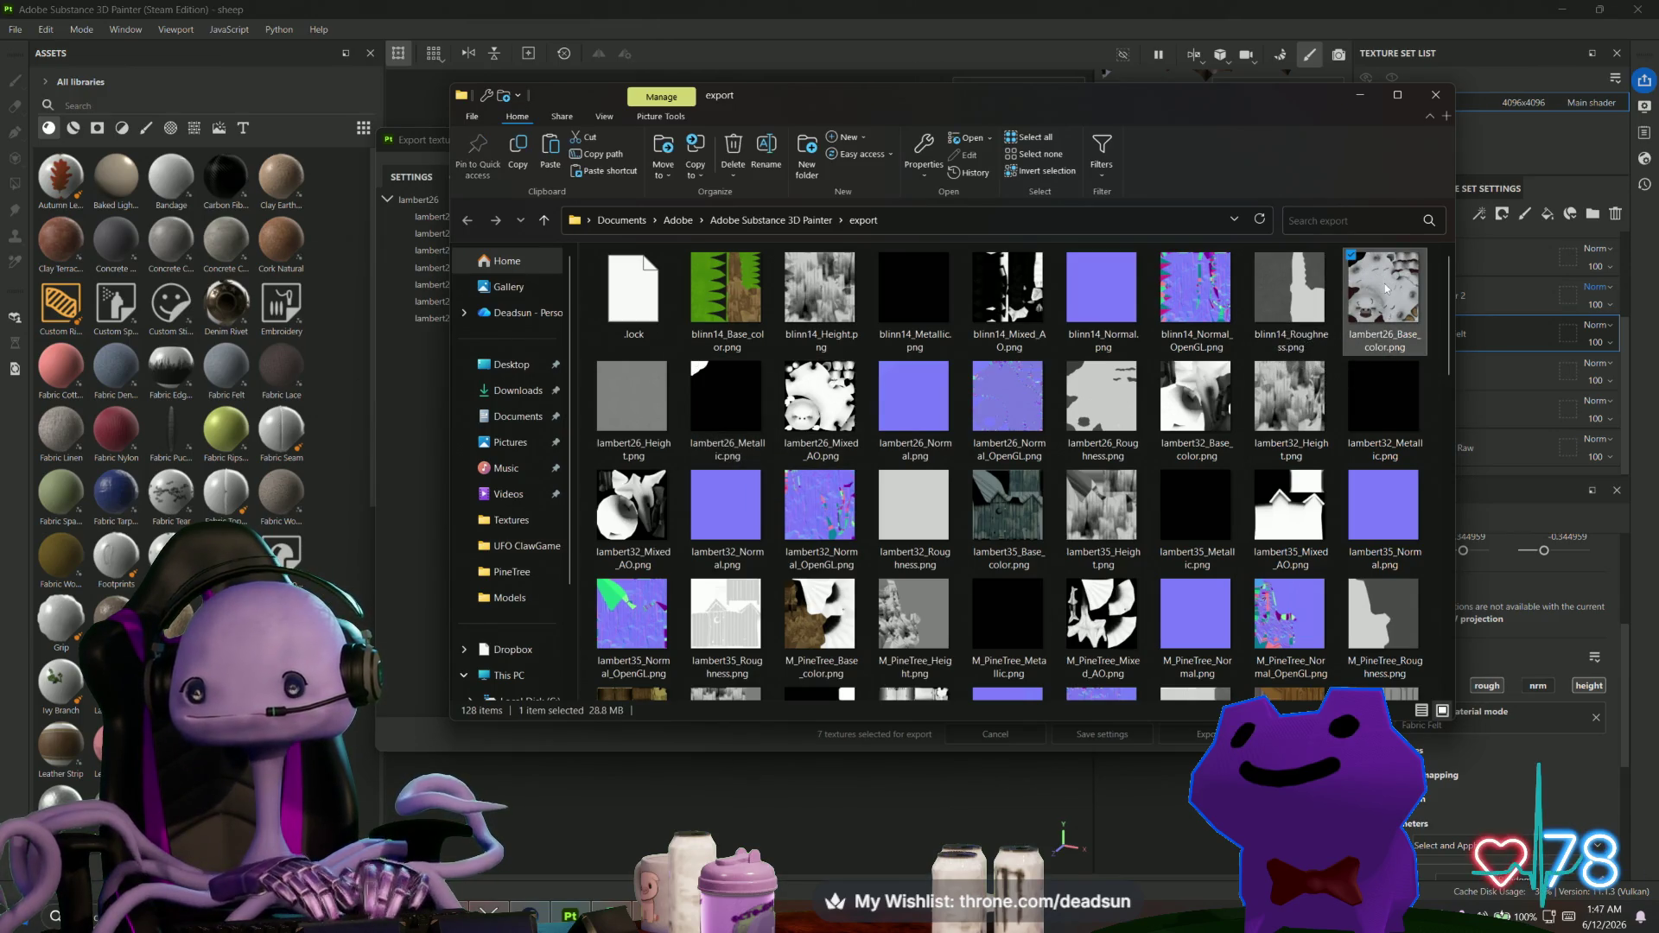
{"action": "right_click", "coordinate": [1386, 289]}
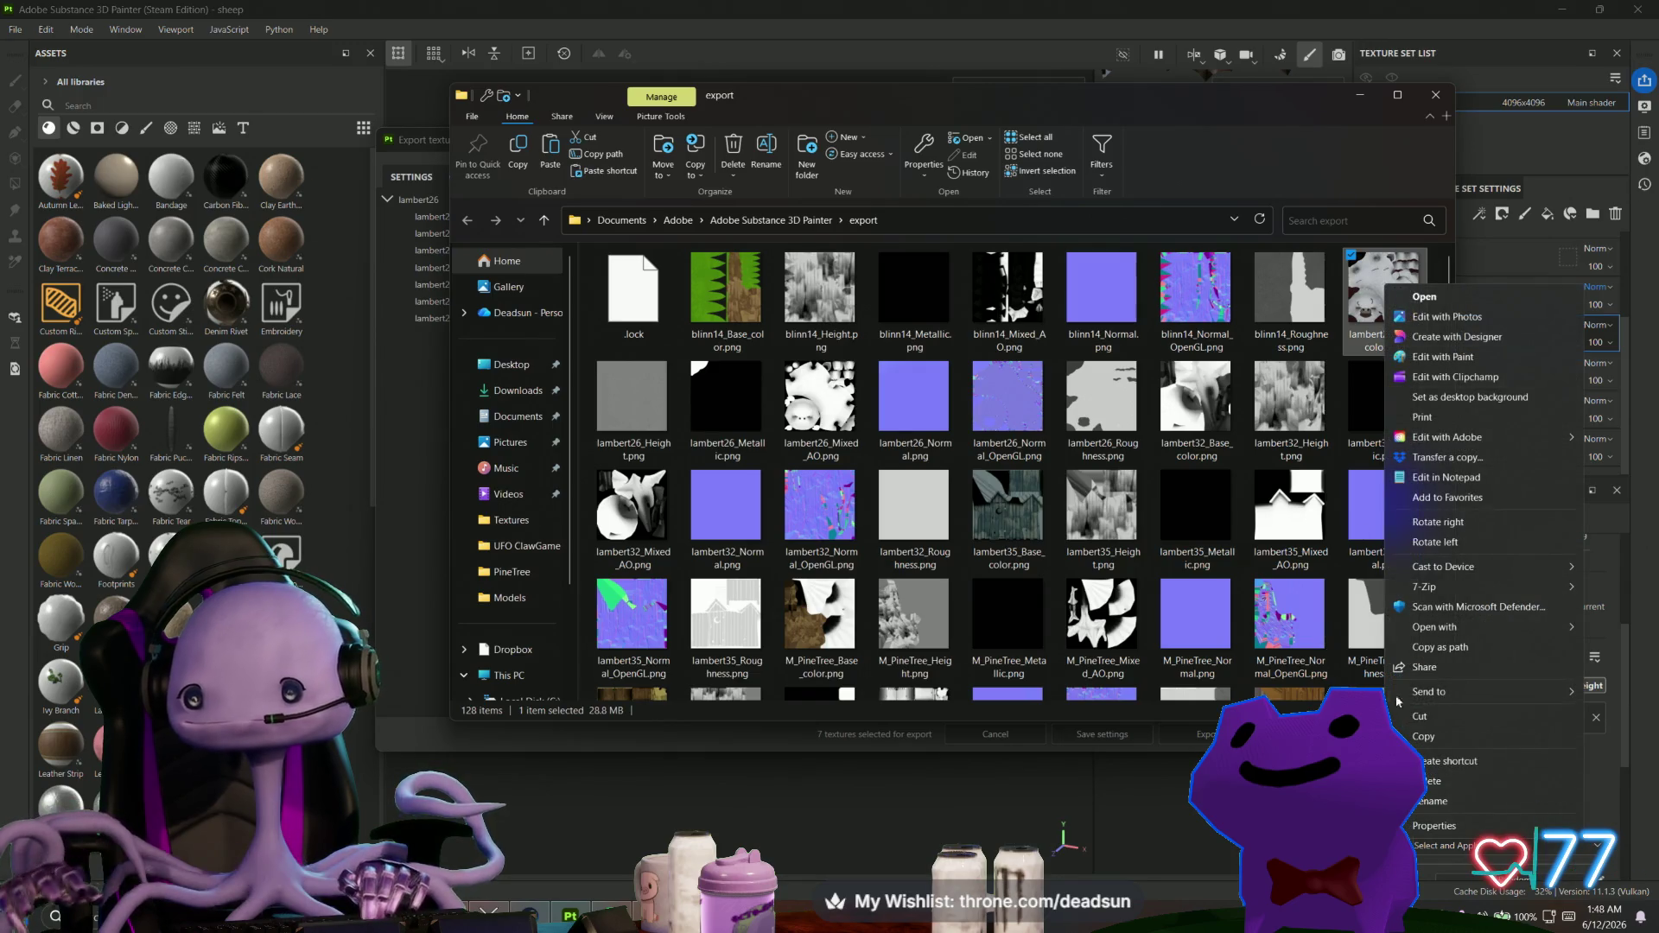
{"action": "key", "text": "Escape"}
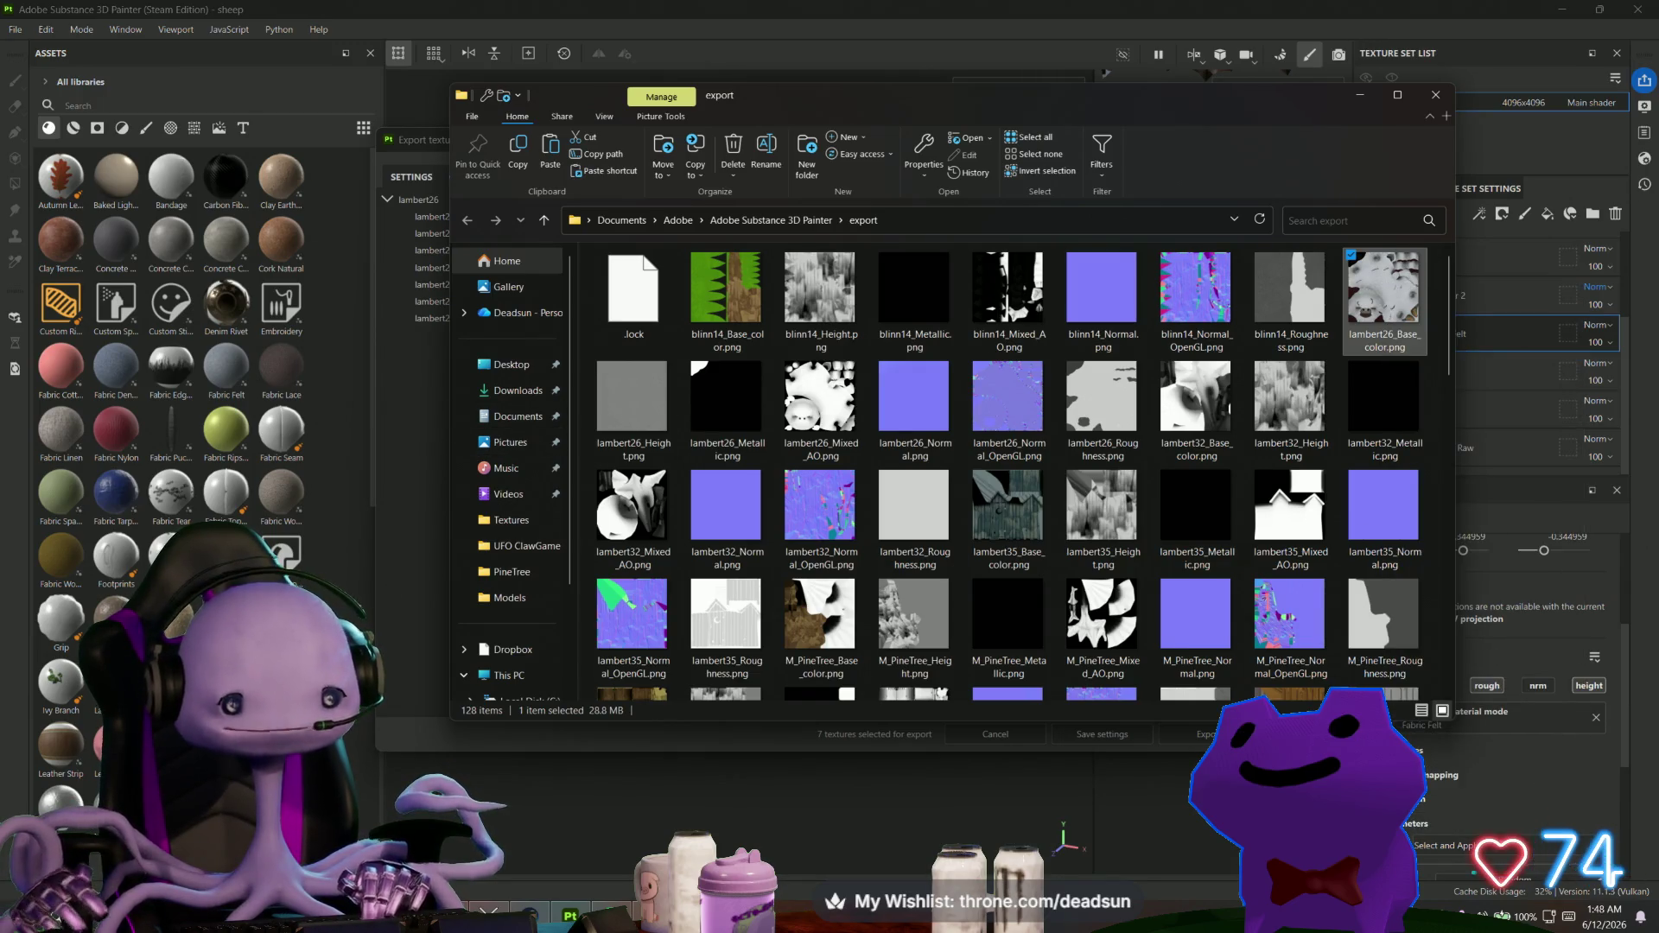
Paste it into UFO ClawGame\Textures, then select the plain white sheep in Maya.
{"action": "mouse_move", "coordinate": [448, 916]}
{"action": "left_click", "coordinate": [558, 830]}
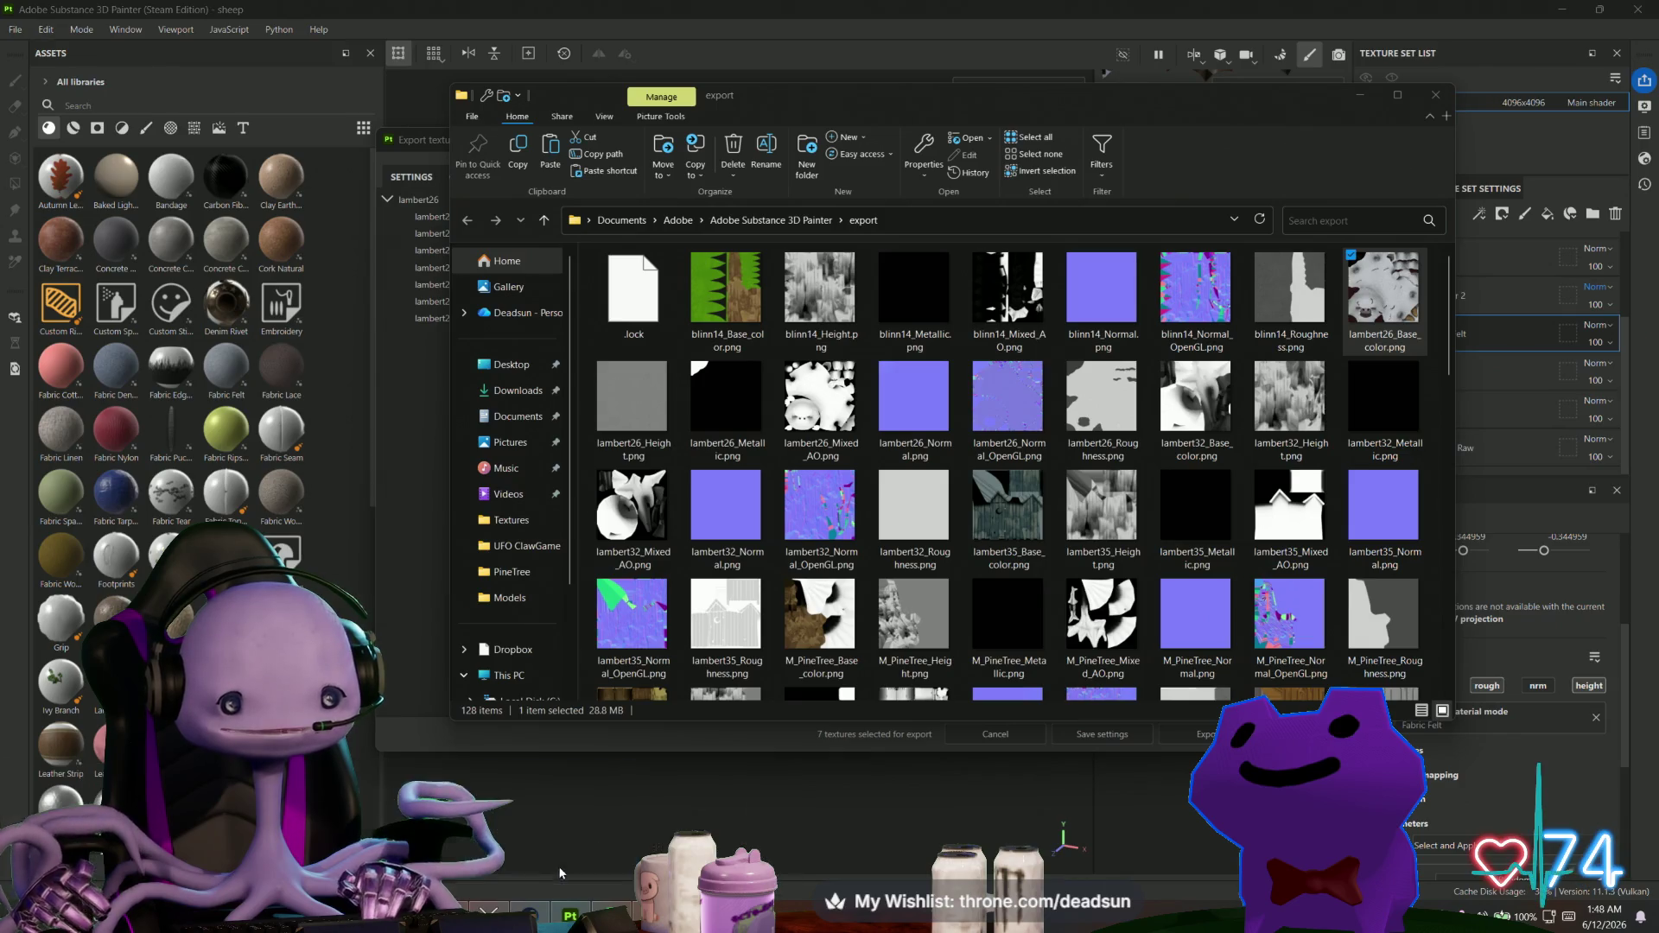
{"action": "double_click", "coordinate": [1040, 501]}
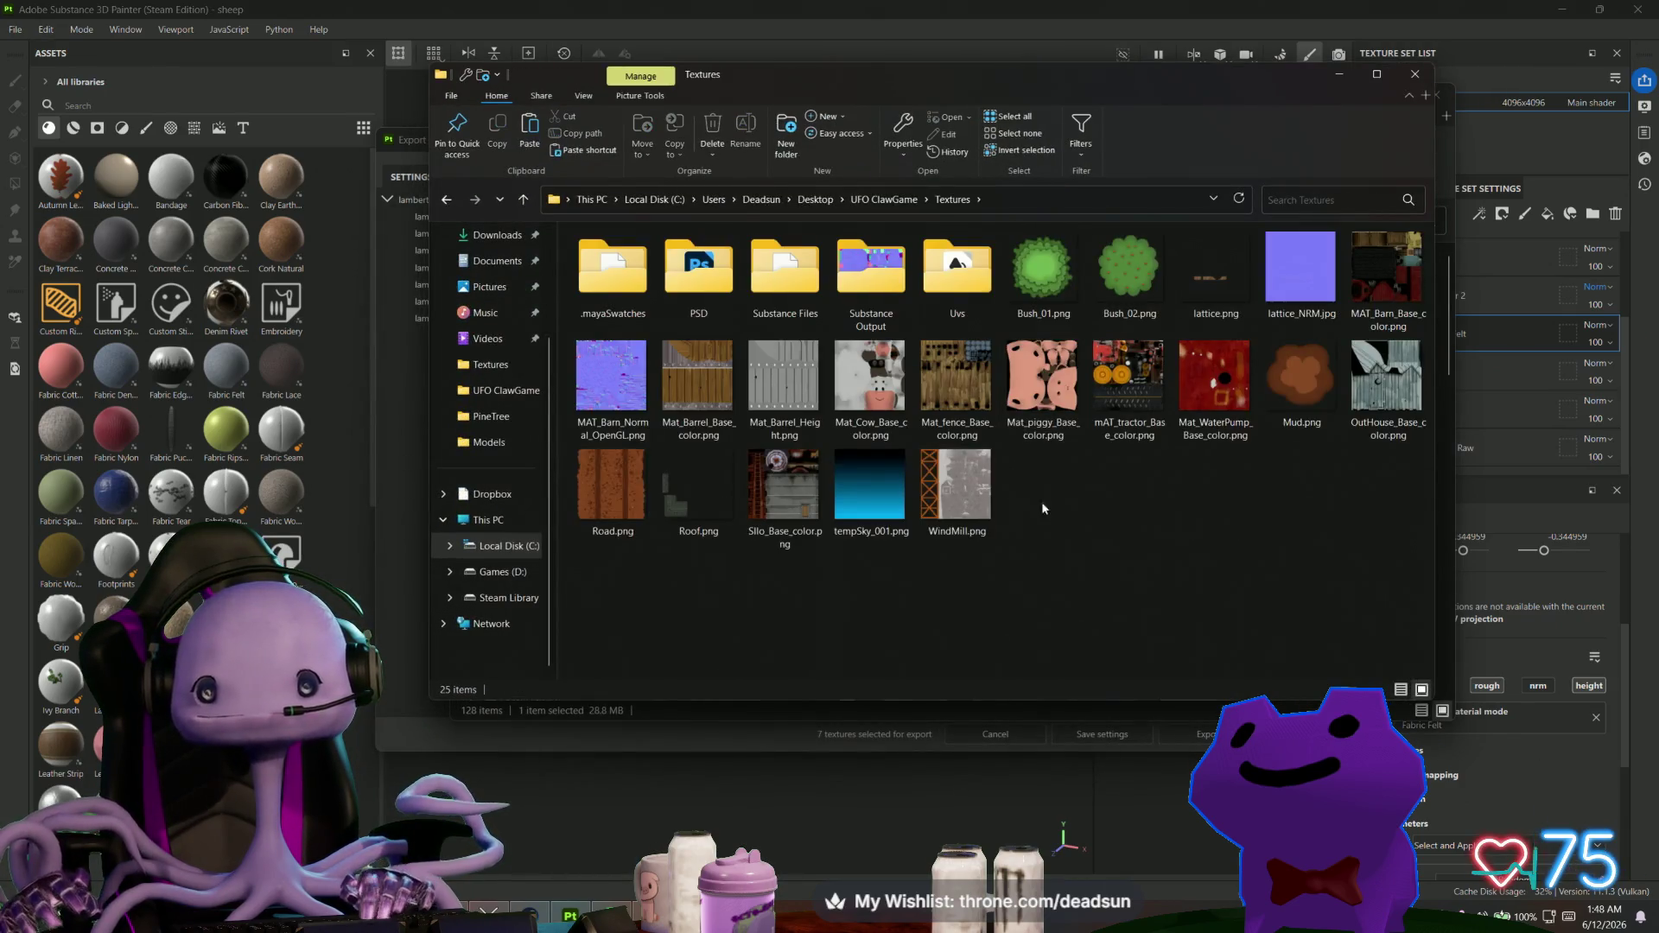
{"action": "right_click", "coordinate": [1076, 494]}
{"action": "left_click", "coordinate": [969, 611]}
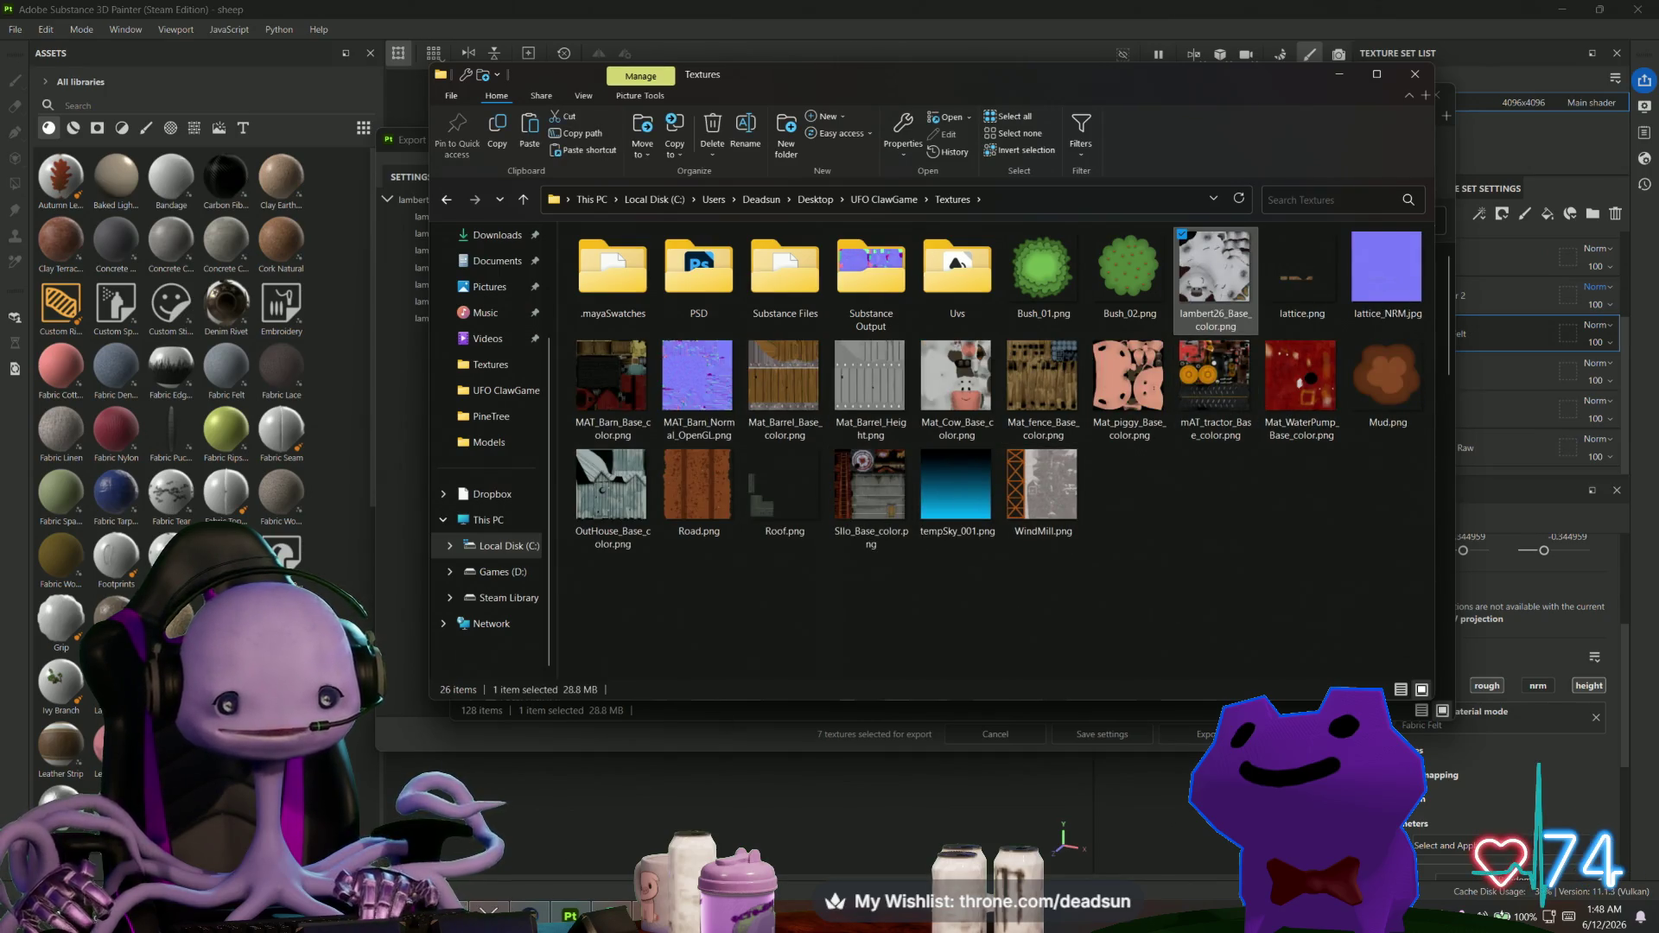
{"action": "key", "text": "alt+Tab"}
{"action": "left_click", "coordinate": [751, 385]}
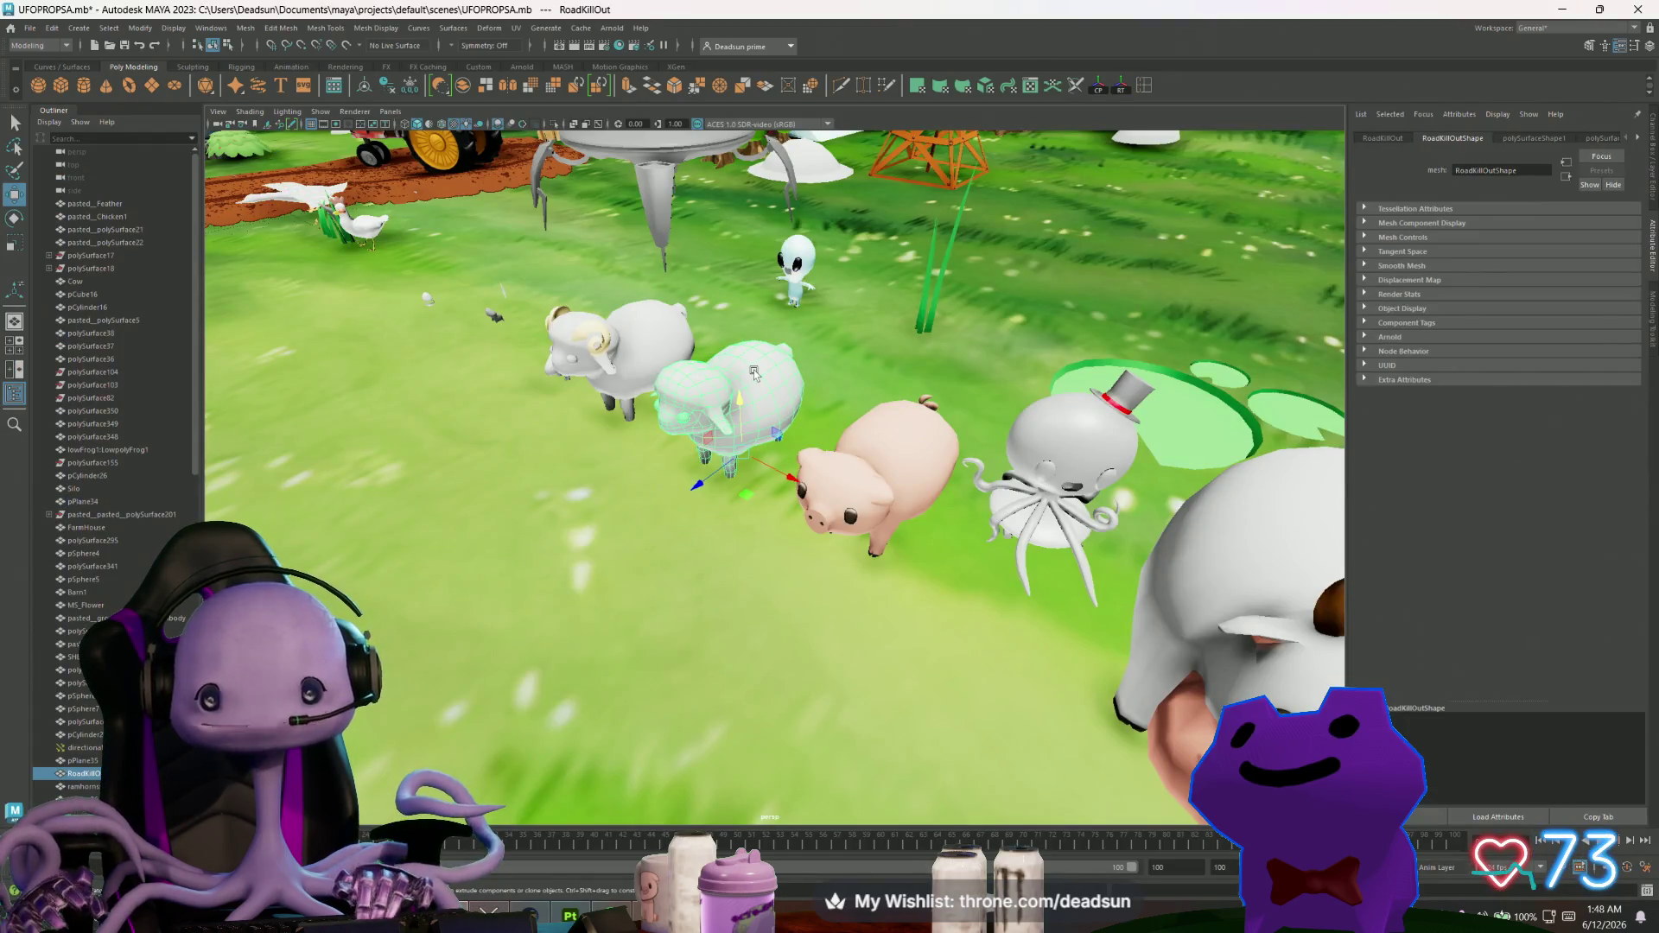
Go to the sheep's lambert26 colour file node and browse for a new image from the Desktop.
{"action": "left_click", "coordinate": [1639, 138]}
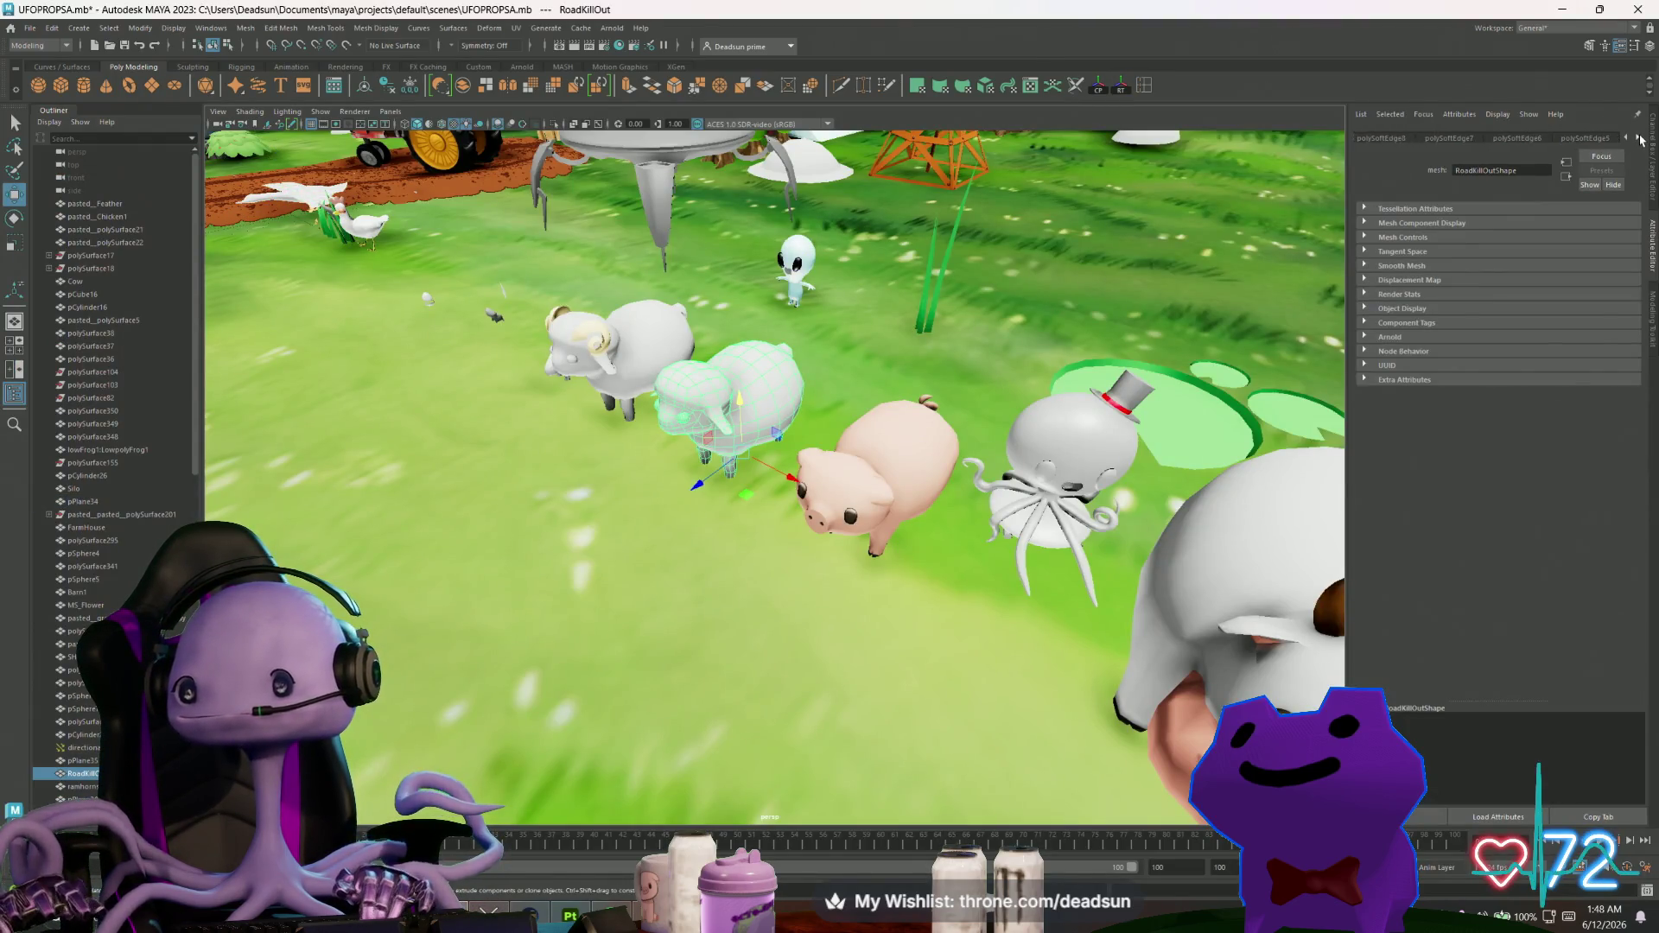
{"action": "left_click", "coordinate": [1603, 142]}
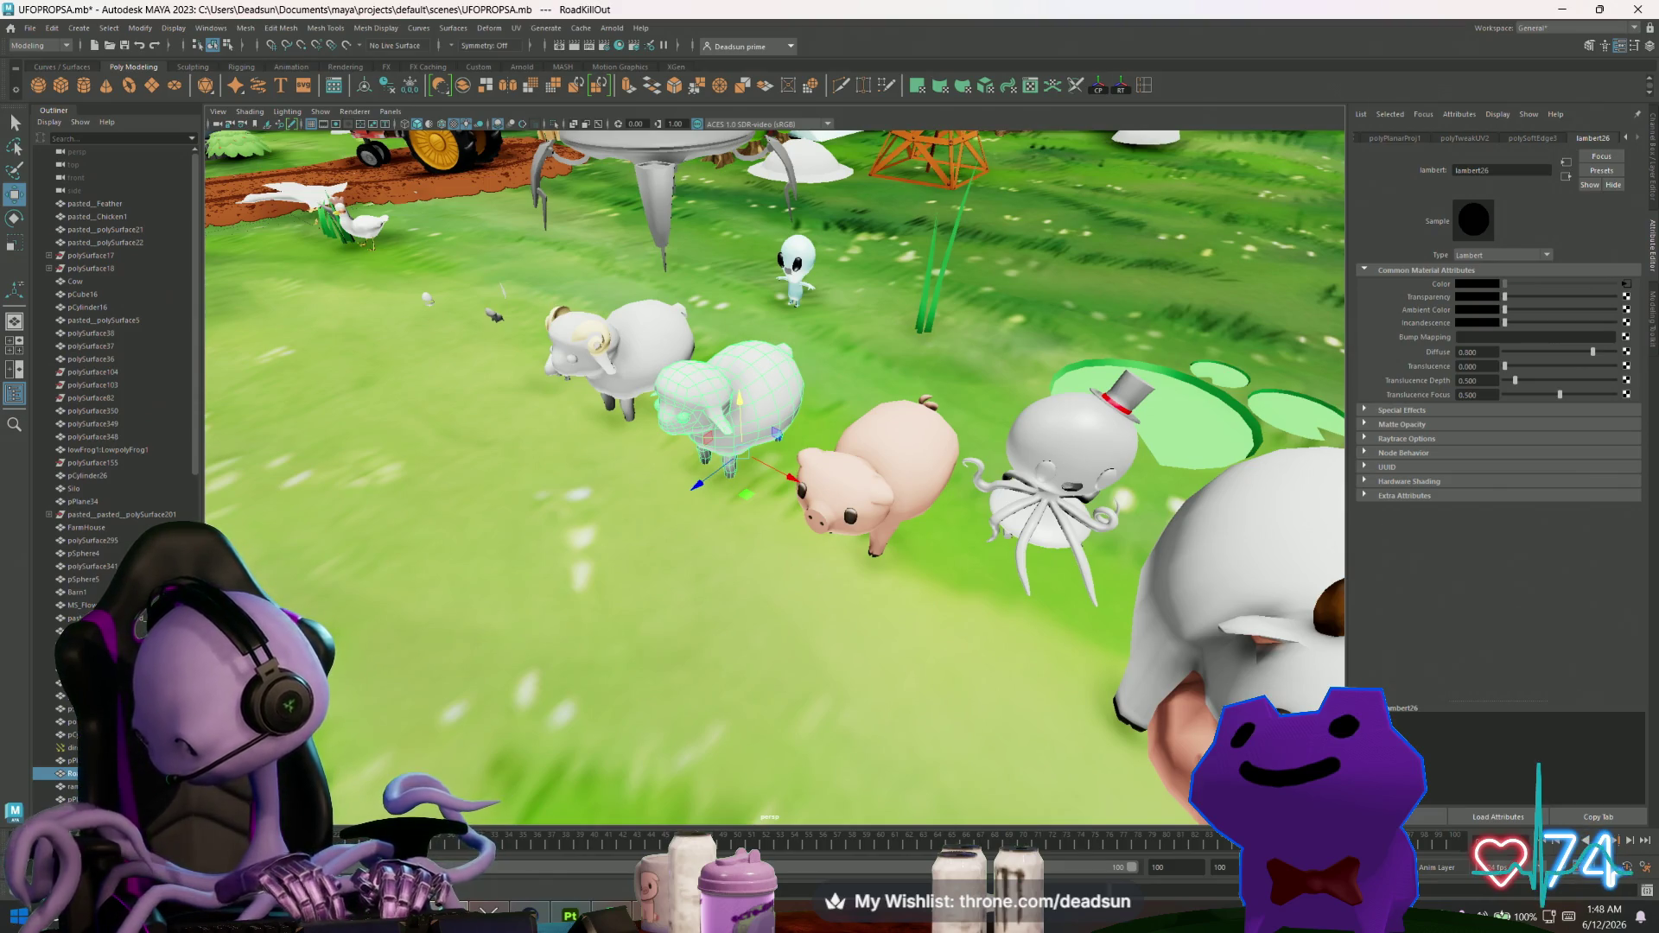
{"action": "left_click", "coordinate": [1628, 287]}
{"action": "left_click", "coordinate": [1629, 314]}
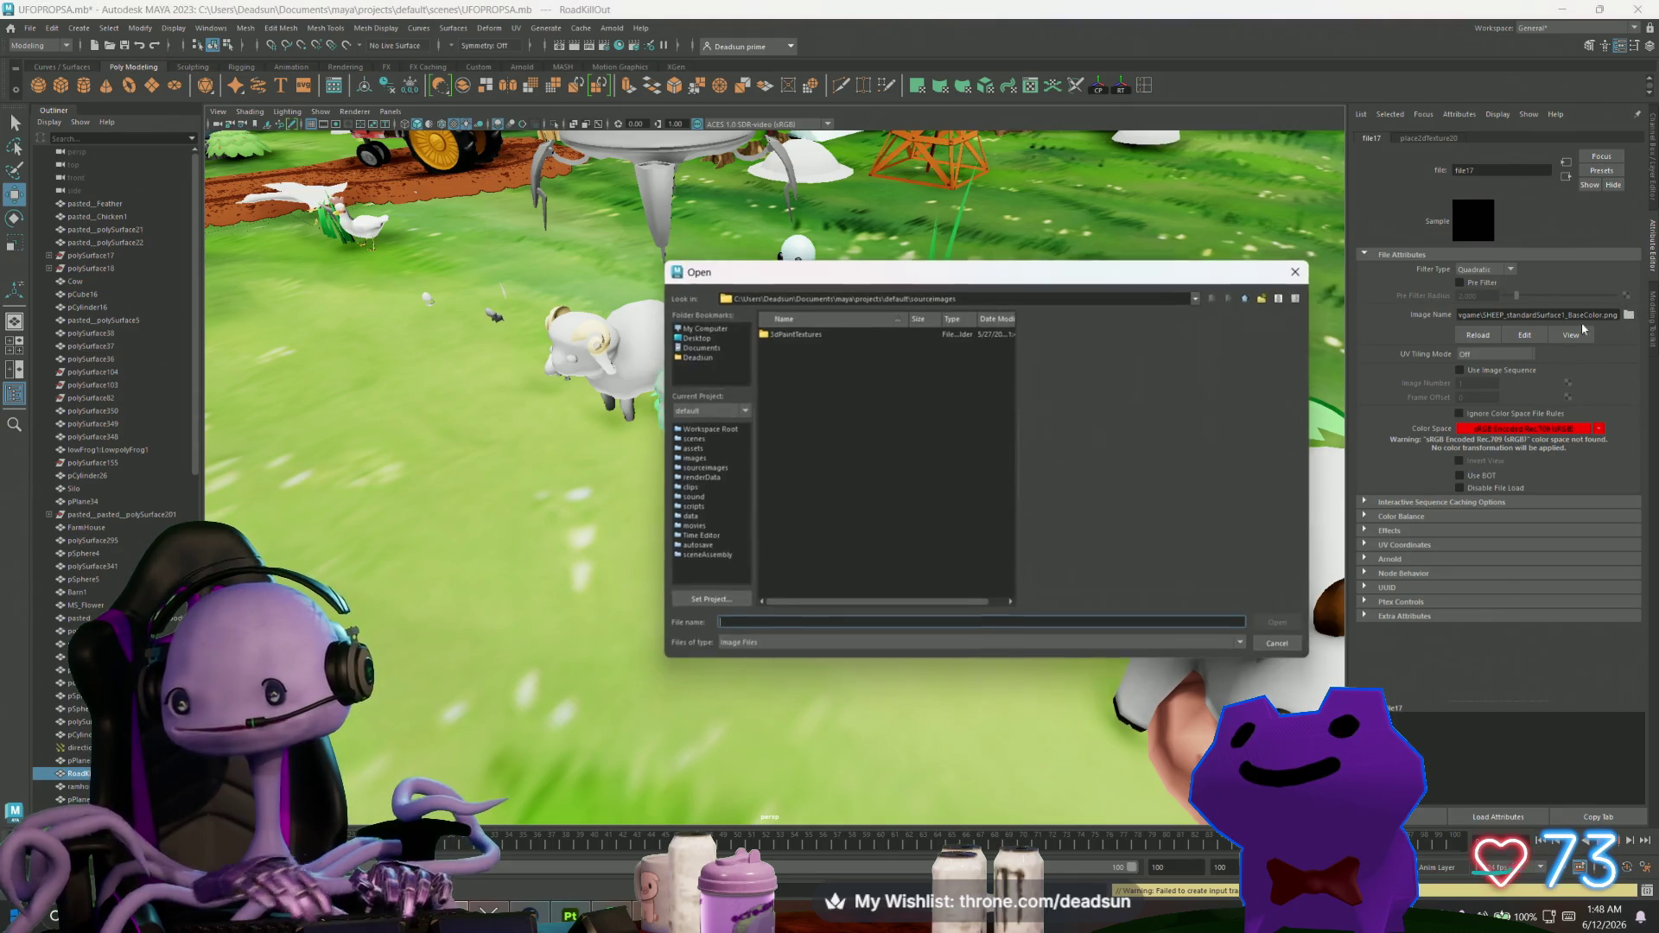
{"action": "left_click", "coordinate": [681, 338]}
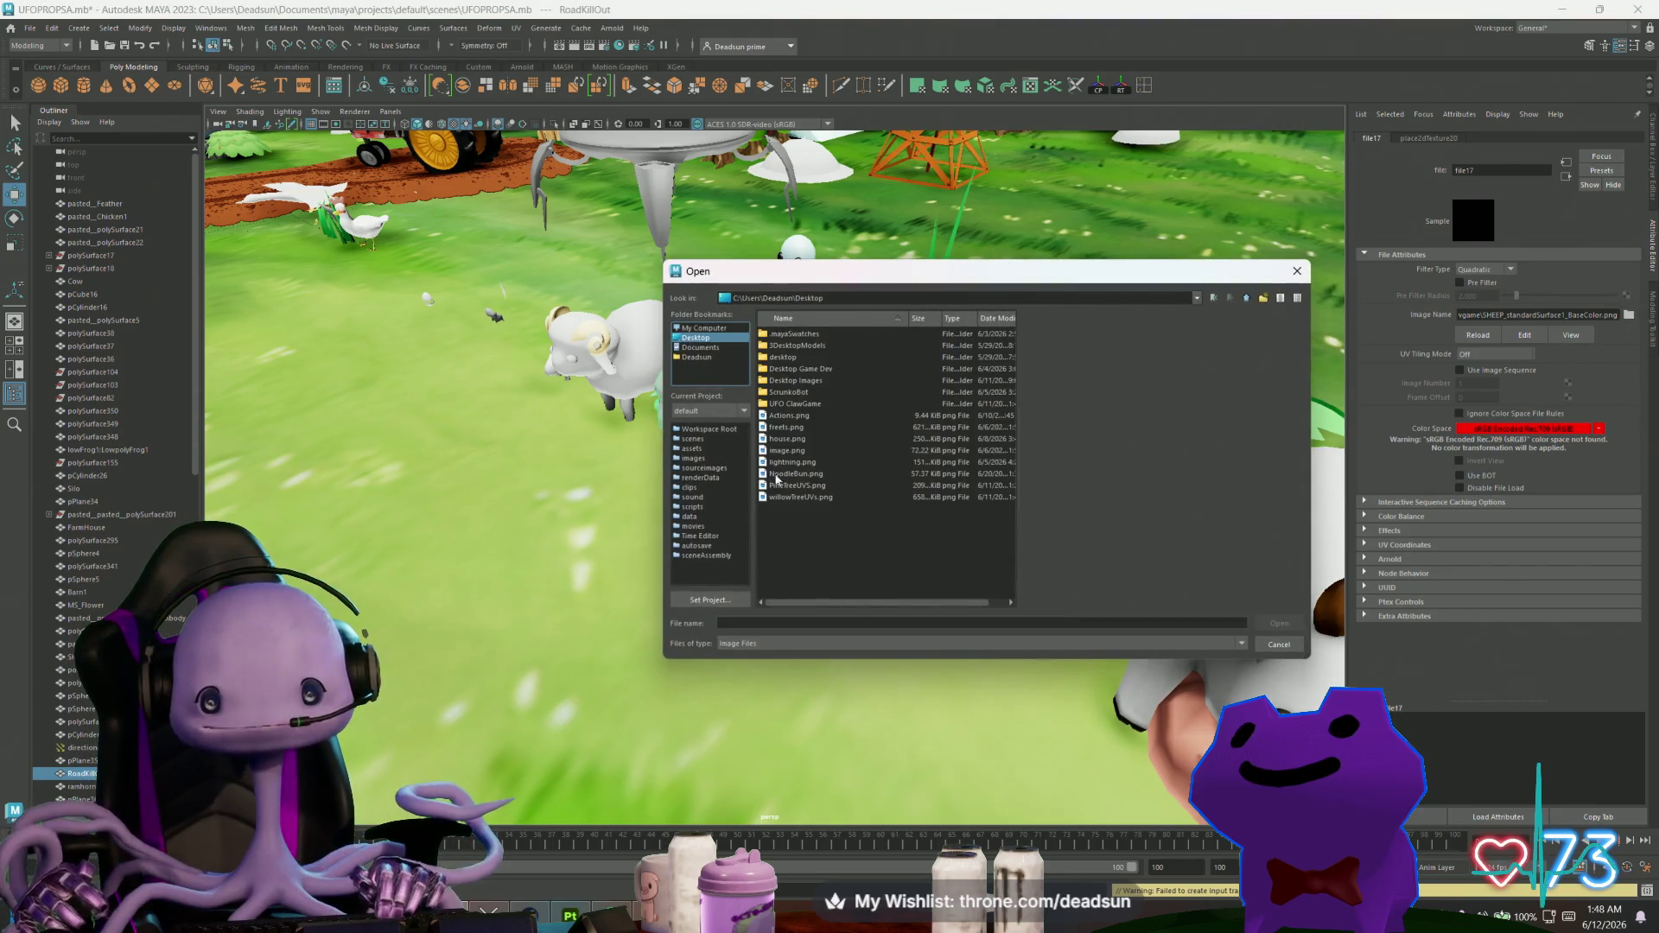
Navigate the Open dialog into the UFO ClawGame > Textures folder.
{"action": "double_click", "coordinate": [797, 405]}
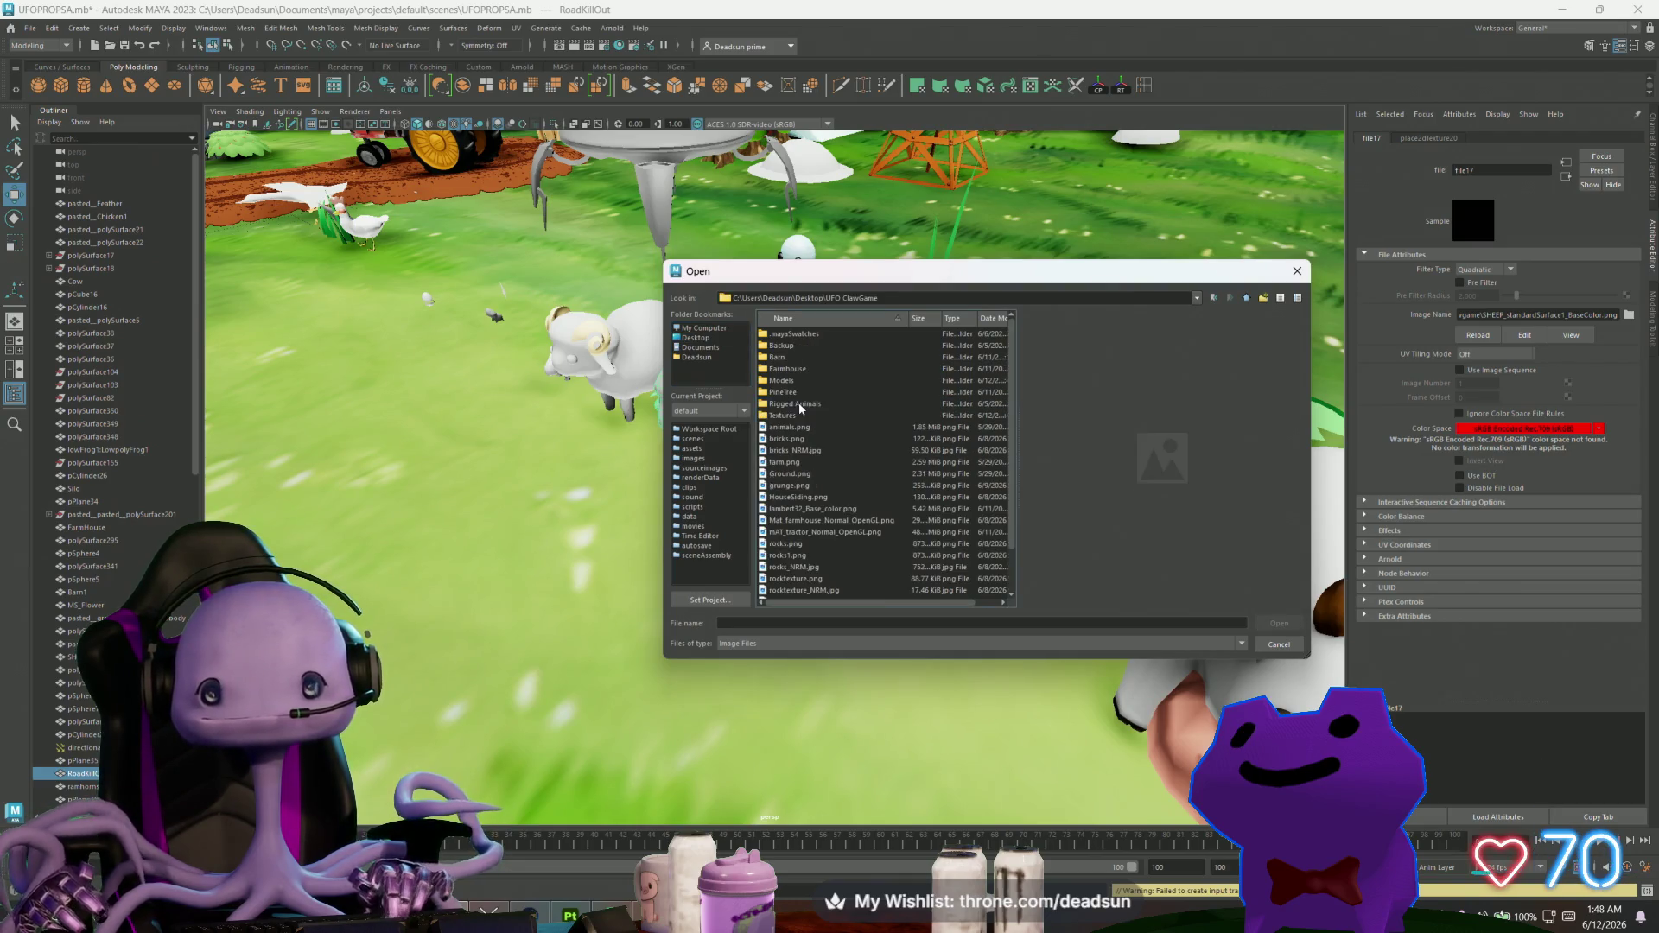
{"action": "double_click", "coordinate": [785, 416]}
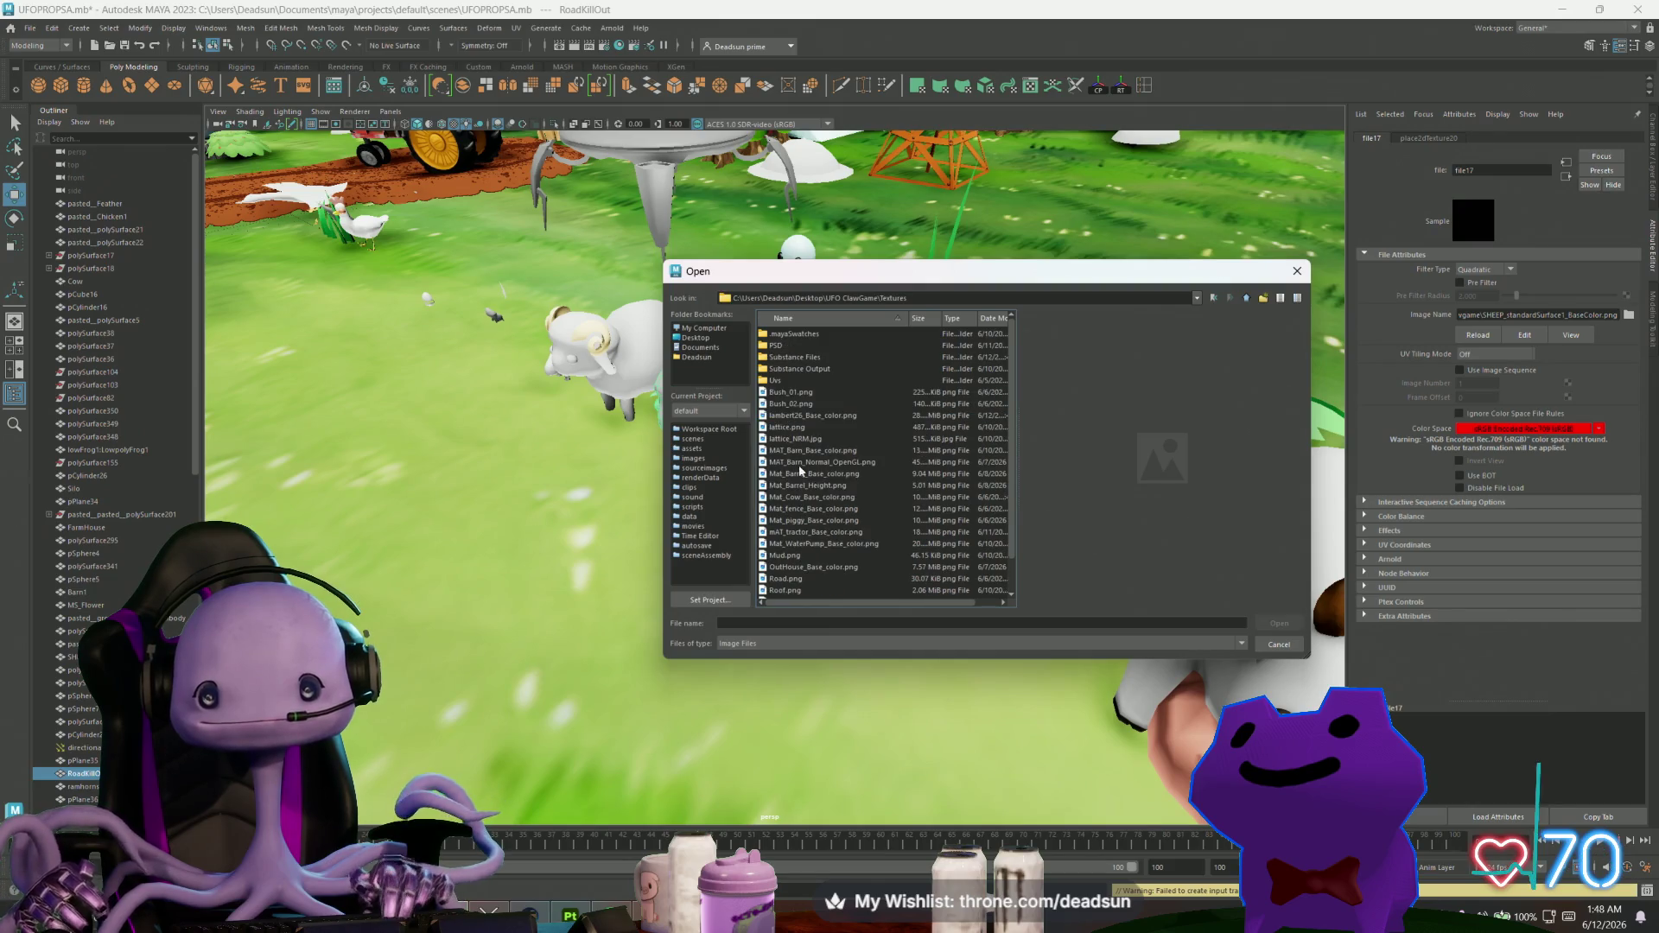
{"action": "scroll", "coordinate": [825, 486], "scroll_direction": "down", "scroll_amount": 1}
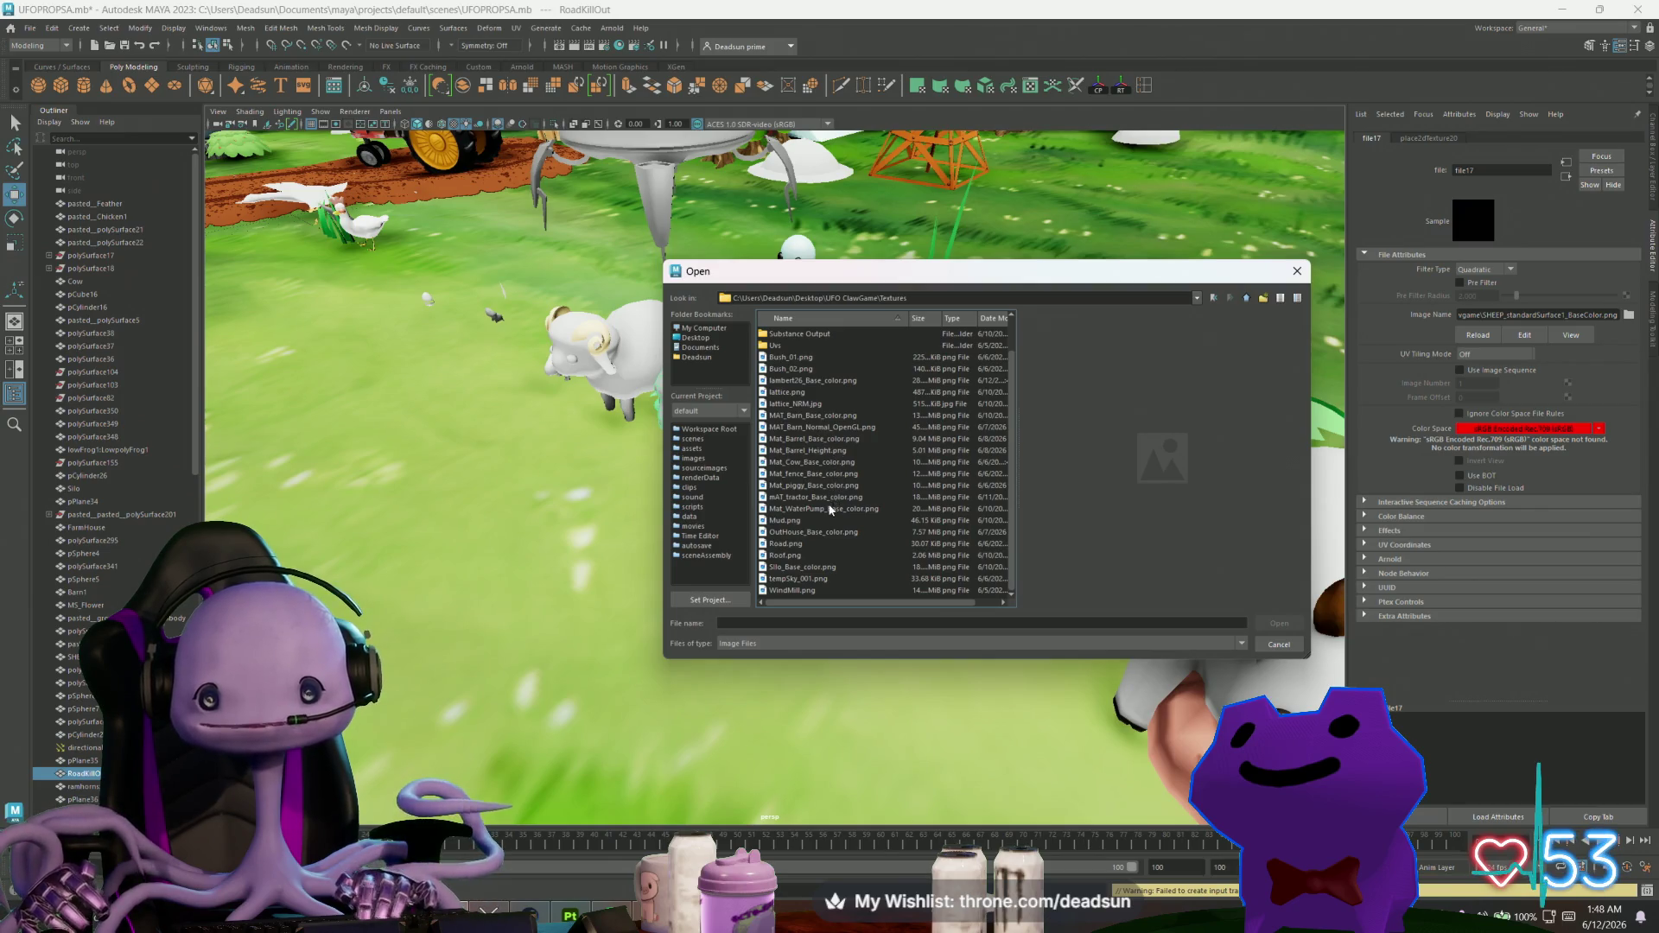
Preview the OutHouse, Silo, Roof, Road, piggy, fence and cow textures.
{"action": "left_click", "coordinate": [802, 532]}
{"action": "left_click", "coordinate": [800, 567]}
{"action": "left_click", "coordinate": [793, 591]}
{"action": "left_click", "coordinate": [795, 579]}
{"action": "left_click", "coordinate": [793, 556]}
{"action": "left_click", "coordinate": [788, 544]}
{"action": "left_click", "coordinate": [784, 522]}
{"action": "left_click", "coordinate": [783, 509]}
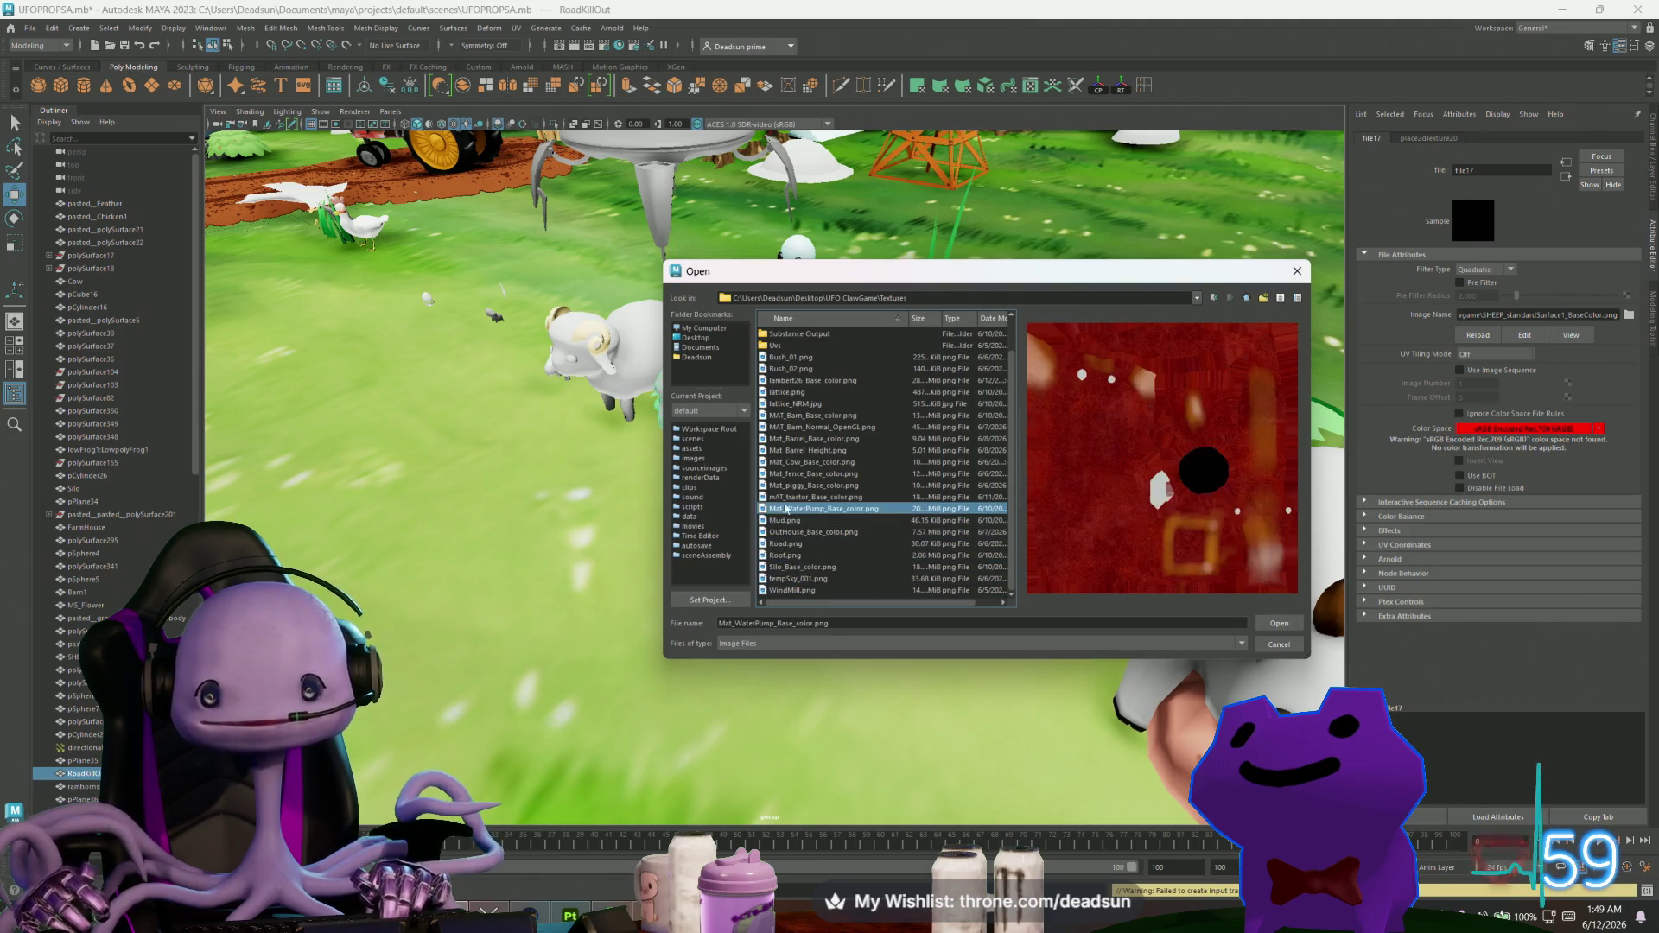
{"action": "left_click", "coordinate": [785, 498]}
{"action": "left_click", "coordinate": [790, 487]}
{"action": "left_click", "coordinate": [792, 474]}
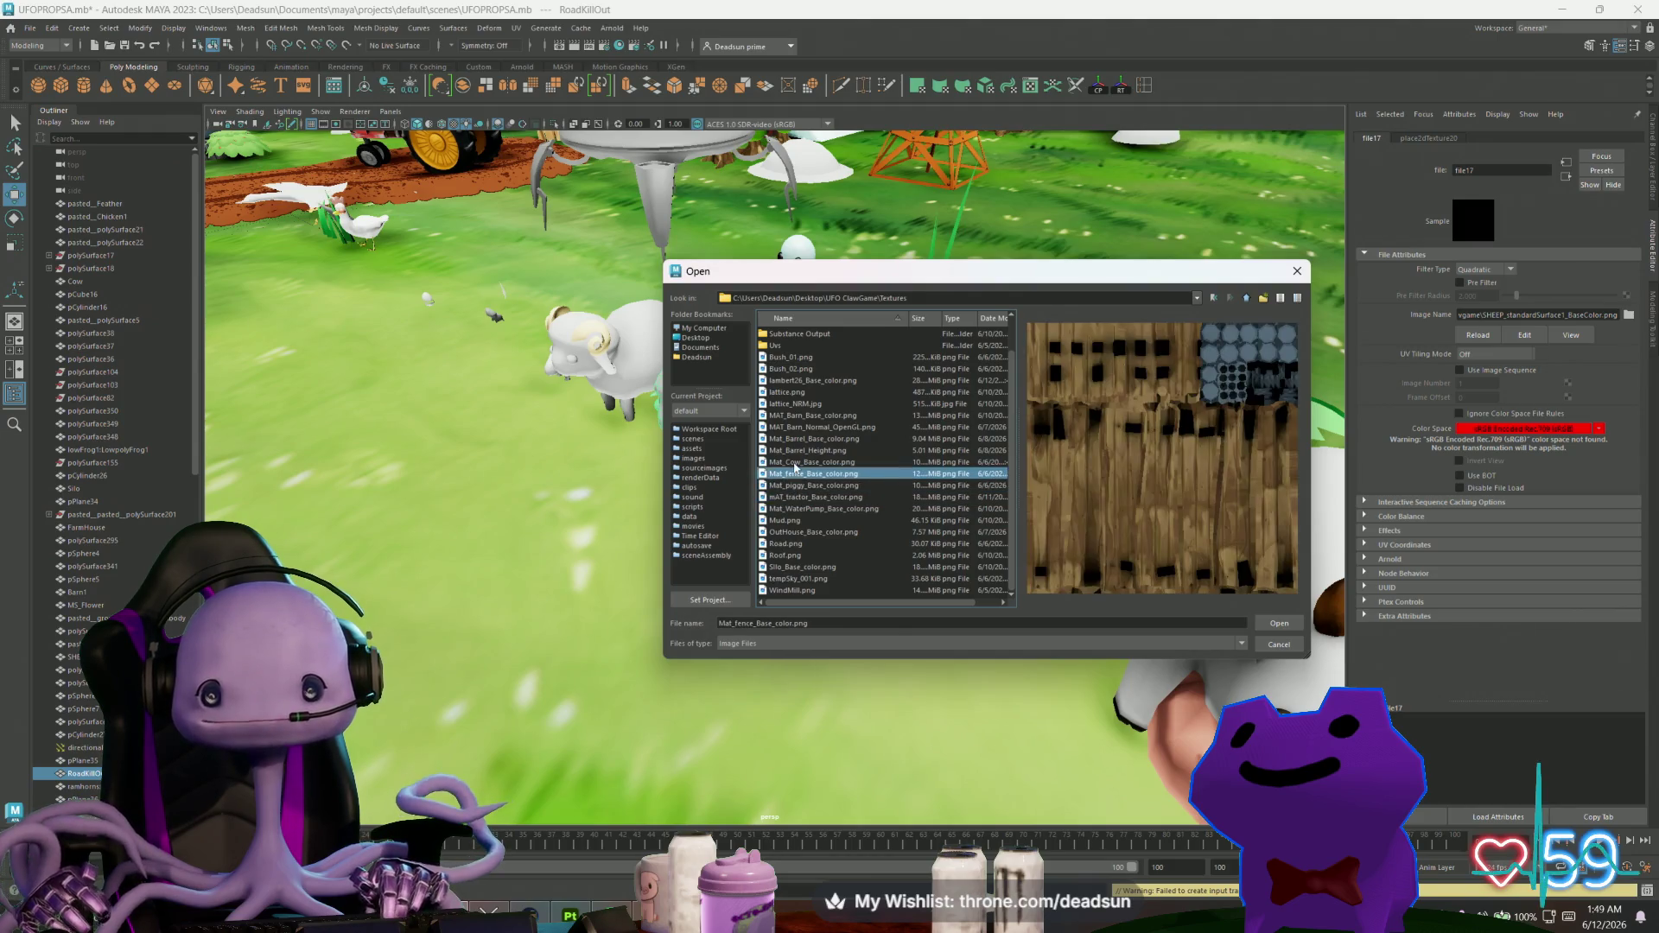
{"action": "left_click", "coordinate": [795, 463]}
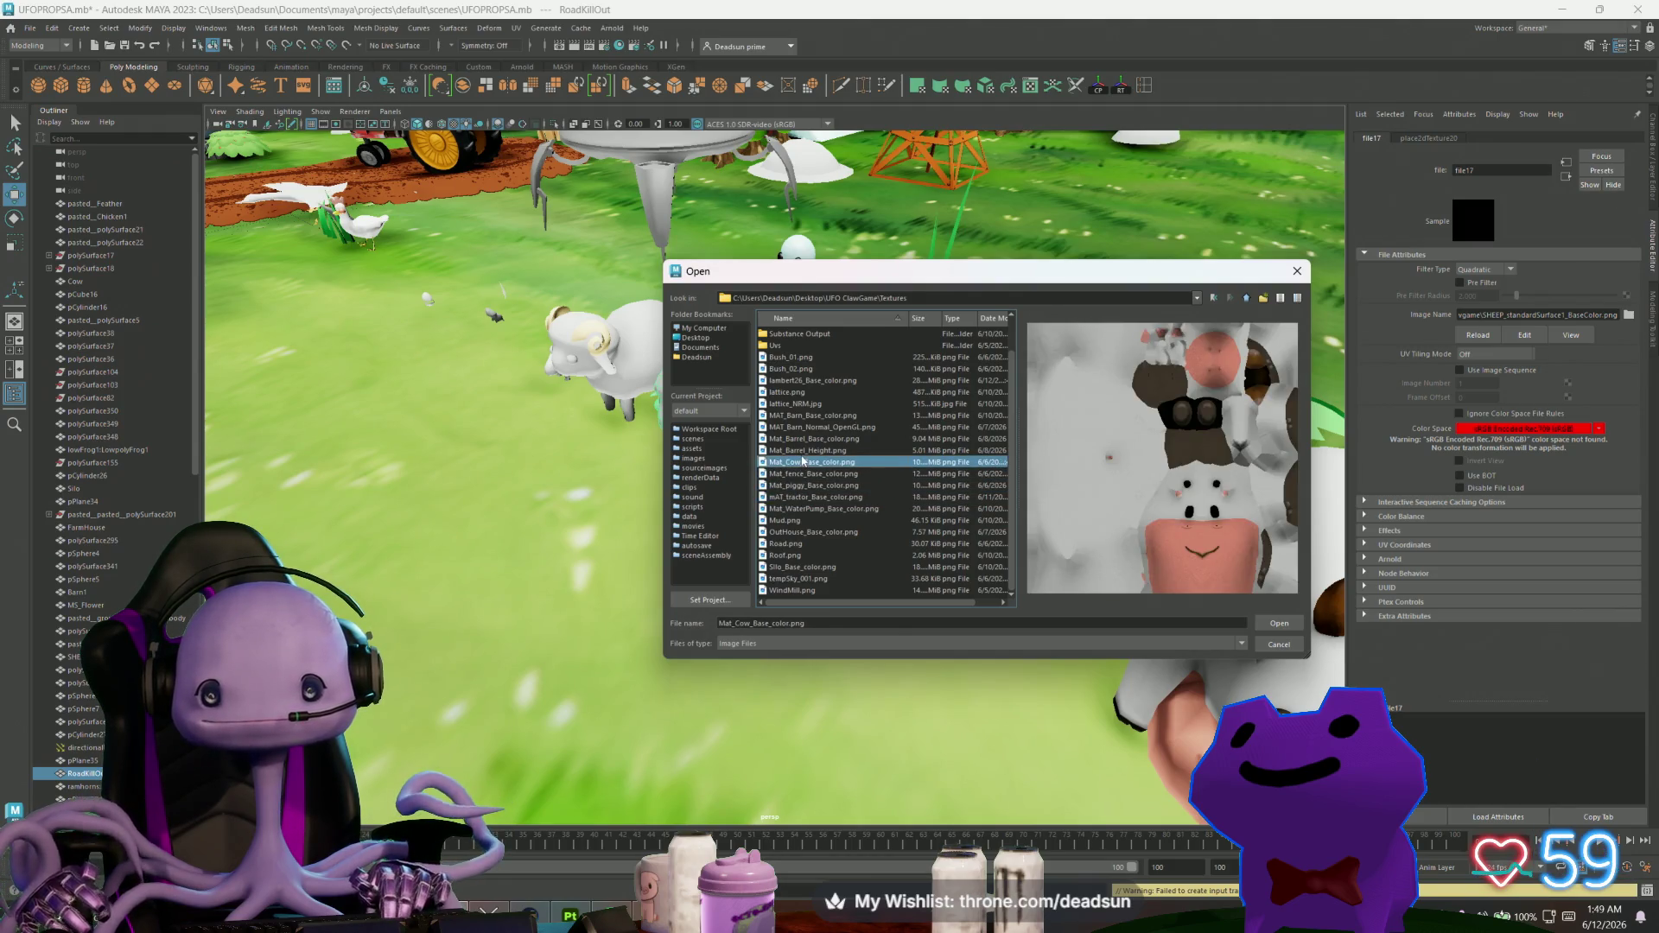
Step up past the barn maps and load lambert26_Base_color.png as the sheep's colour texture.
{"action": "left_click", "coordinate": [800, 450]}
{"action": "left_click", "coordinate": [802, 439]}
{"action": "left_click", "coordinate": [806, 427]}
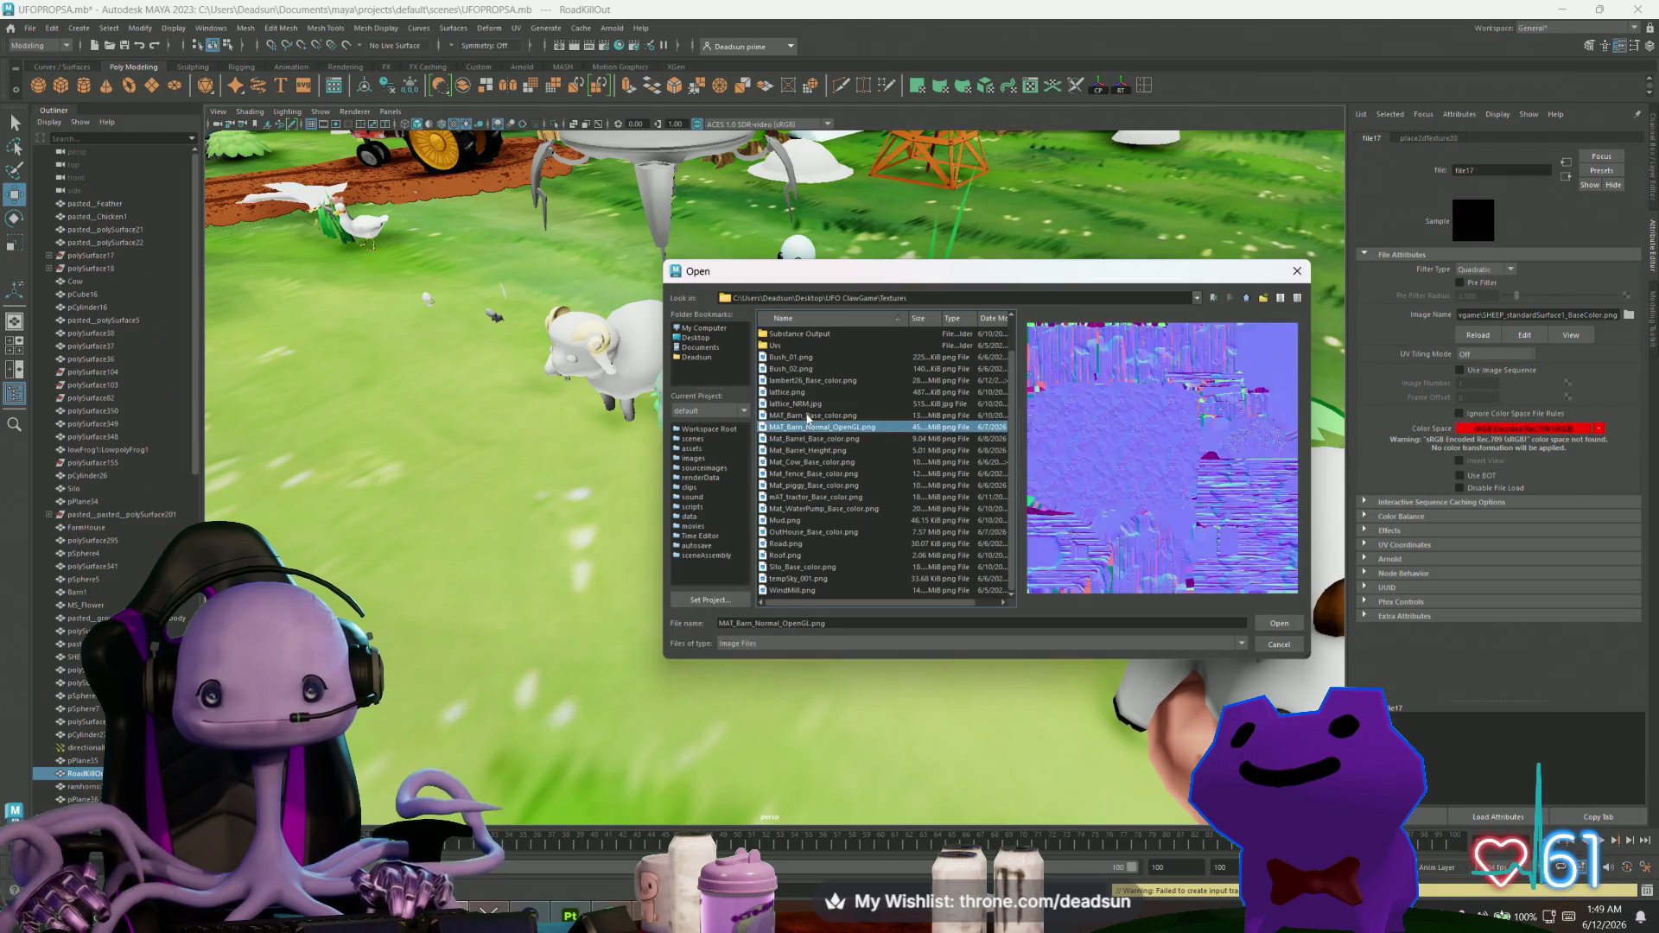
{"action": "left_click", "coordinate": [807, 415]}
{"action": "left_click", "coordinate": [806, 403]}
{"action": "left_click", "coordinate": [804, 392]}
{"action": "left_click", "coordinate": [801, 381]}
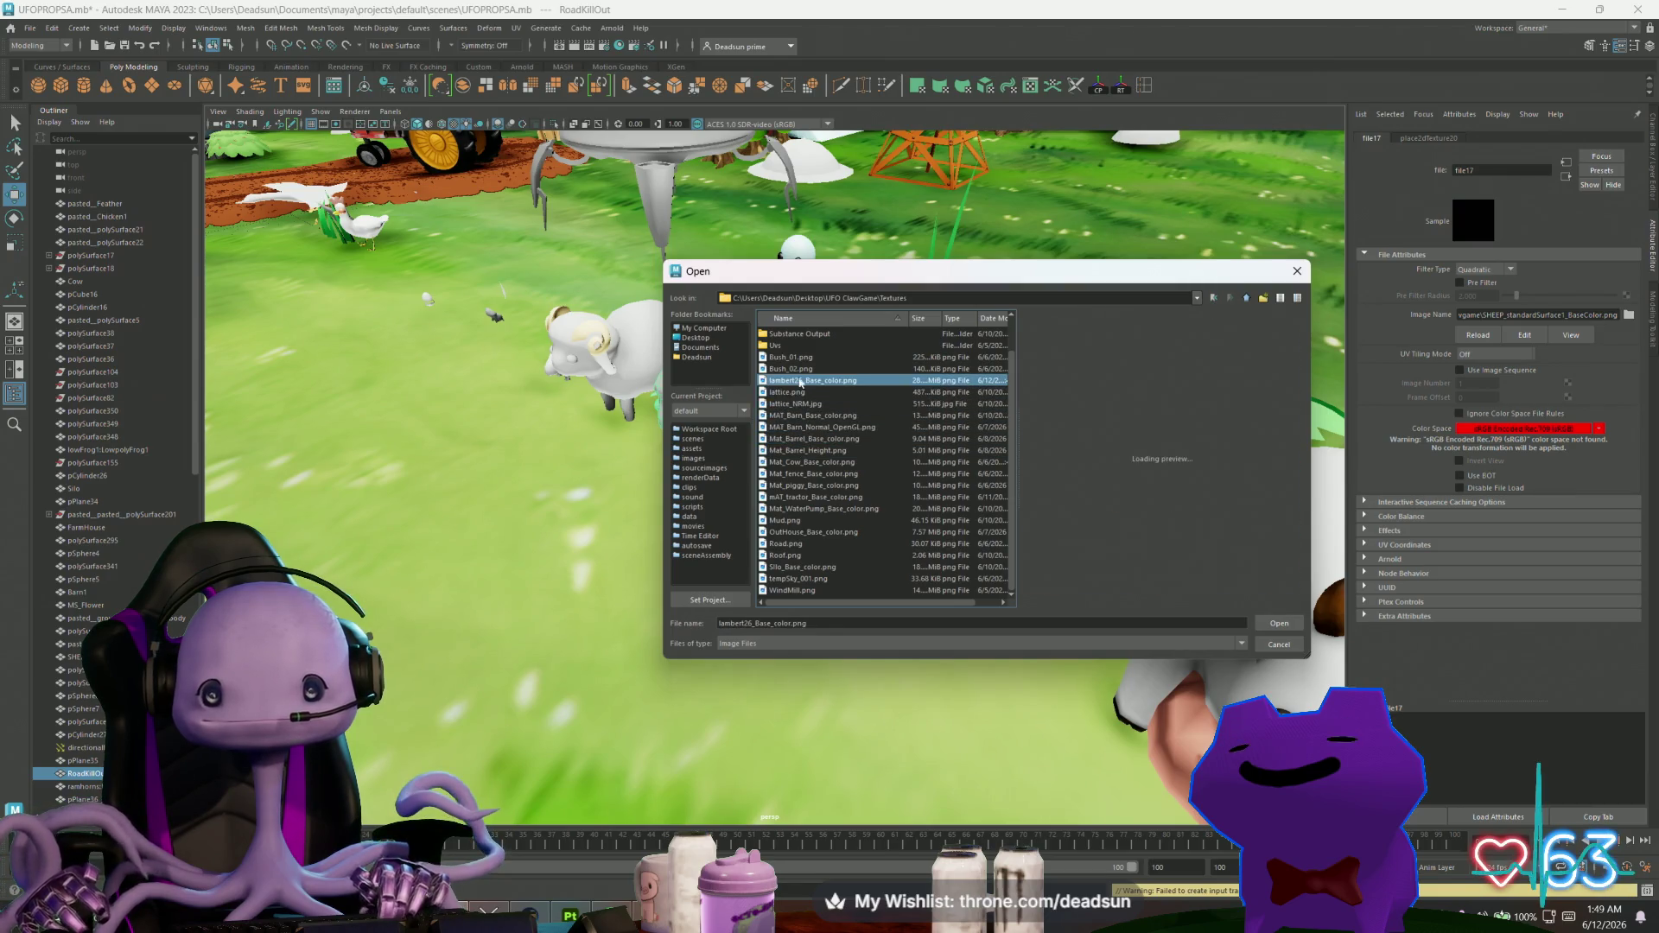
{"action": "left_click", "coordinate": [801, 370]}
{"action": "left_click", "coordinate": [798, 381]}
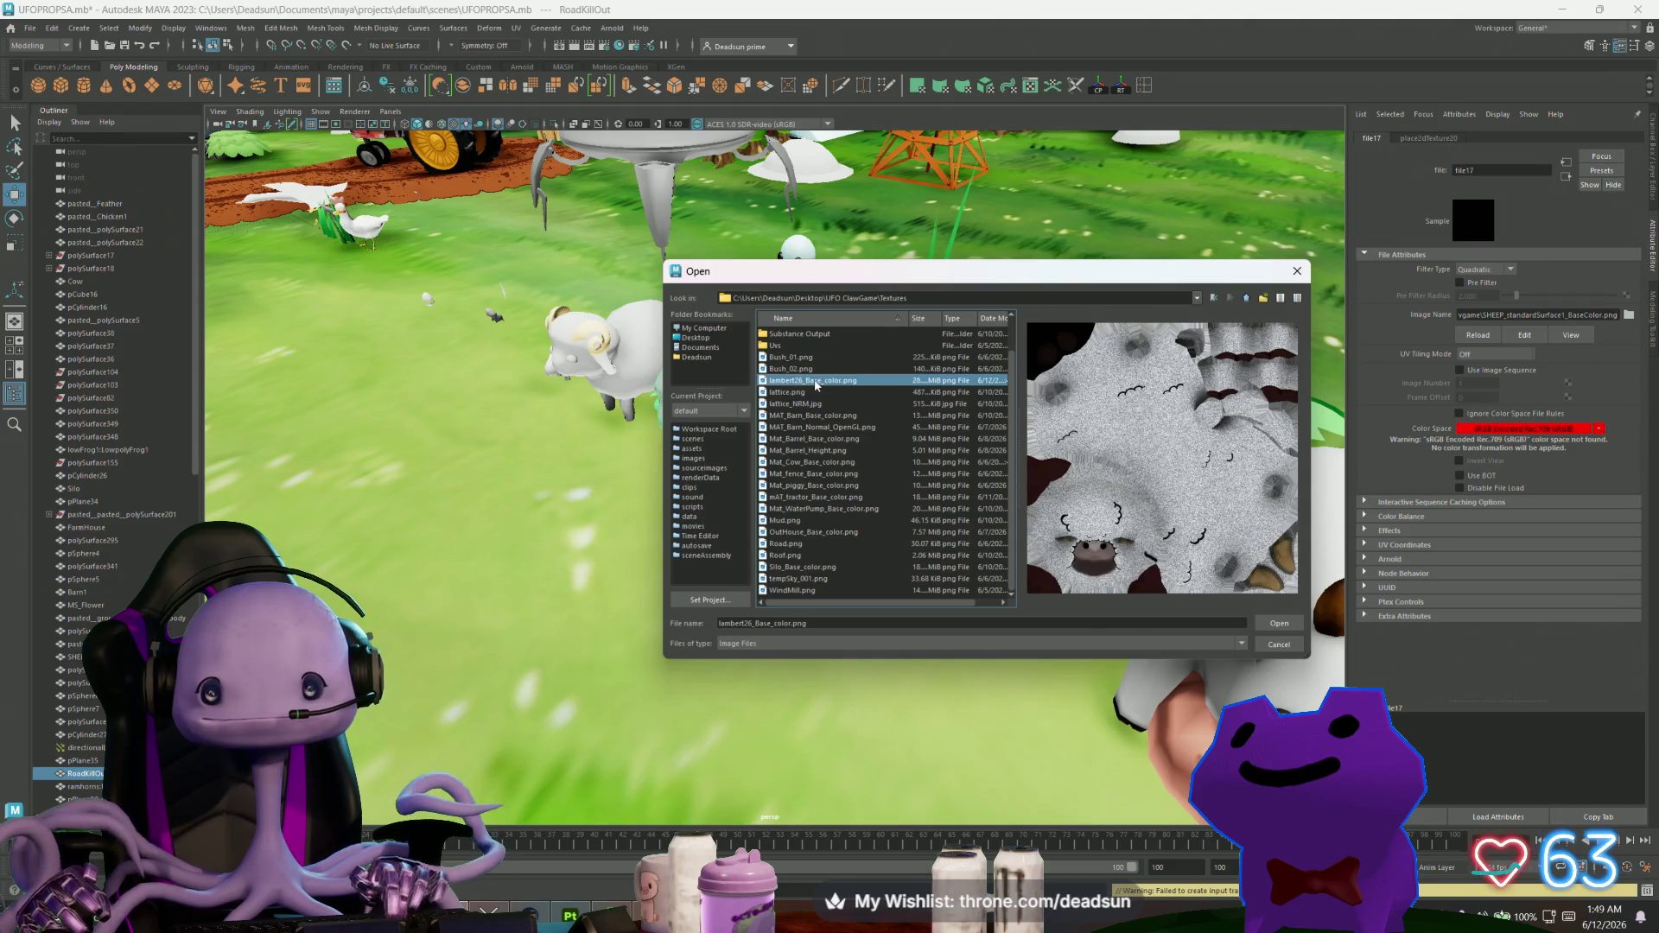
{"action": "double_click", "coordinate": [805, 381]}
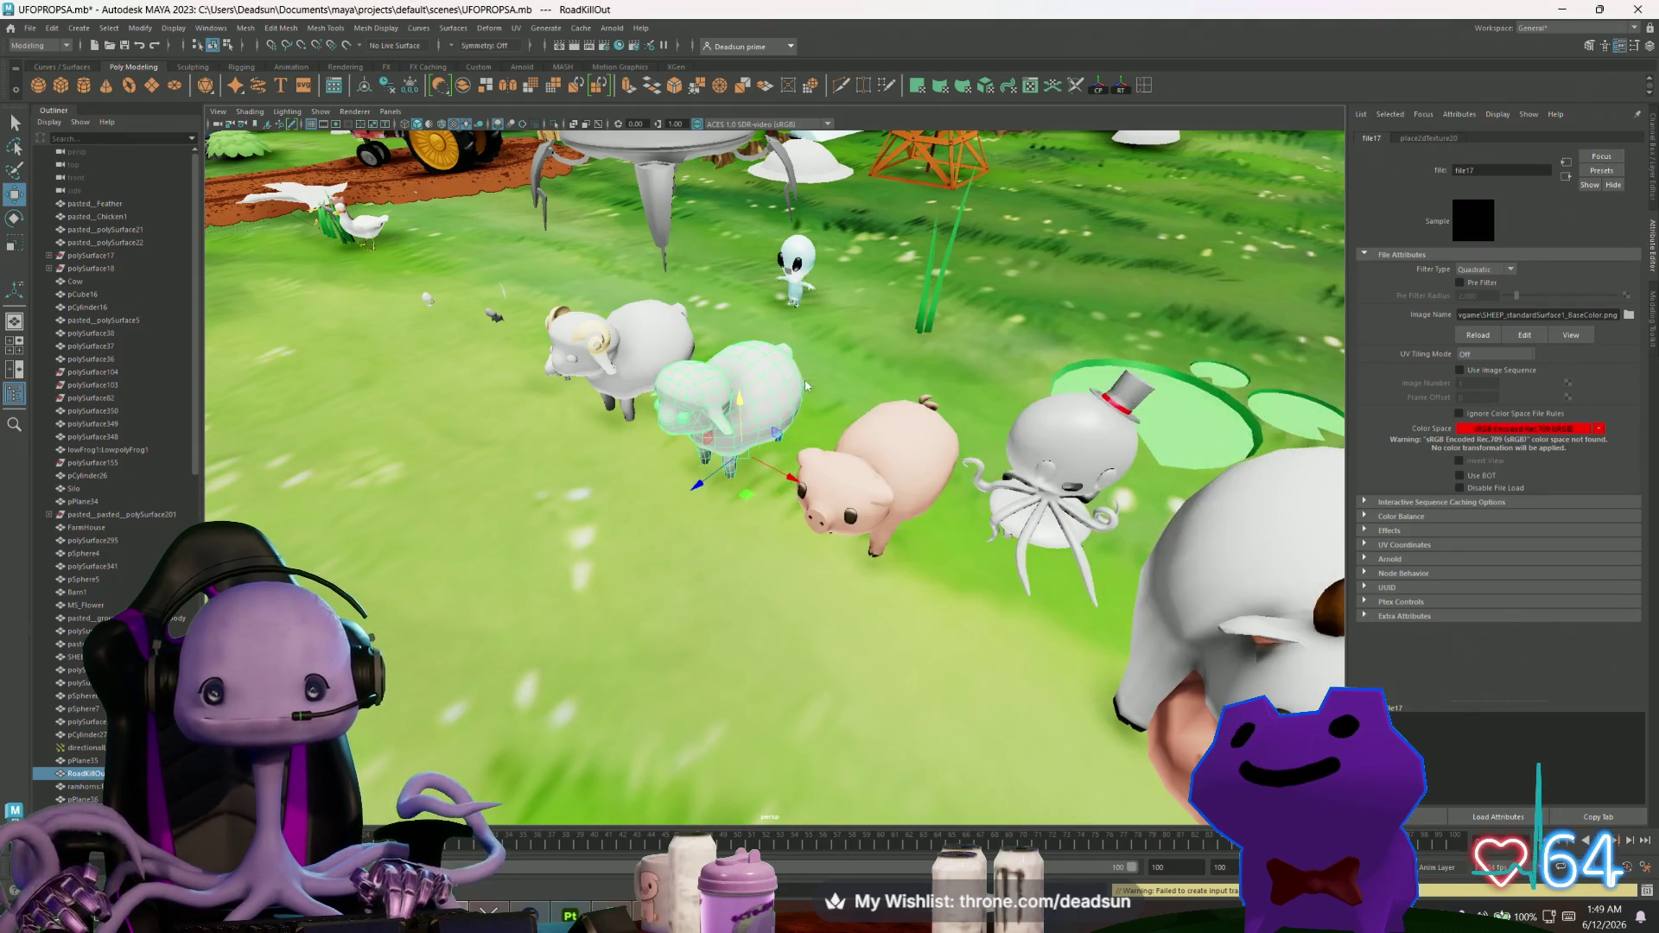
Select the pasted_AliumEyes4 piece on the sheep and shift it vertically with the Y move arrow.
{"action": "scroll", "coordinate": [641, 492], "scroll_direction": "up", "scroll_amount": 5}
{"action": "scroll", "coordinate": [645, 490], "scroll_direction": "down", "scroll_amount": 5}
{"action": "mouse_move", "coordinate": [644, 491]}
{"action": "left_mouse_down", "text": "alt"}
{"action": "mouse_move", "coordinate": [756, 474]}
{"action": "mouse_move", "coordinate": [751, 342]}
{"action": "left_mouse_up", "text": "alt"}
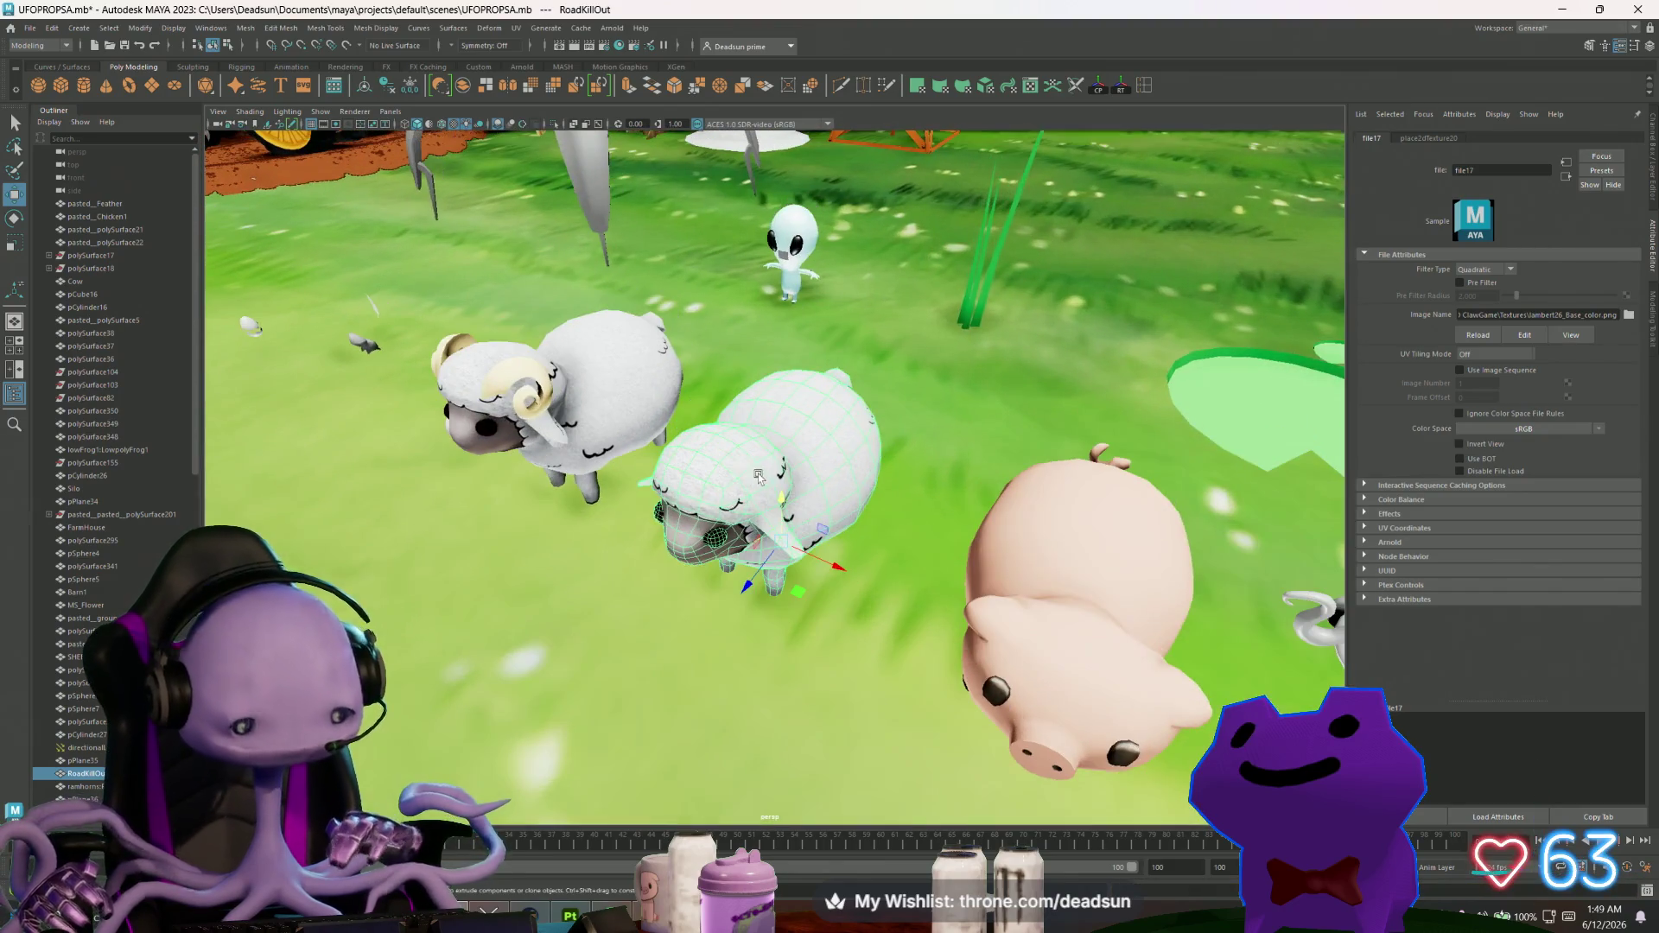
{"action": "left_click", "coordinate": [805, 240]}
{"action": "mouse_move", "coordinate": [805, 241]}
{"action": "left_mouse_down", "text": "alt"}
{"action": "mouse_move", "coordinate": [765, 483]}
{"action": "mouse_move", "coordinate": [836, 594]}
{"action": "mouse_move", "coordinate": [755, 649]}
{"action": "mouse_move", "coordinate": [755, 609]}
{"action": "mouse_move", "coordinate": [1051, 596]}
{"action": "mouse_move", "coordinate": [776, 466]}
{"action": "left_mouse_up", "text": "alt"}
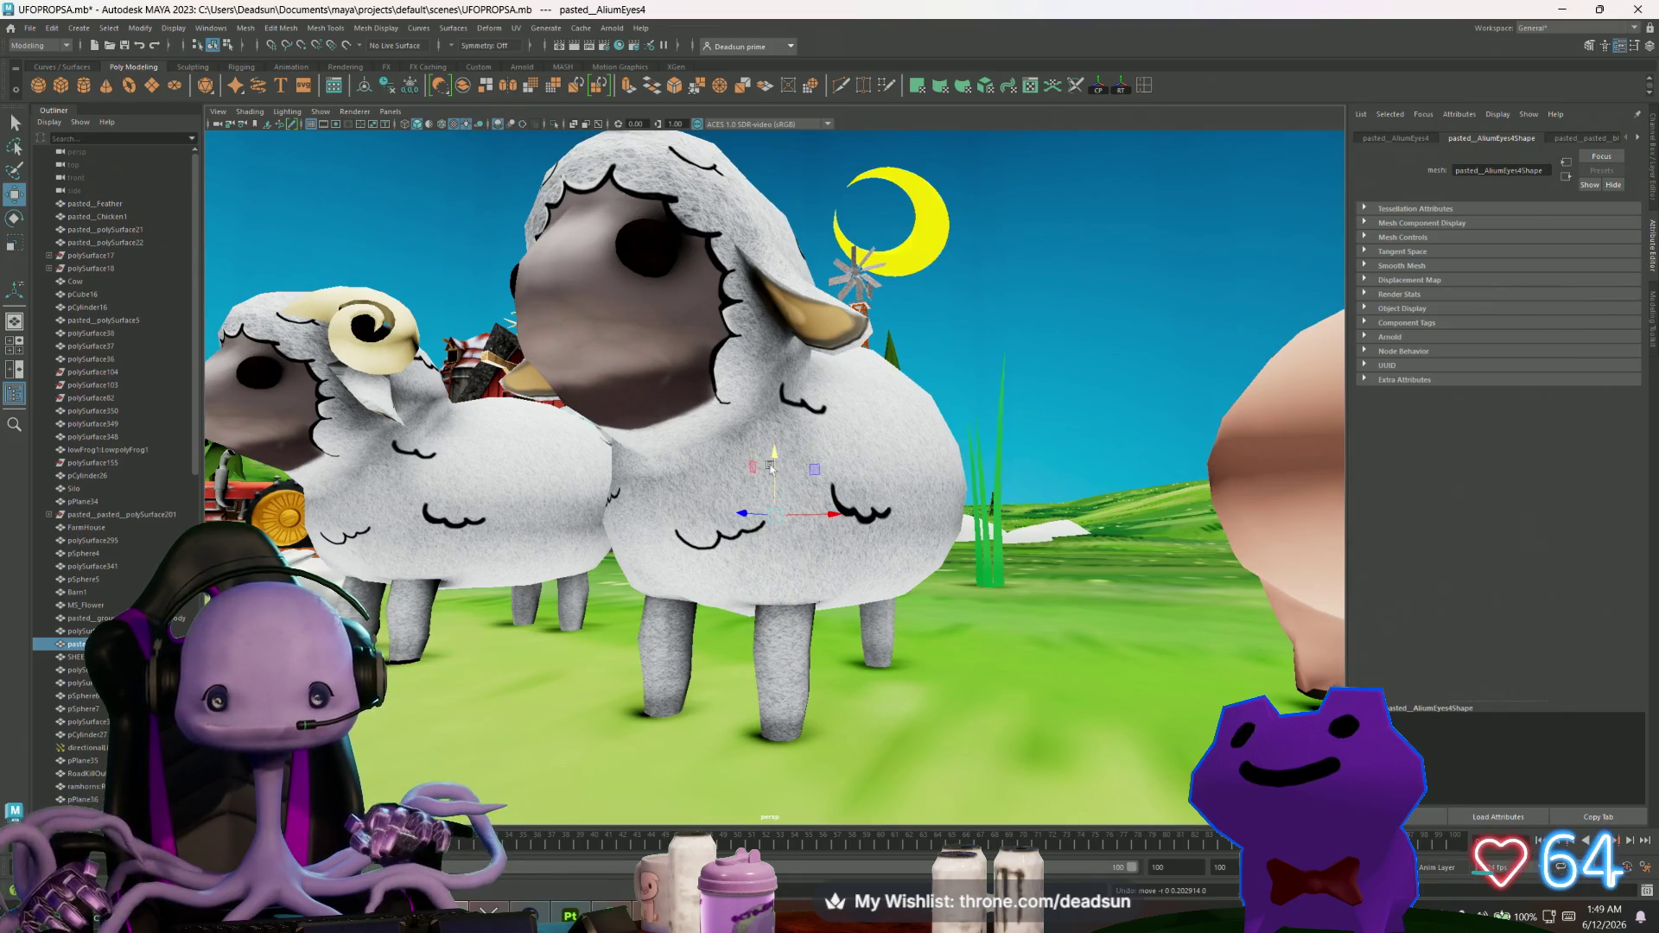
{"action": "left_click", "coordinate": [695, 480]}
{"action": "mouse_move", "coordinate": [787, 627]}
{"action": "left_mouse_down"}
{"action": "mouse_move", "coordinate": [406, 636]}
{"action": "mouse_move", "coordinate": [836, 633]}
{"action": "mouse_move", "coordinate": [790, 601]}
{"action": "mouse_move", "coordinate": [828, 622]}
{"action": "mouse_move", "coordinate": [749, 616]}
{"action": "mouse_move", "coordinate": [817, 624]}
{"action": "mouse_move", "coordinate": [807, 604]}
{"action": "mouse_move", "coordinate": [868, 603]}
{"action": "mouse_move", "coordinate": [828, 609]}
{"action": "mouse_move", "coordinate": [817, 636]}
{"action": "mouse_move", "coordinate": [766, 599]}
{"action": "left_mouse_up"}
Frame SHEEP:RoadKillOut and zoom out to review it beside the other farm animals.
{"action": "left_click", "coordinate": [787, 622]}
{"action": "key", "text": "f"}
{"action": "scroll", "coordinate": [406, 637], "scroll_direction": "down", "scroll_amount": 5}
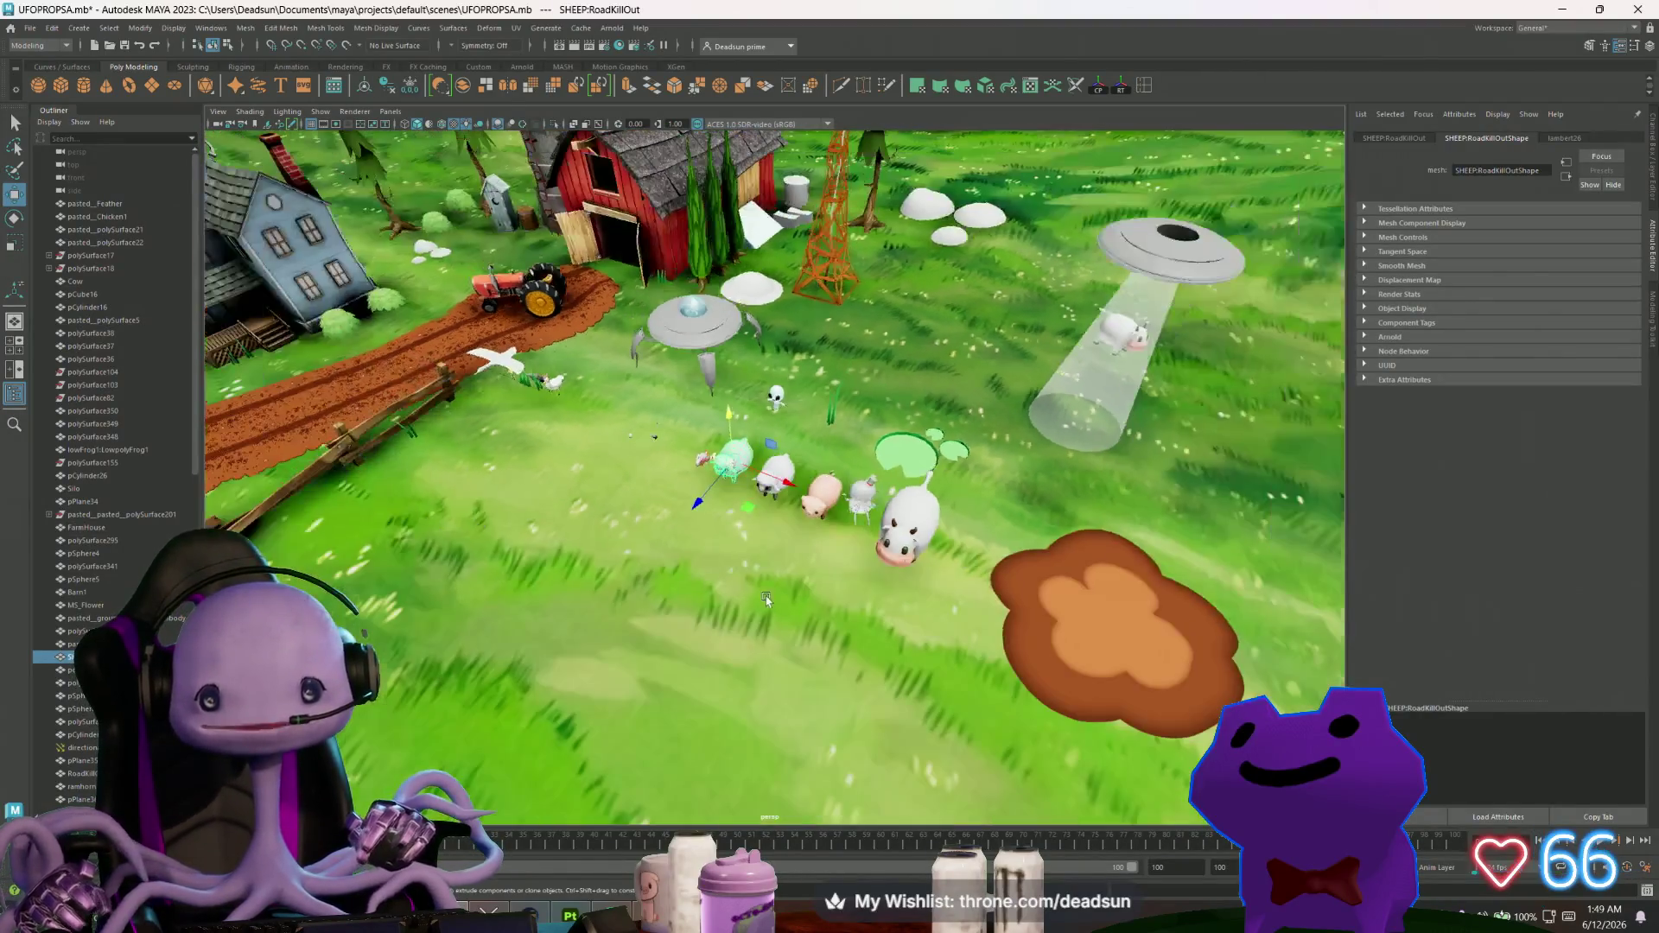
{"action": "scroll", "coordinate": [765, 596], "scroll_direction": "up", "scroll_amount": 3}
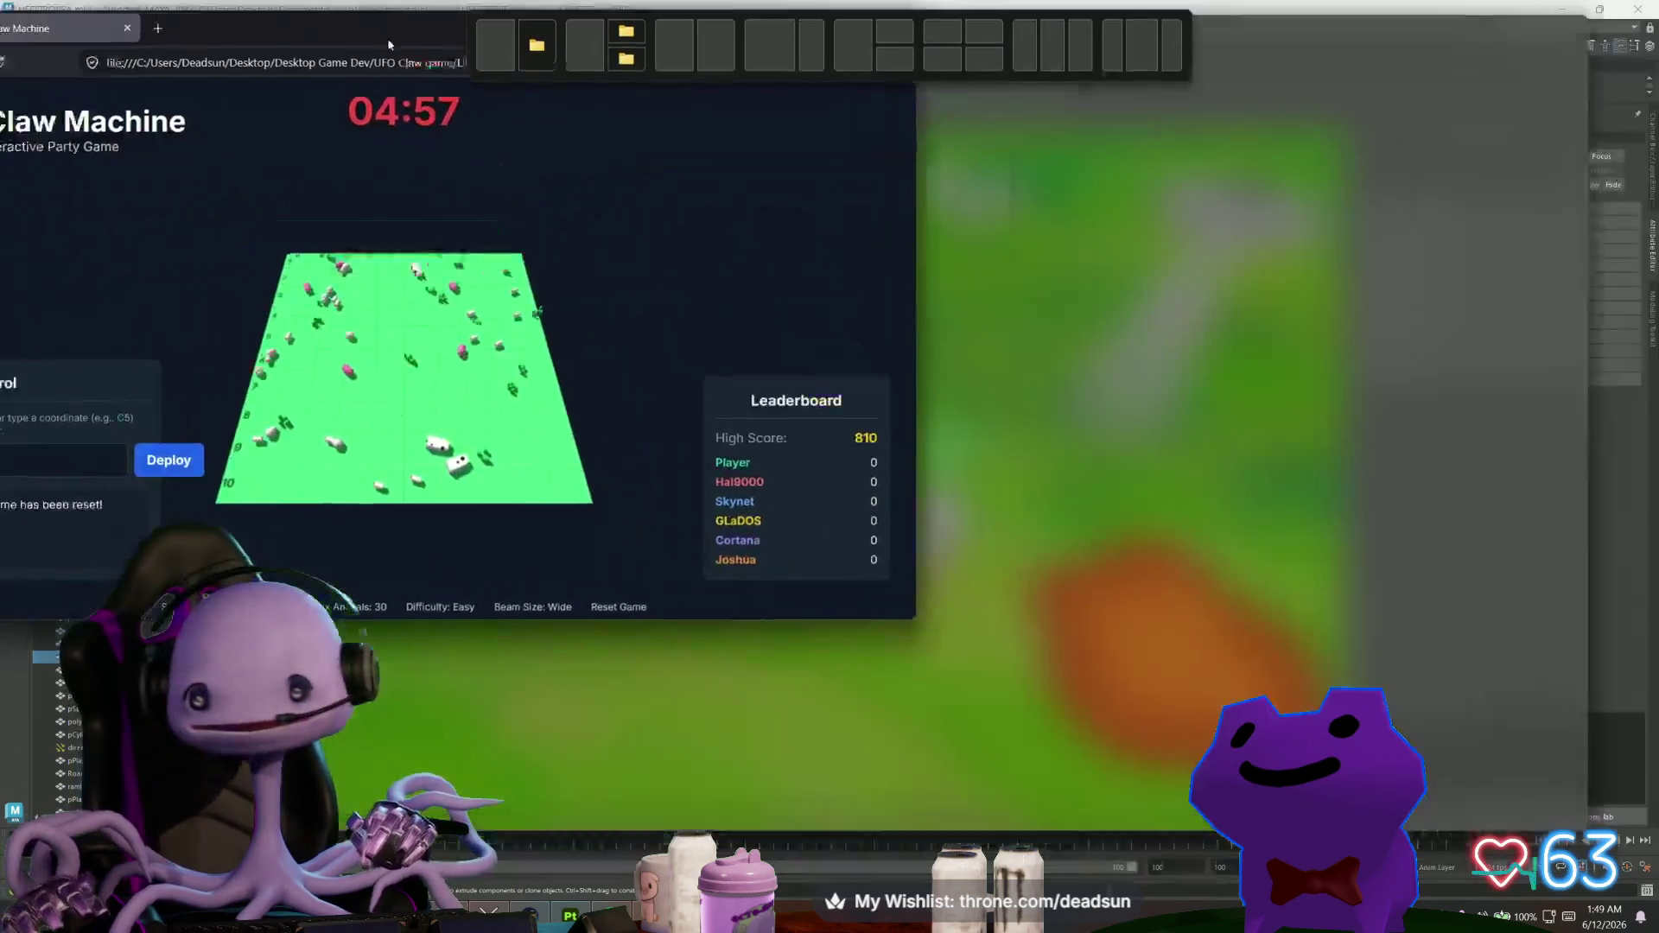
Close the UFO Claw Machine game window, then frame the sheep and orbit to eye level.
{"action": "left_click_drag", "start_coordinate": [391, 28], "coordinate": [728, 191]}
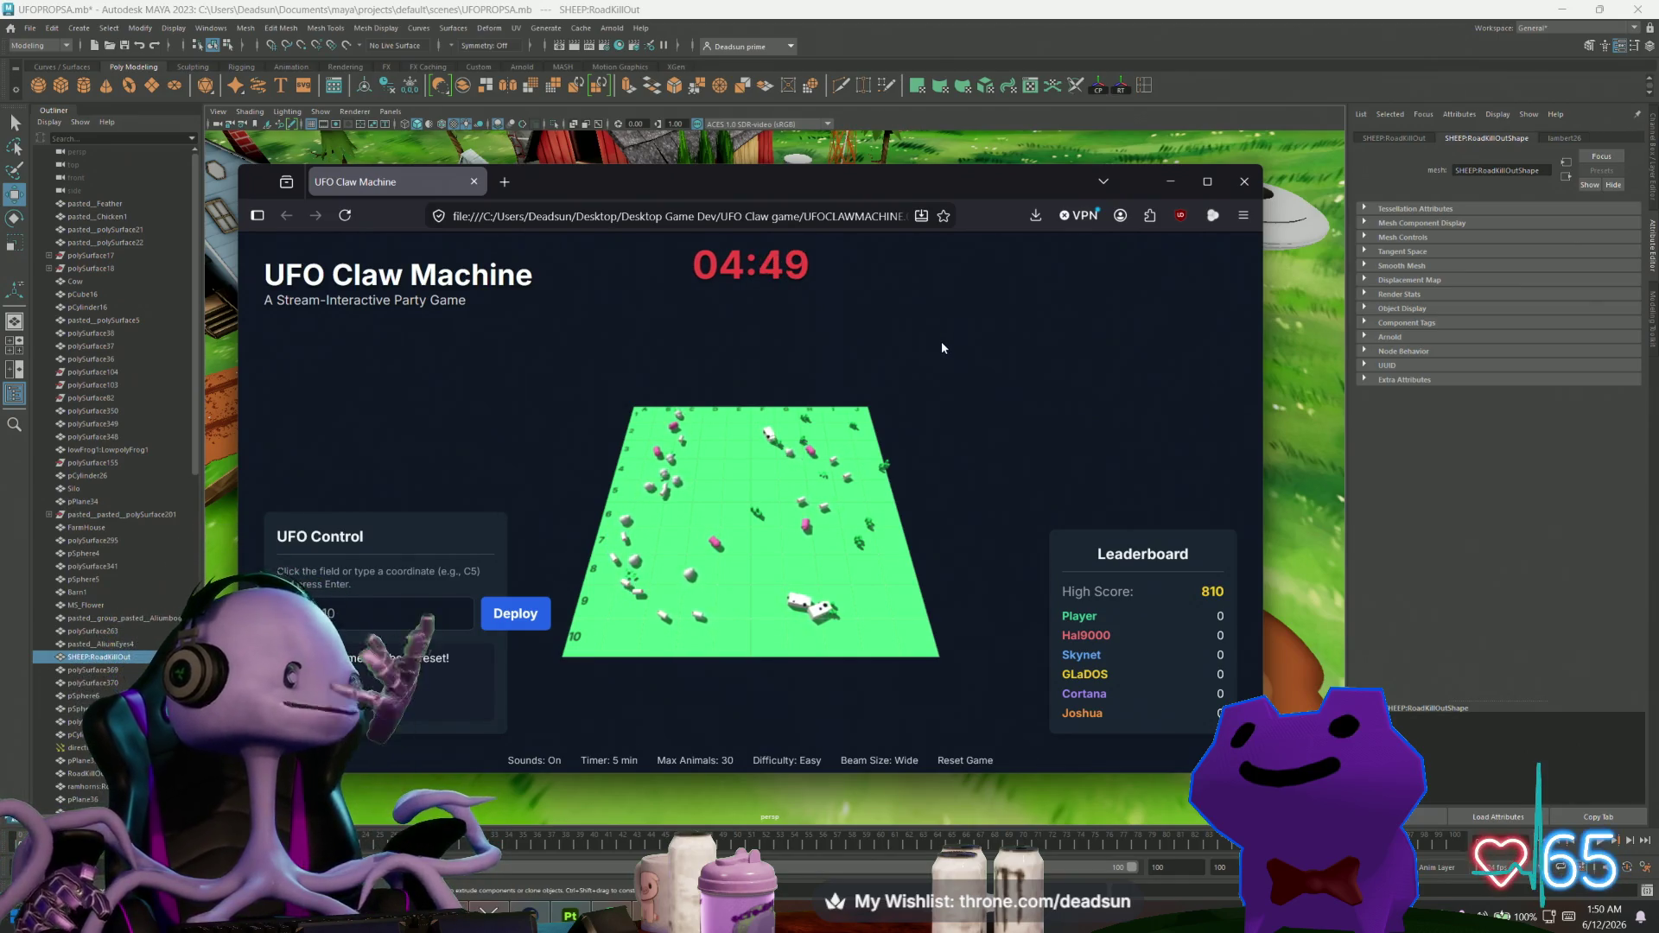
{"action": "left_click", "coordinate": [1245, 183]}
{"action": "key", "text": "f"}
{"action": "mouse_move", "coordinate": [743, 529]}
{"action": "left_mouse_down", "text": "alt"}
{"action": "mouse_move", "coordinate": [709, 585]}
{"action": "mouse_move", "coordinate": [487, 595]}
{"action": "mouse_move", "coordinate": [735, 584]}
{"action": "mouse_move", "coordinate": [41, 161]}
{"action": "left_mouse_up", "text": "alt"}
{"action": "left_click", "coordinate": [30, 28]}
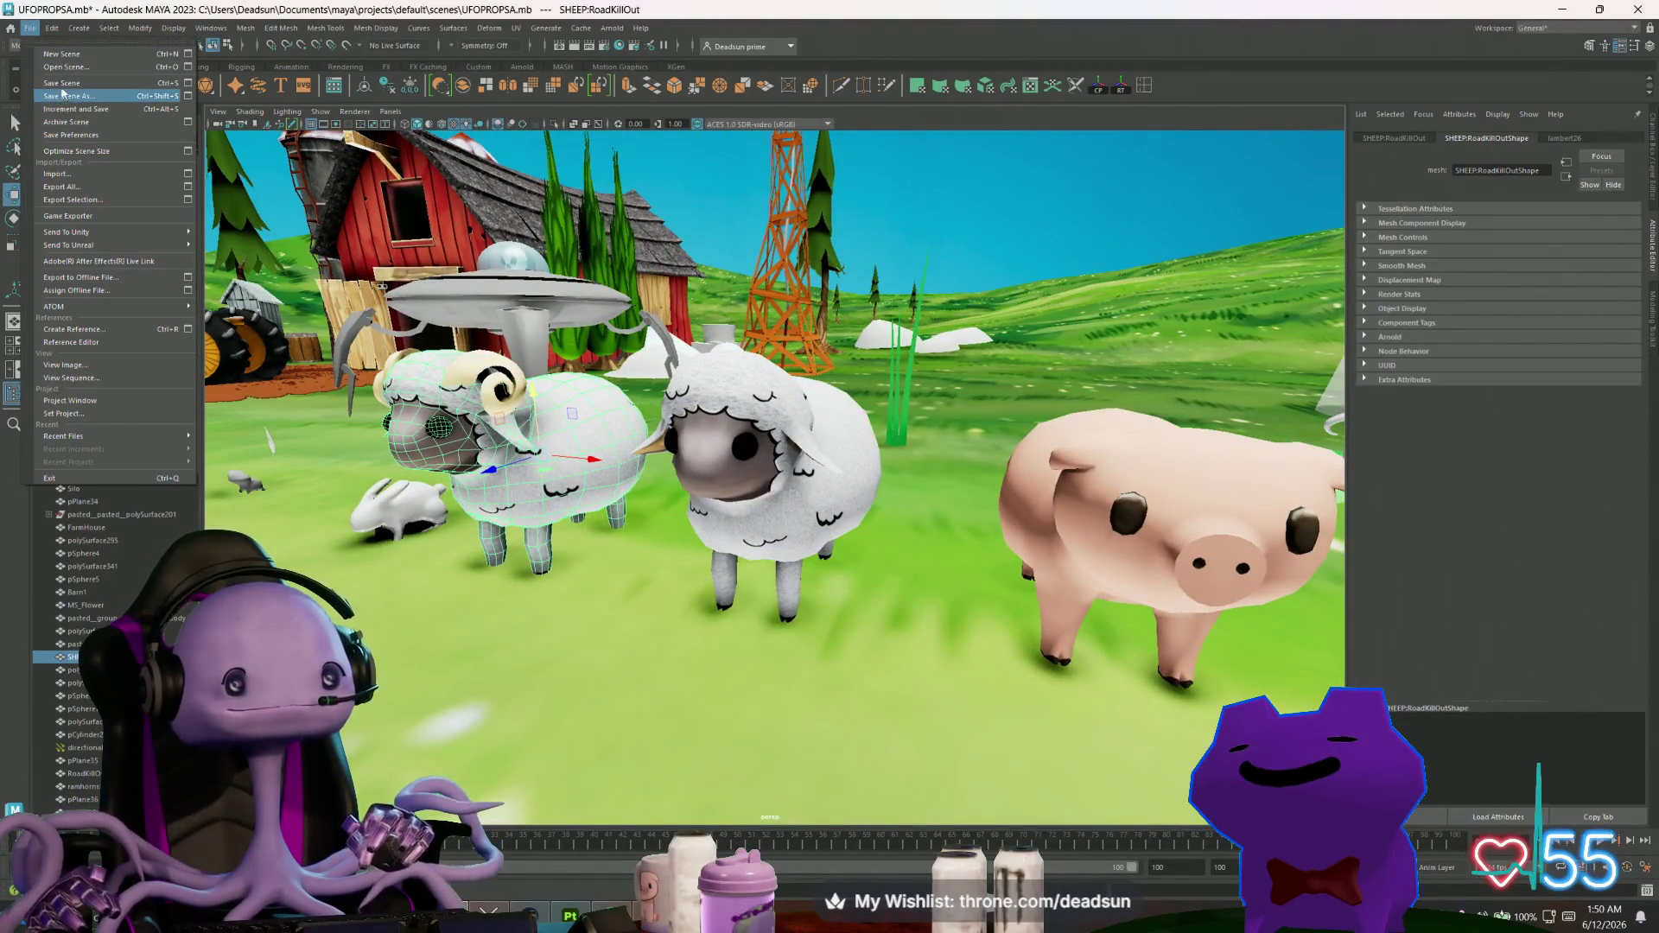
{"action": "key", "text": "Escape"}
{"action": "mouse_move", "coordinate": [285, 458]}
{"action": "left_mouse_down", "text": "alt"}
{"action": "mouse_move", "coordinate": [753, 462]}
{"action": "mouse_move", "coordinate": [708, 543]}
{"action": "mouse_move", "coordinate": [861, 489]}
{"action": "left_mouse_up", "text": "alt"}
{"action": "mouse_move", "coordinate": [562, 490]}
{"action": "left_mouse_down", "text": "alt"}
{"action": "mouse_move", "coordinate": [822, 451]}
{"action": "mouse_move", "coordinate": [769, 473]}
{"action": "left_mouse_up", "text": "alt"}
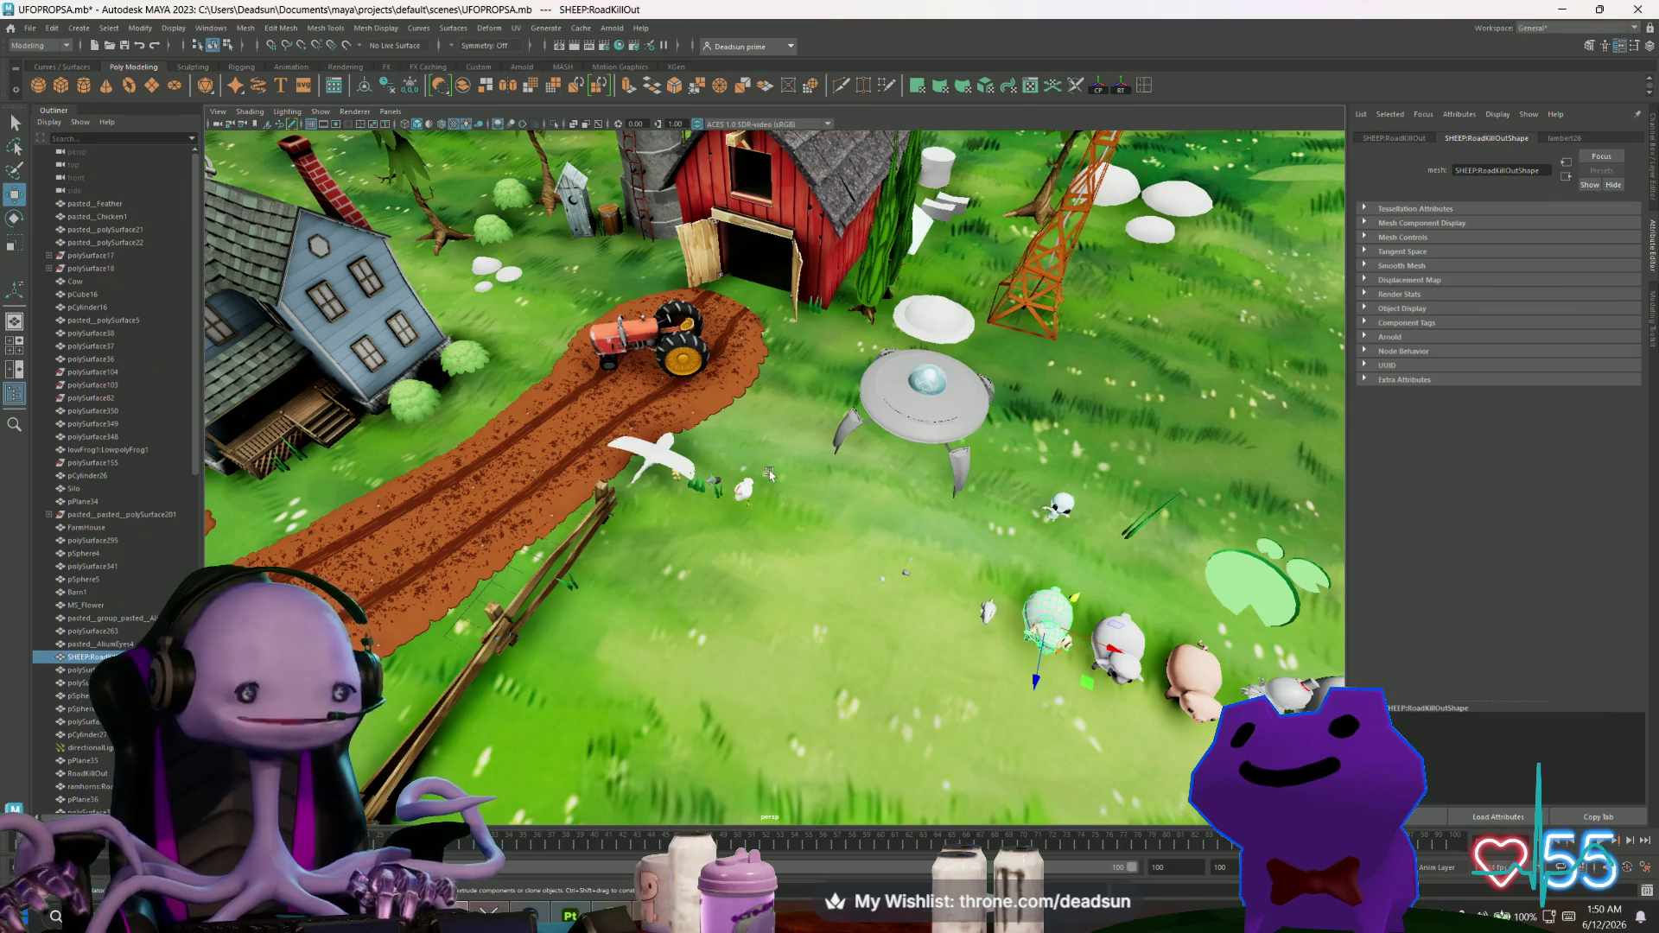
{"action": "scroll", "coordinate": [655, 517], "scroll_direction": "up", "scroll_amount": 3}
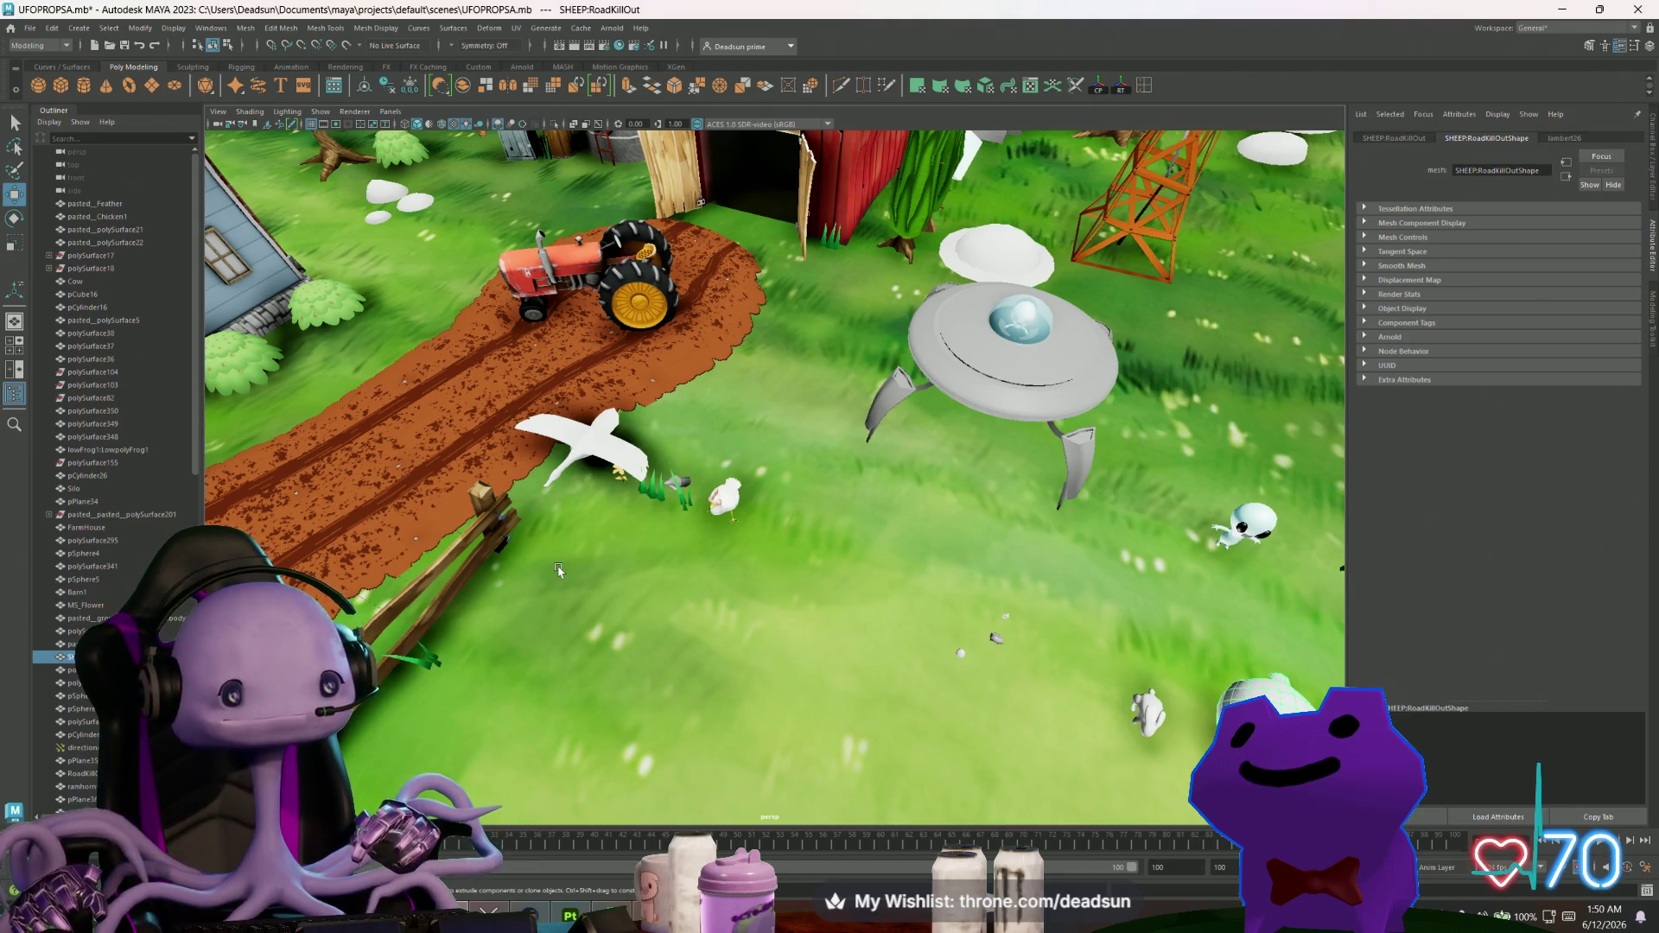
{"action": "mouse_move", "coordinate": [584, 354]}
{"action": "left_mouse_down", "text": "alt"}
{"action": "mouse_move", "coordinate": [757, 508]}
{"action": "mouse_move", "coordinate": [605, 598]}
{"action": "mouse_move", "coordinate": [567, 550]}
{"action": "left_mouse_up", "text": "alt"}
{"action": "left_click", "coordinate": [1143, 451]}
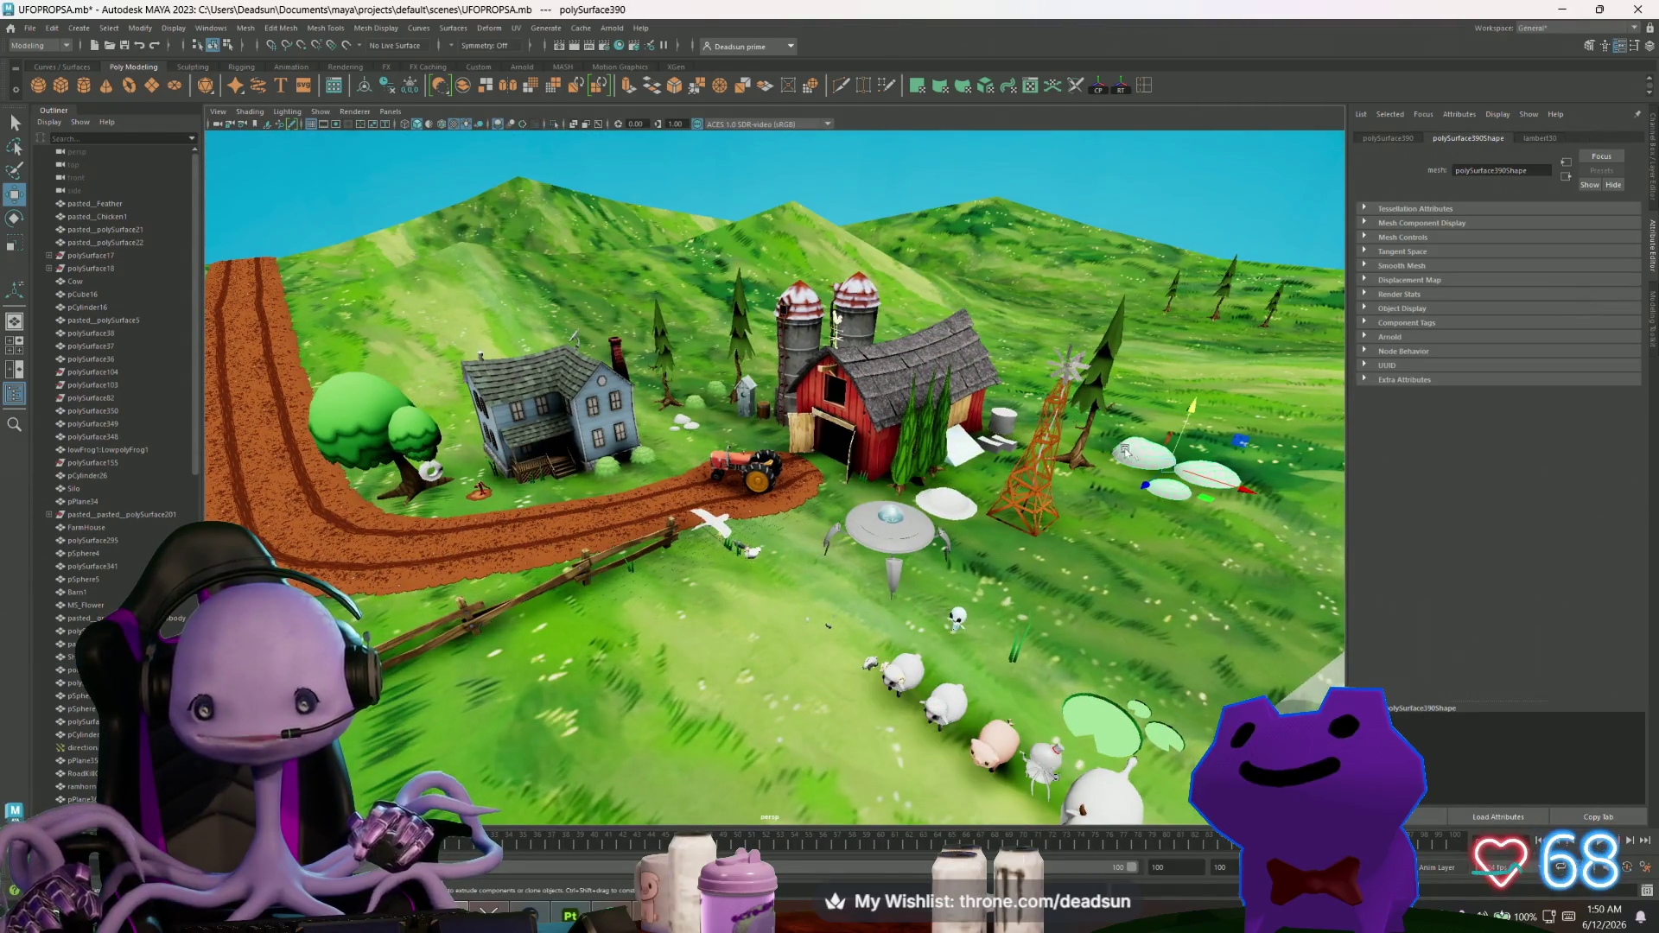
{"action": "left_click", "coordinate": [723, 527]}
{"action": "scroll", "coordinate": [879, 525], "scroll_direction": "up", "scroll_amount": 10}
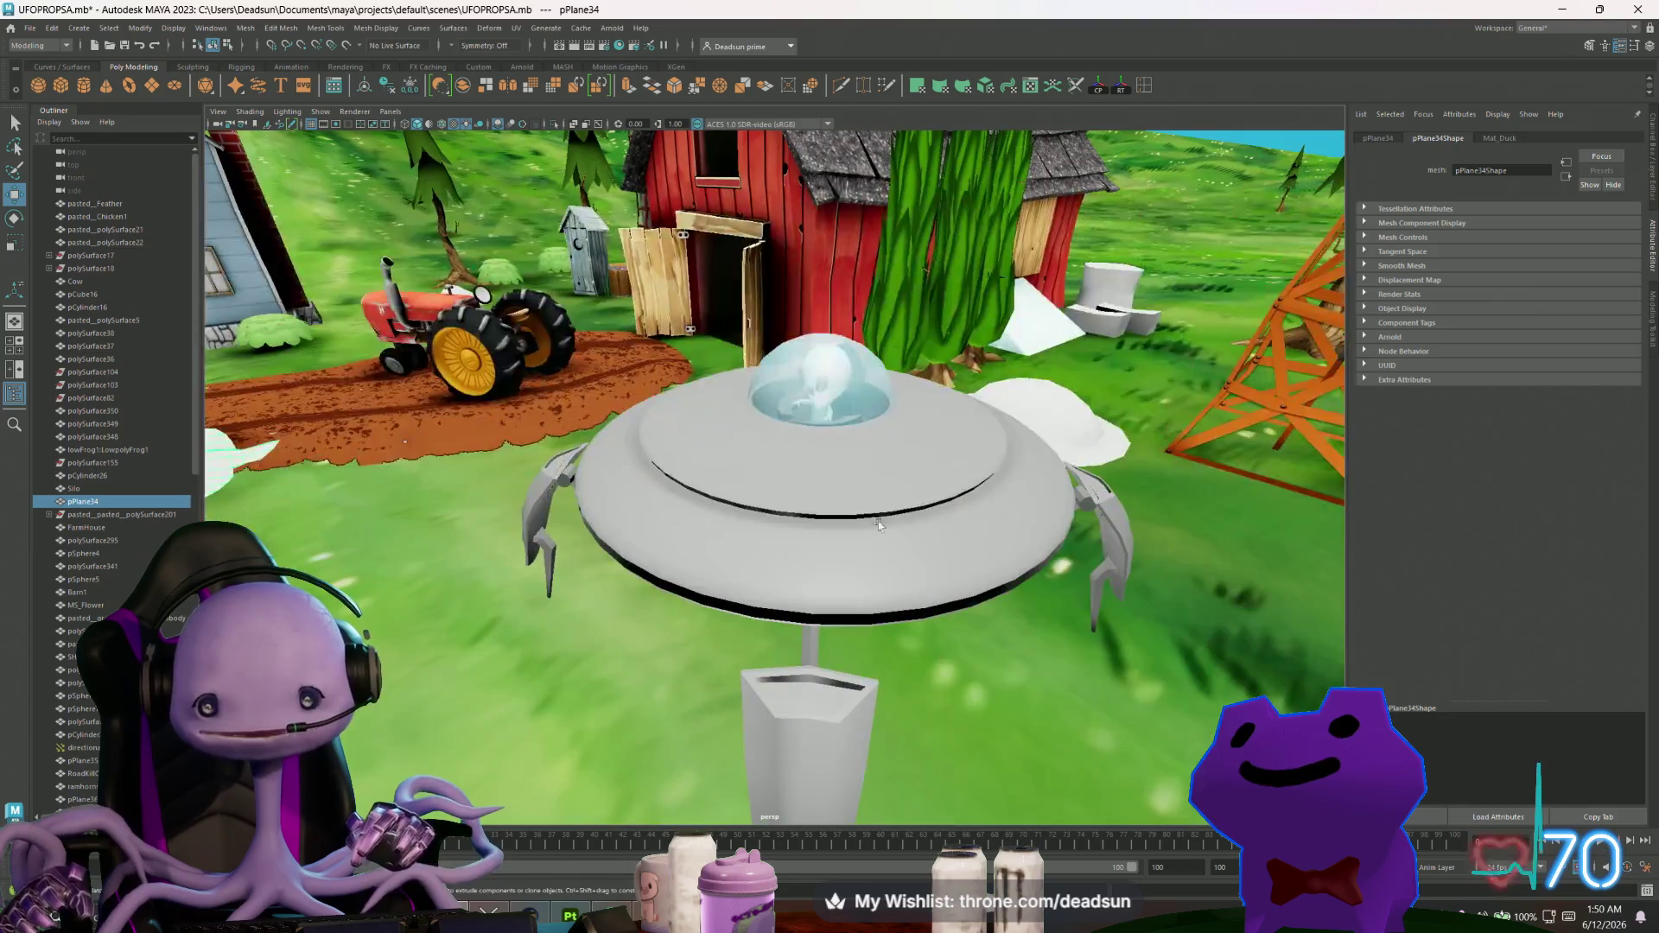
{"action": "left_click", "coordinate": [769, 524]}
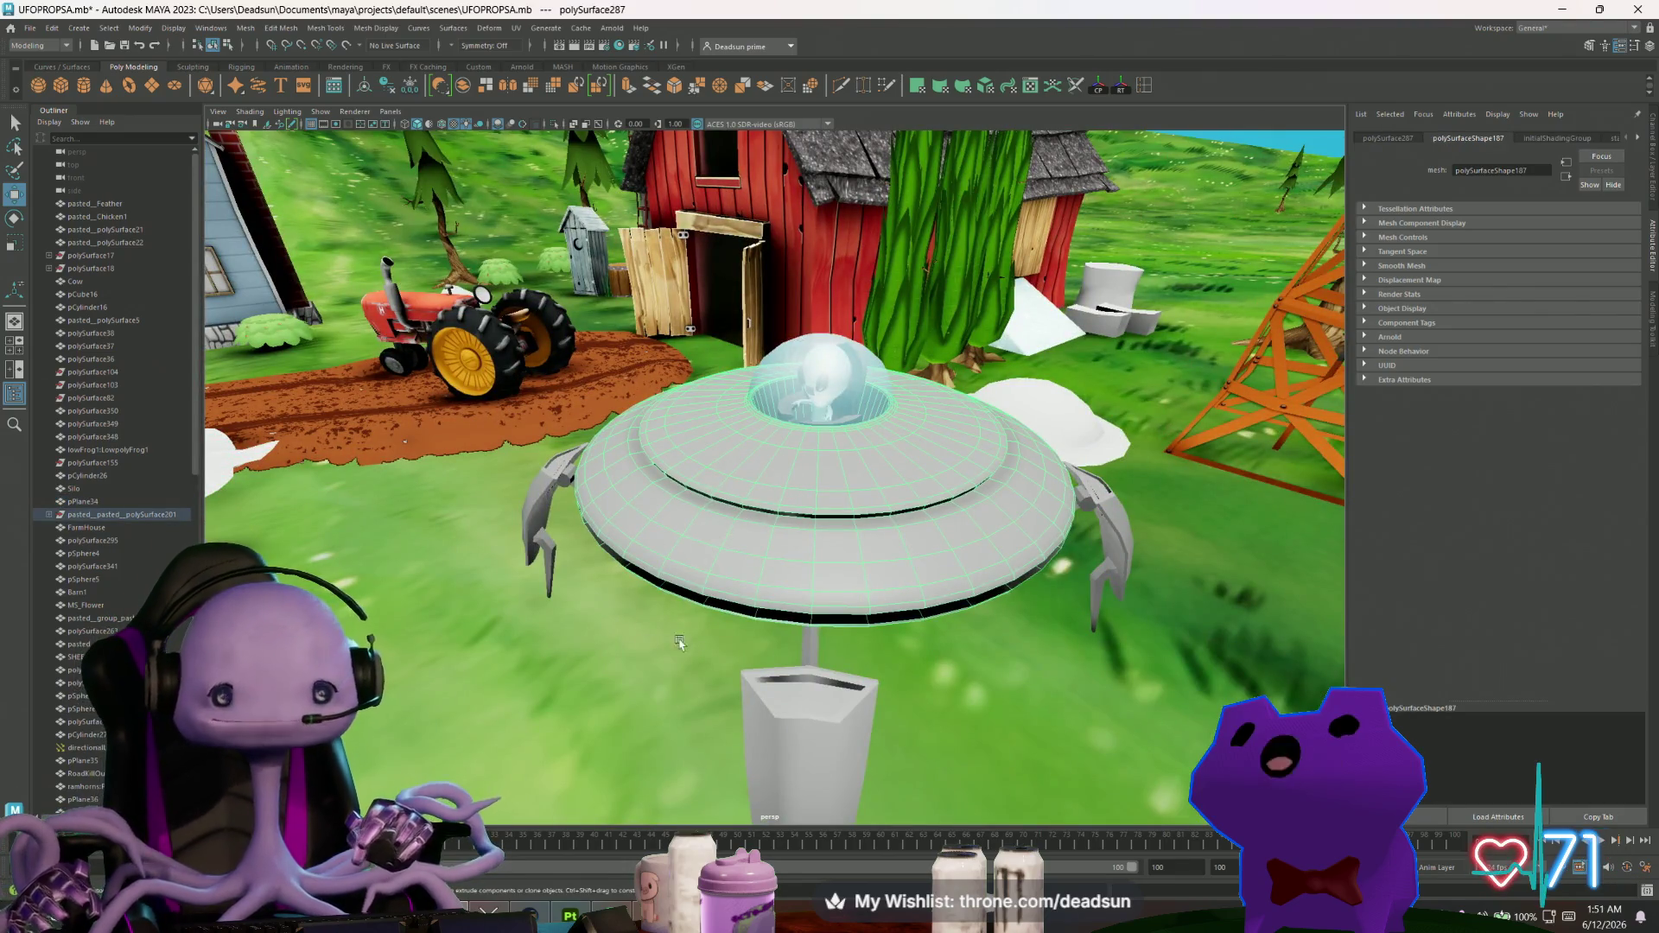
{"action": "scroll", "coordinate": [679, 643], "scroll_direction": "down", "scroll_amount": 10}
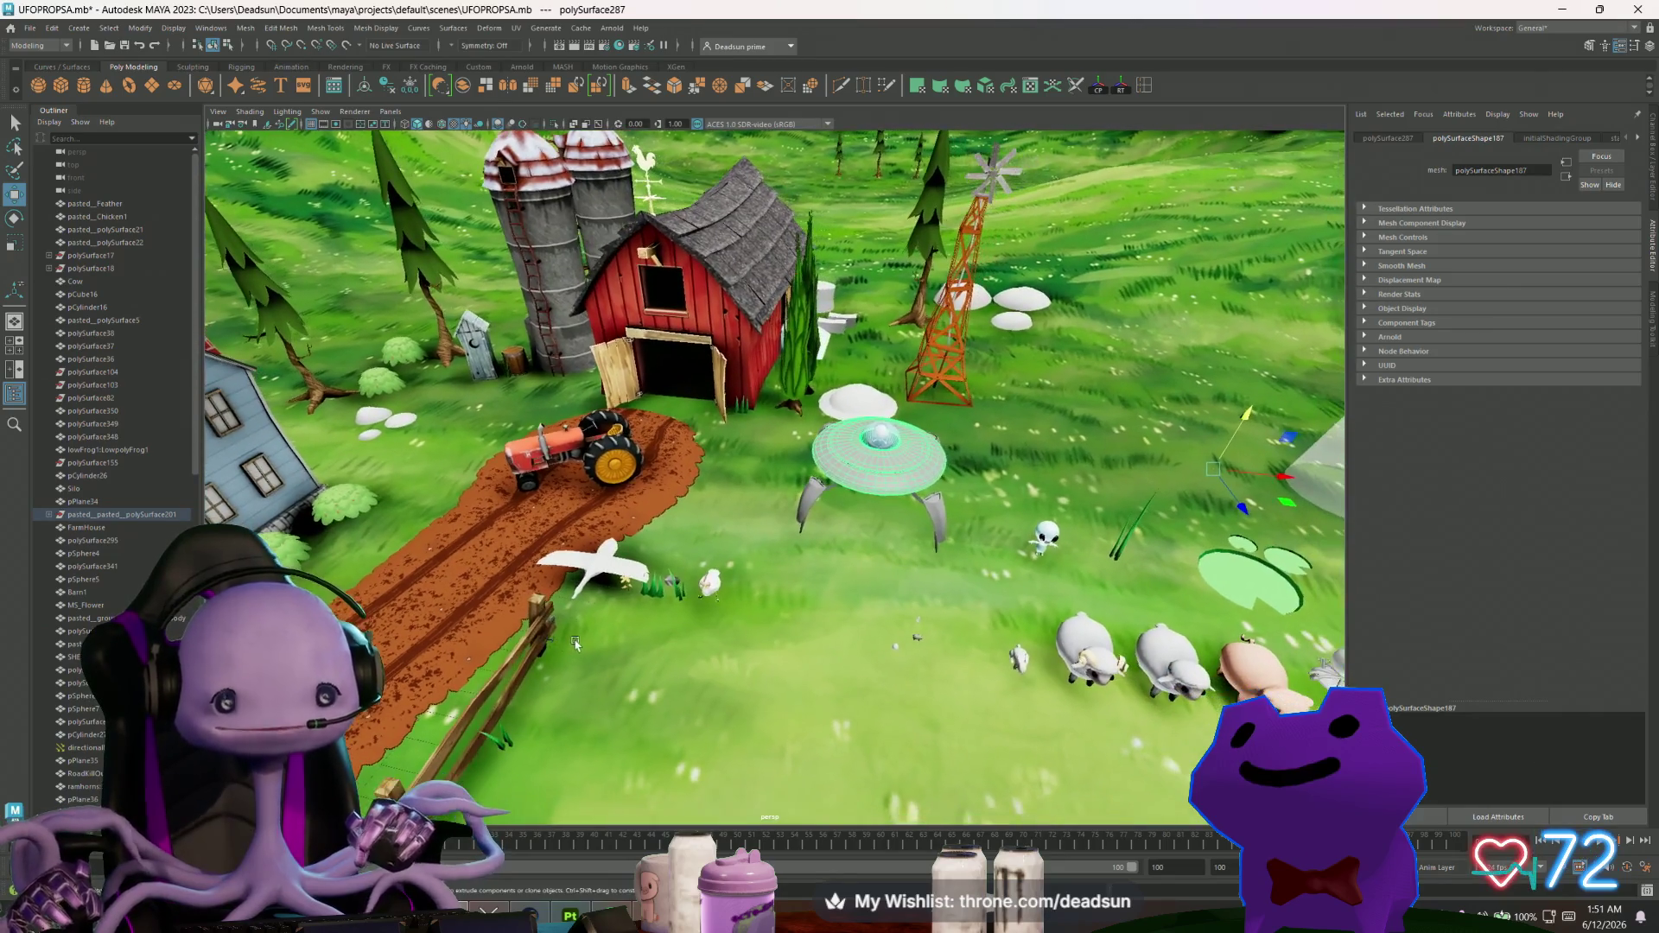
{"action": "left_click_drag", "start_coordinate": [342, 518], "coordinate": [567, 624], "text": "alt"}
{"action": "right_click_drag", "start_coordinate": [568, 624], "coordinate": [835, 652], "text": "alt"}
{"action": "left_click_drag", "start_coordinate": [836, 651], "coordinate": [723, 595], "text": "alt"}
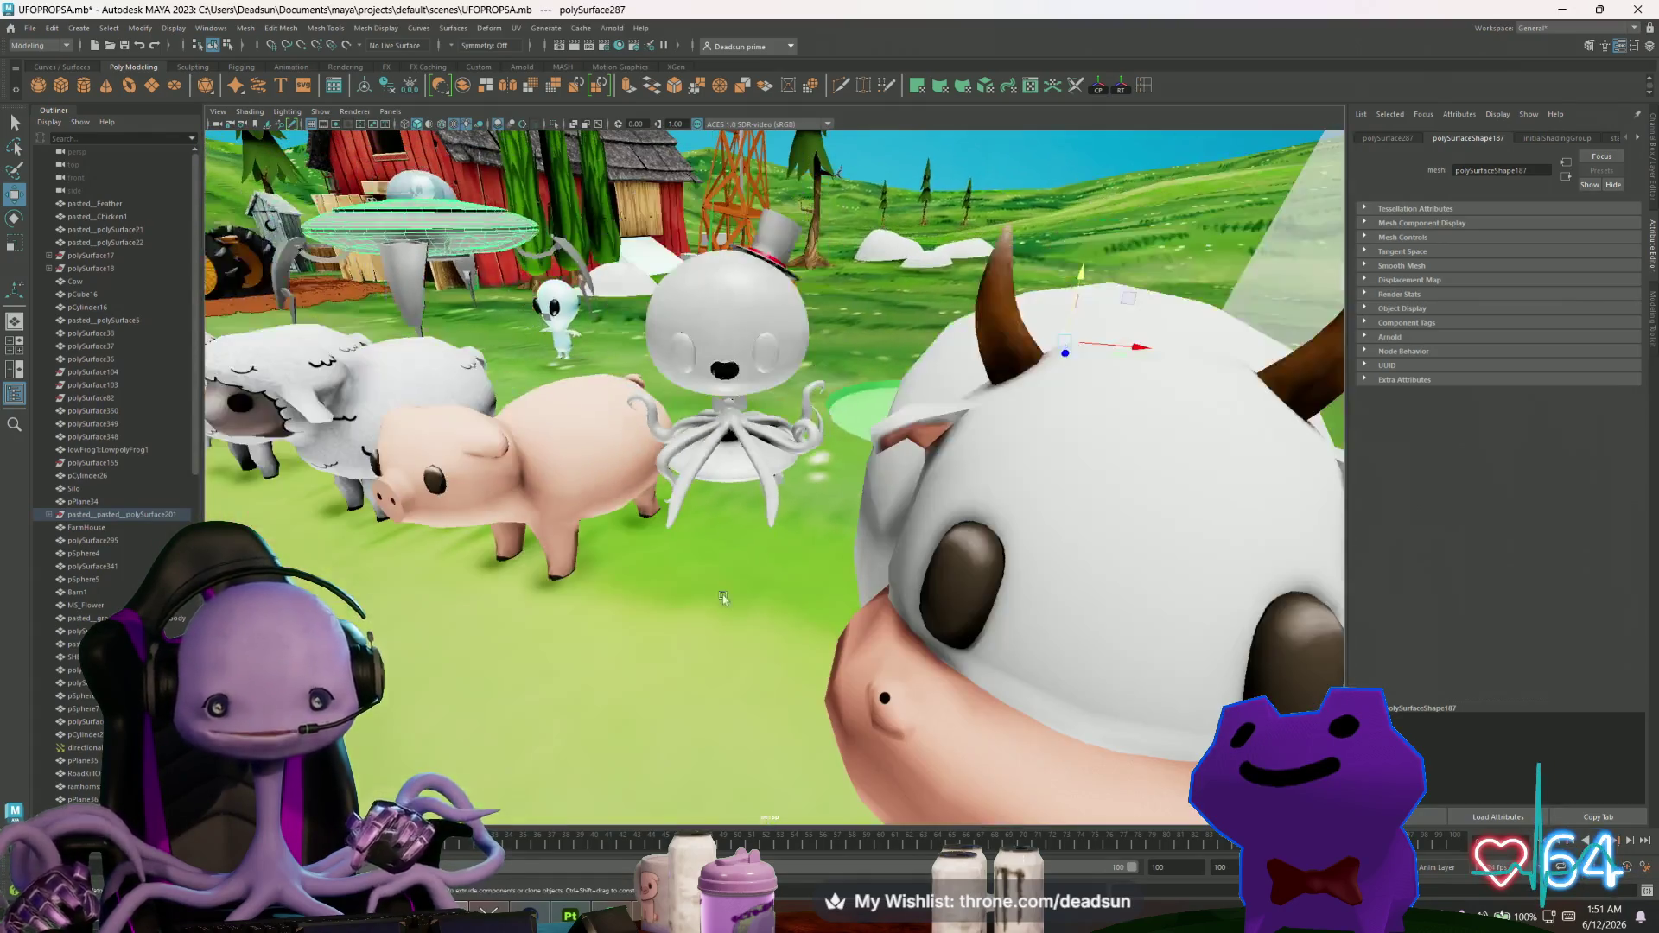
{"action": "left_click", "coordinate": [720, 488]}
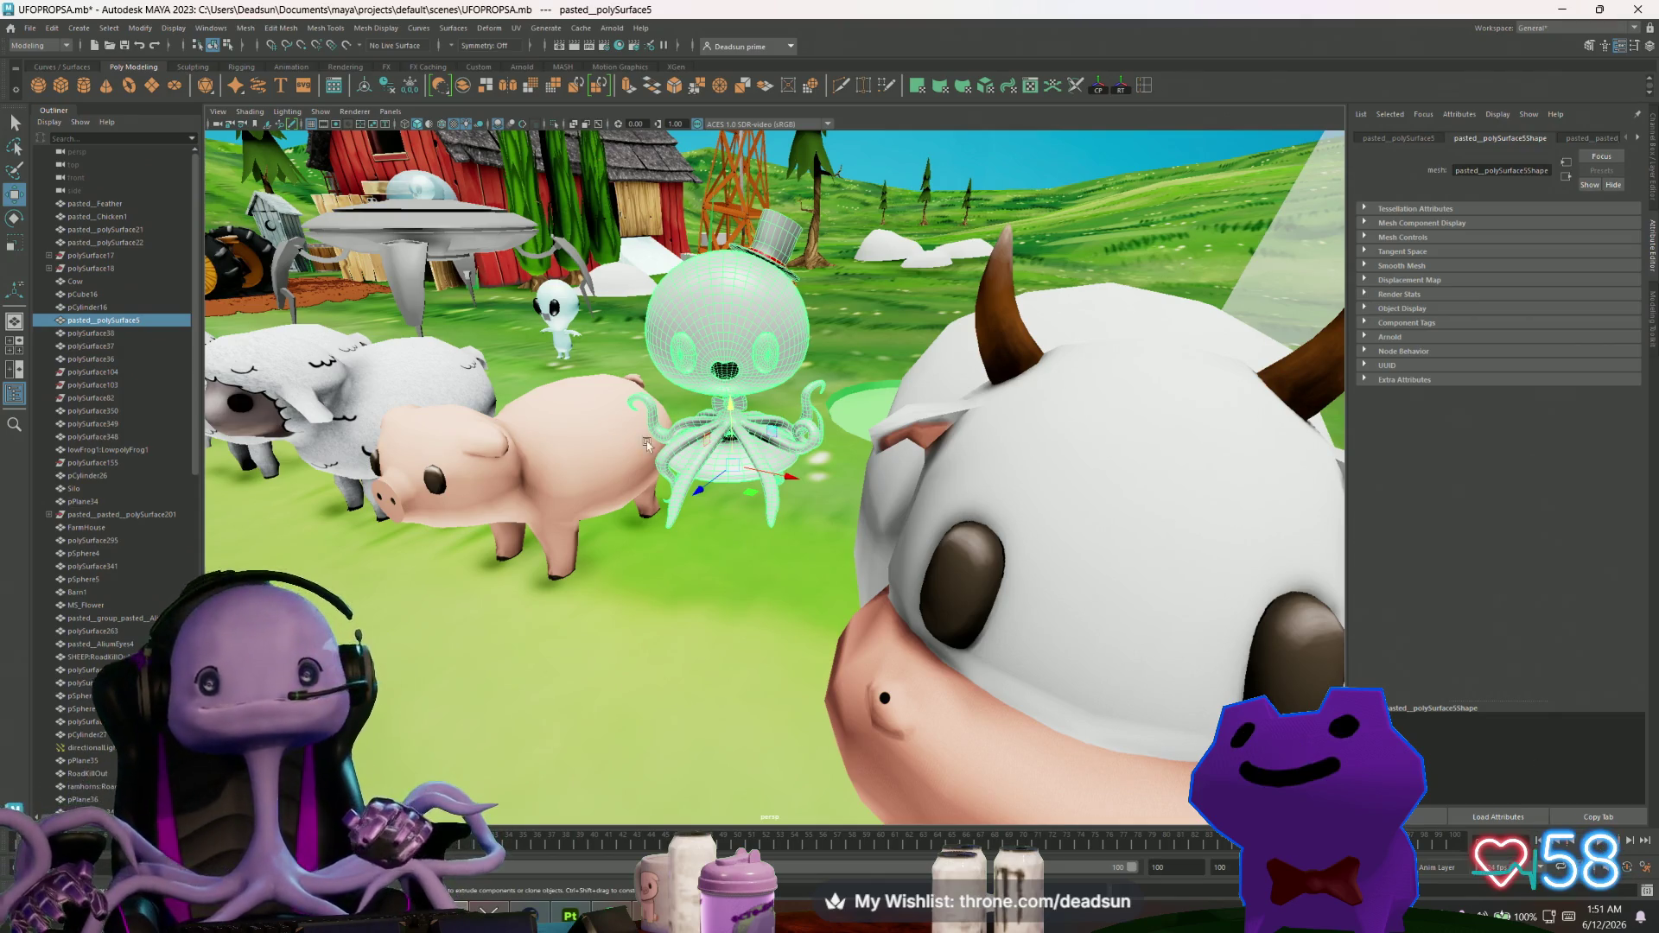
{"action": "scroll", "coordinate": [646, 441], "scroll_direction": "down", "scroll_amount": 10}
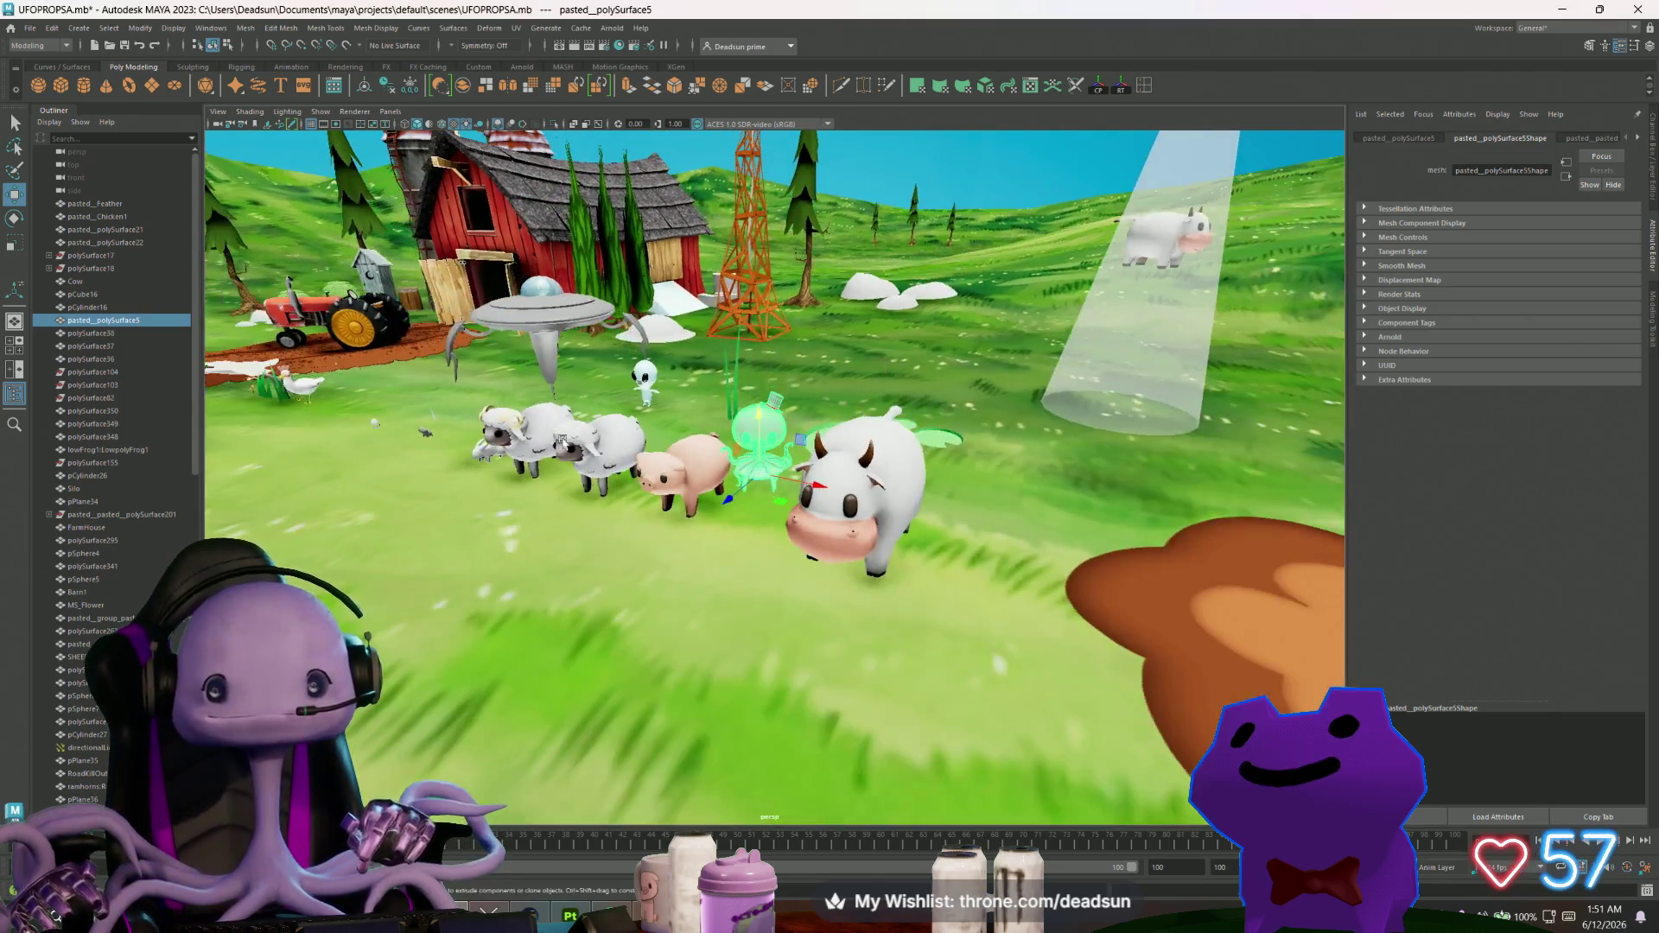
{"action": "mouse_move", "coordinate": [563, 441]}
{"action": "left_mouse_down", "text": "alt"}
{"action": "mouse_move", "coordinate": [600, 443]}
{"action": "mouse_move", "coordinate": [570, 484]}
{"action": "mouse_move", "coordinate": [493, 492]}
{"action": "mouse_move", "coordinate": [443, 466]}
{"action": "left_mouse_up", "text": "alt"}
{"action": "scroll", "coordinate": [712, 354], "scroll_direction": "up", "scroll_amount": 10}
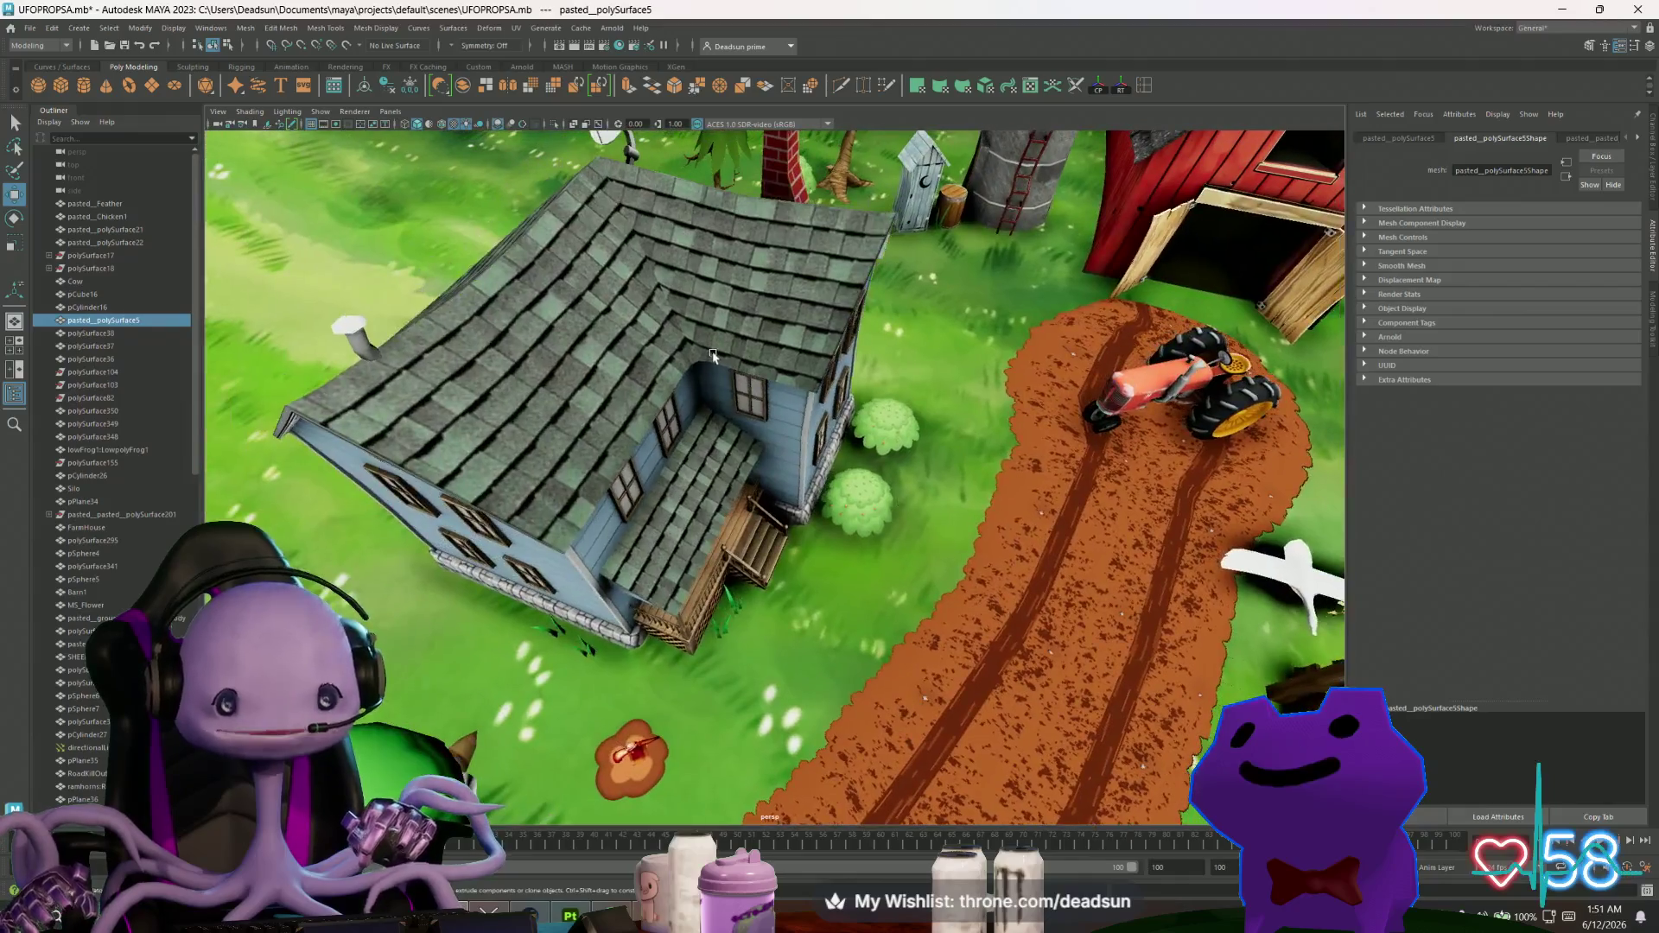
{"action": "left_click", "coordinate": [712, 355]}
{"action": "left_click_drag", "start_coordinate": [712, 354], "coordinate": [769, 479], "text": "alt"}
{"action": "left_click", "coordinate": [769, 479]}
{"action": "key", "text": "f"}
{"action": "scroll", "coordinate": [771, 513], "scroll_direction": "down", "scroll_amount": 8}
{"action": "scroll", "coordinate": [772, 513], "scroll_direction": "down", "scroll_amount": 5}
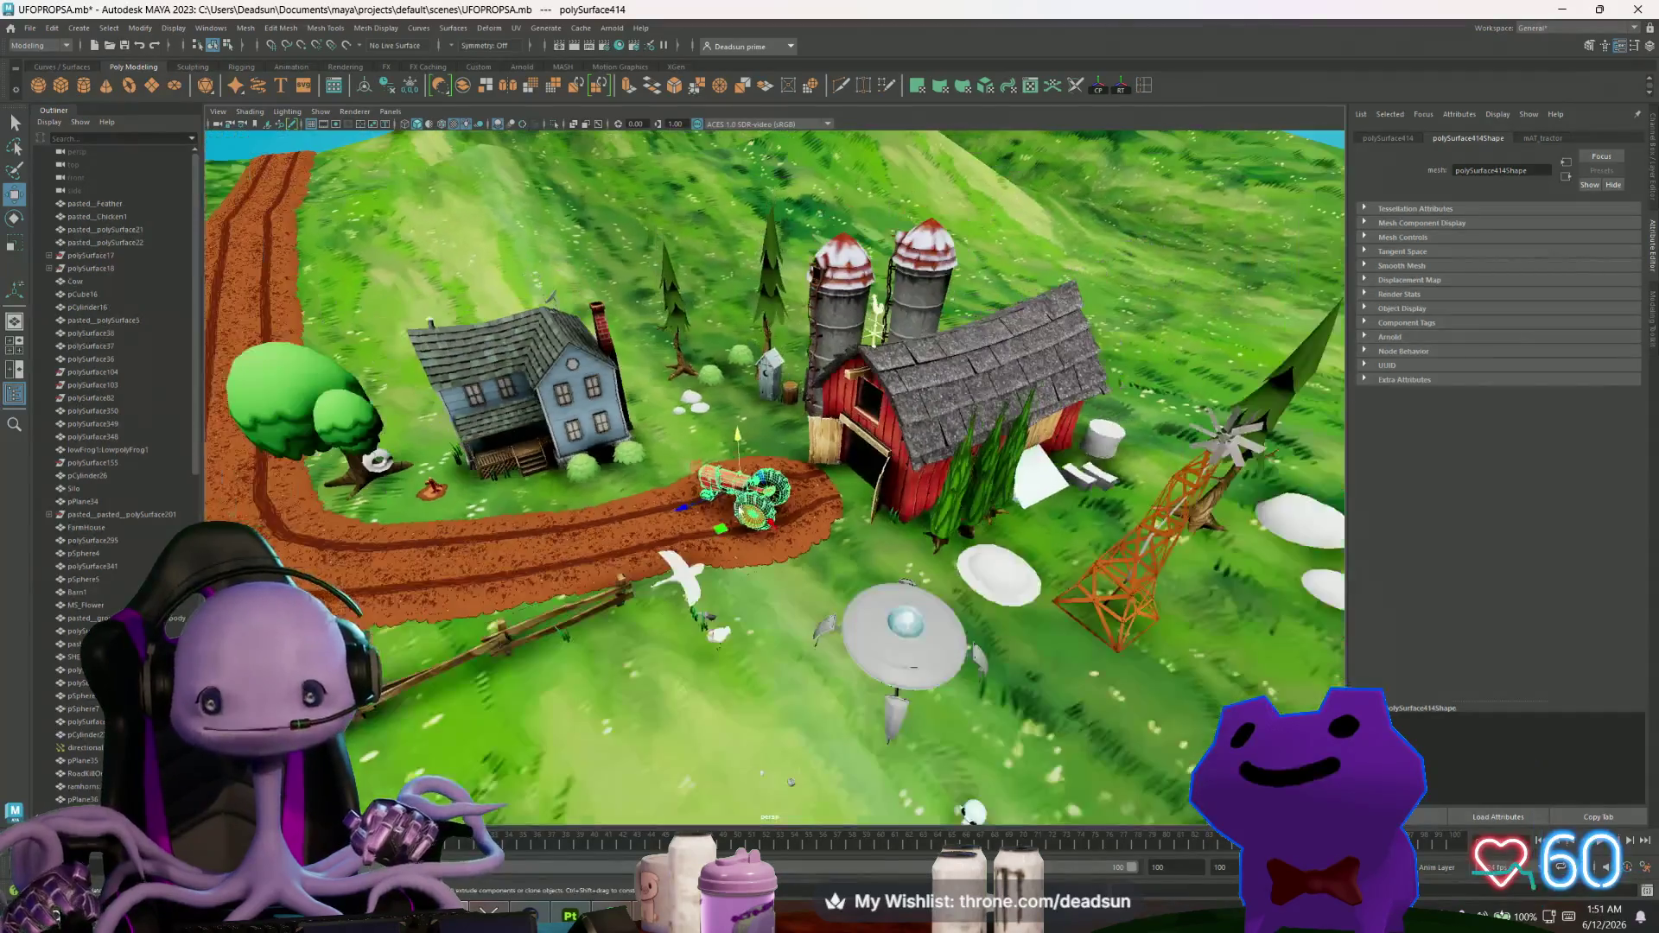
{"action": "left_click", "coordinate": [685, 328]}
{"action": "left_click_drag", "start_coordinate": [353, 413], "coordinate": [428, 409], "text": "alt"}
{"action": "left_click", "coordinate": [994, 449]}
{"action": "left_click", "coordinate": [793, 571], "text": "shift"}
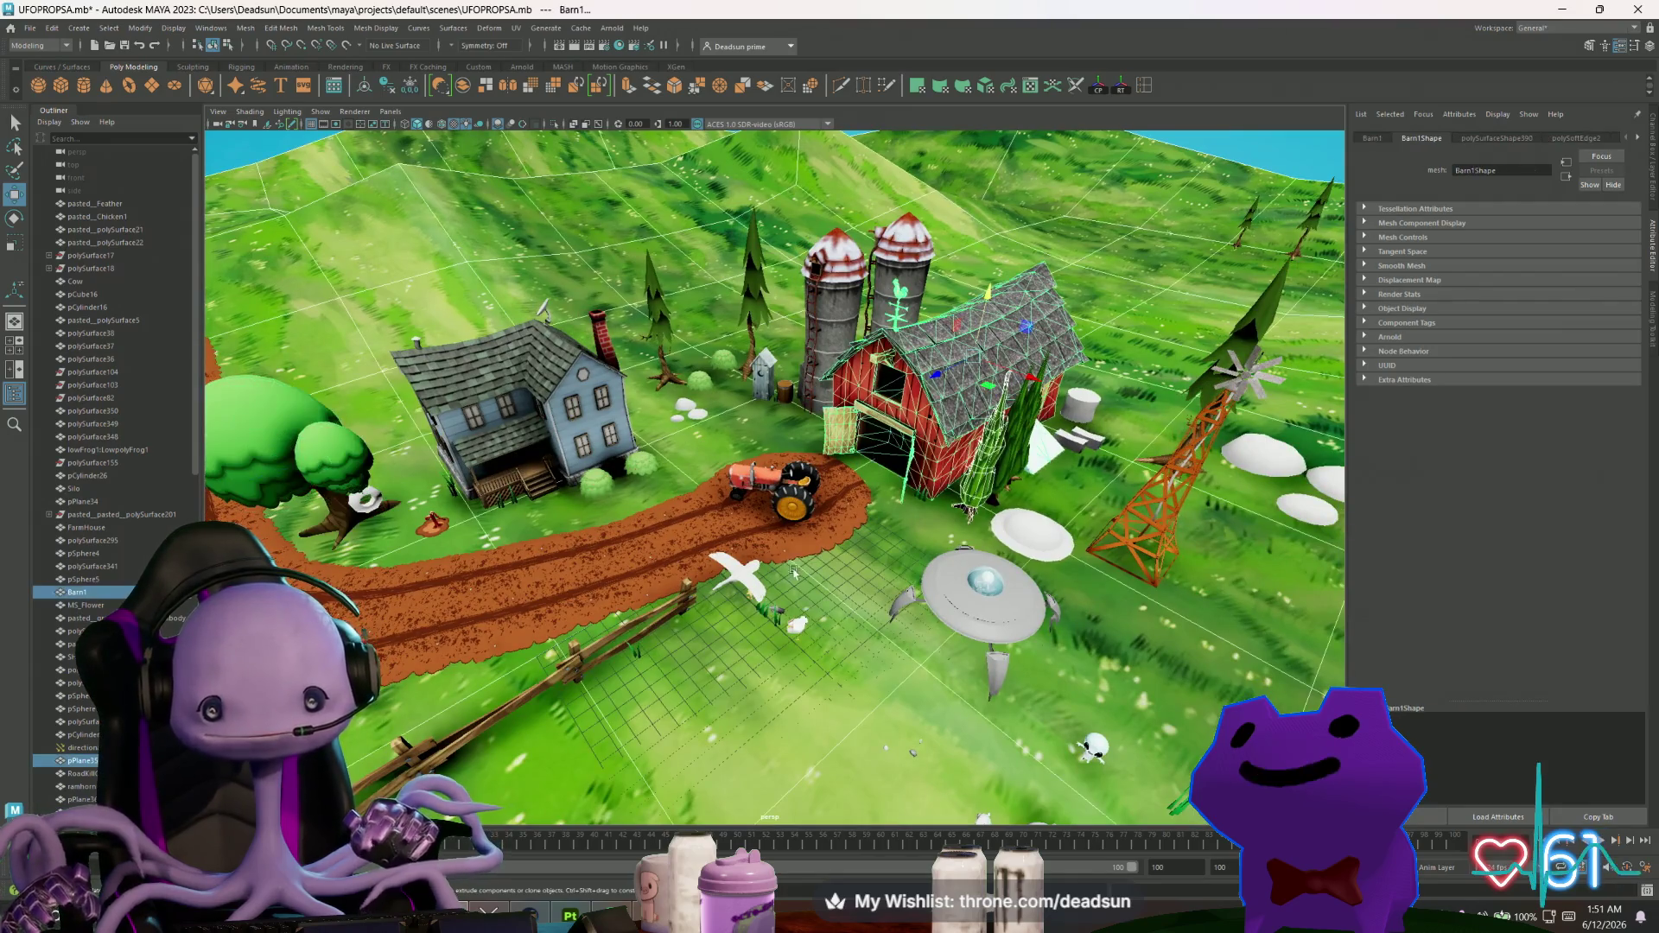
{"action": "mouse_move", "coordinate": [971, 471]}
{"action": "left_mouse_down", "text": "alt"}
{"action": "mouse_move", "coordinate": [899, 449]}
{"action": "mouse_move", "coordinate": [951, 397]}
{"action": "mouse_move", "coordinate": [889, 452]}
{"action": "mouse_move", "coordinate": [902, 467]}
{"action": "left_mouse_up", "text": "alt"}
{"action": "scroll", "coordinate": [951, 398], "scroll_direction": "up", "scroll_amount": 5}
{"action": "left_click", "coordinate": [957, 377]}
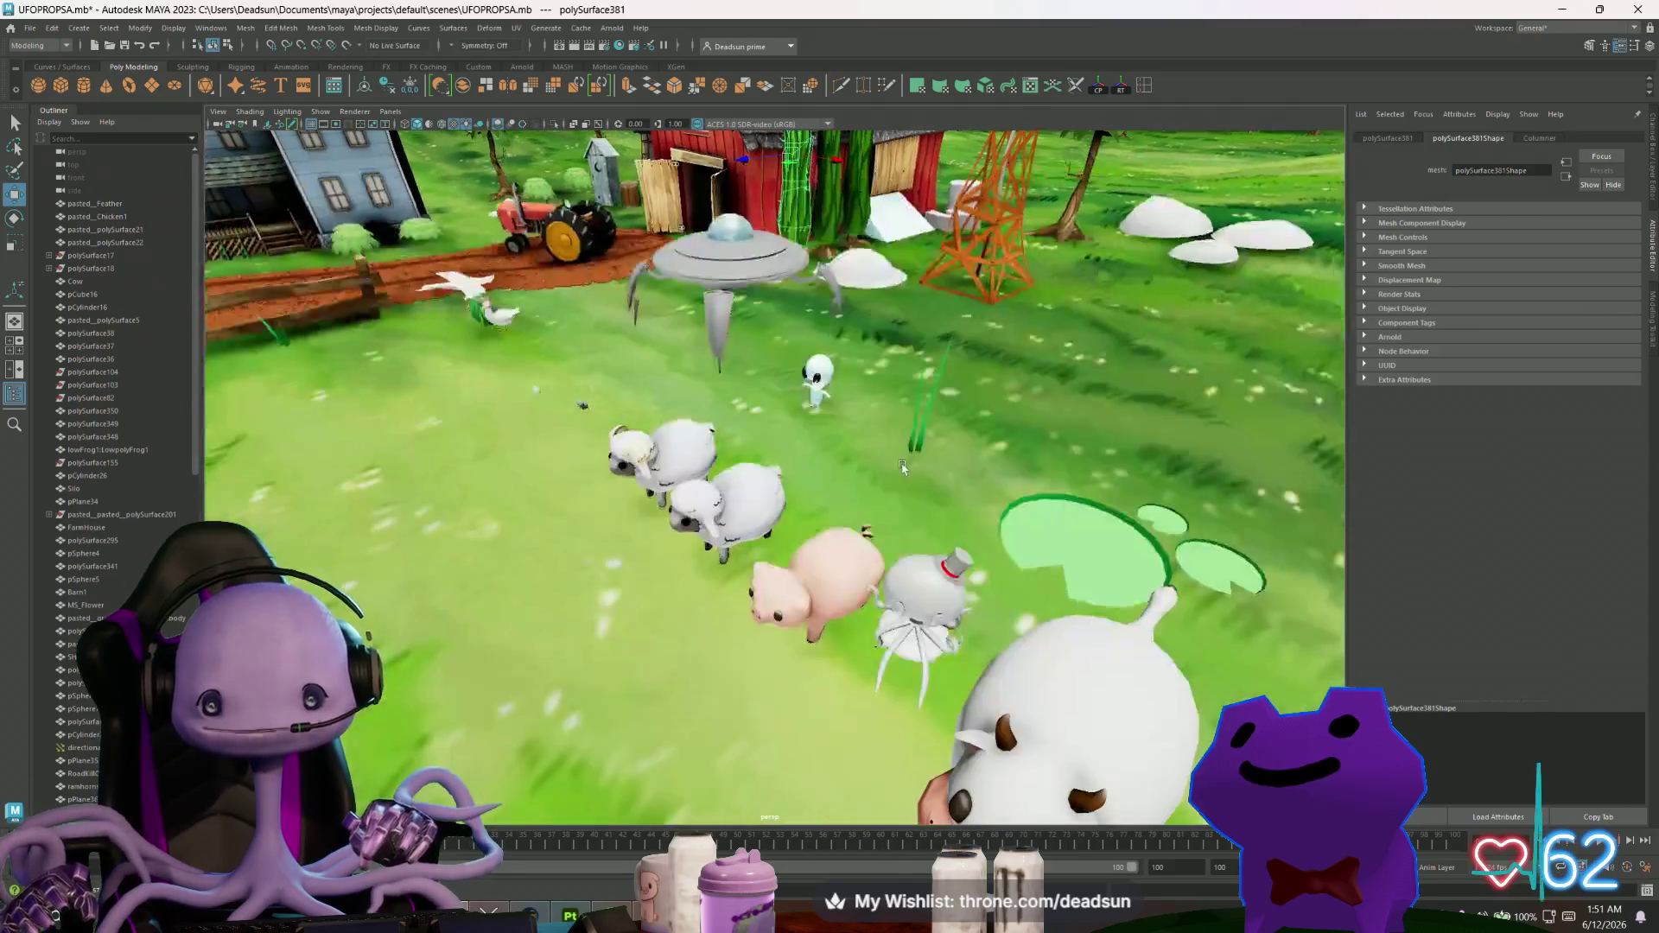
{"action": "left_click", "coordinate": [746, 518]}
{"action": "key", "text": "f"}
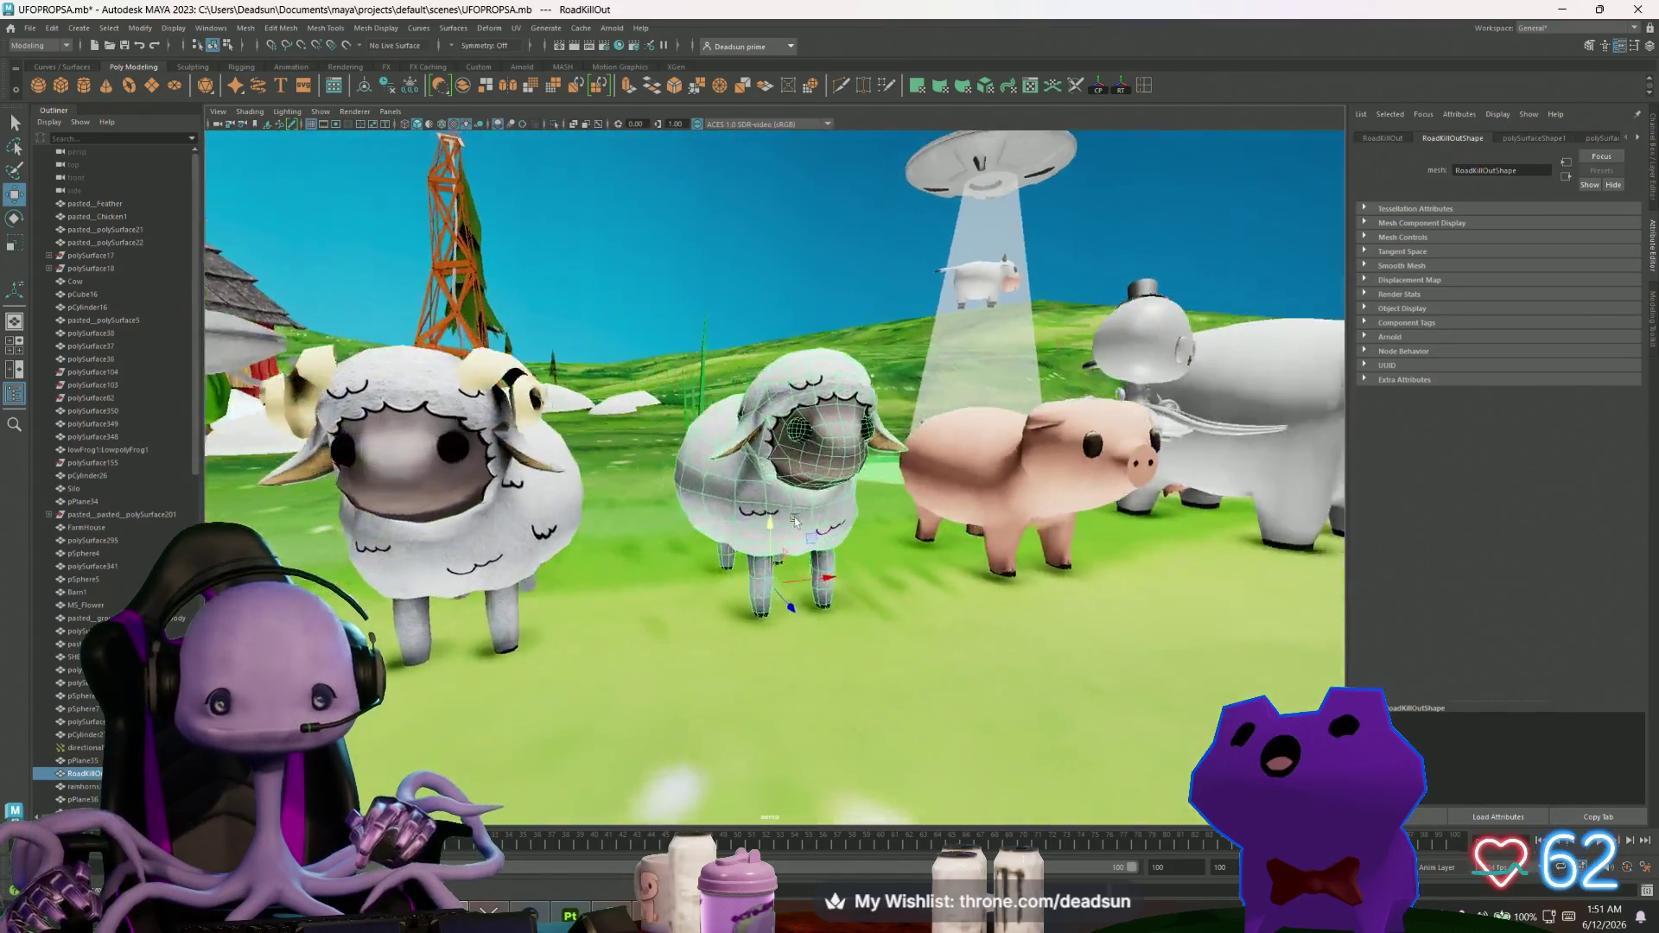
{"action": "scroll", "coordinate": [795, 520], "scroll_direction": "down", "scroll_amount": 3}
{"action": "mouse_move", "coordinate": [795, 520]}
{"action": "left_mouse_down", "text": "alt"}
{"action": "mouse_move", "coordinate": [717, 534]}
{"action": "mouse_move", "coordinate": [630, 487]}
{"action": "mouse_move", "coordinate": [604, 502]}
{"action": "mouse_move", "coordinate": [618, 514]}
{"action": "left_mouse_up", "text": "alt"}
{"action": "key", "text": "f"}
{"action": "scroll", "coordinate": [802, 519], "scroll_direction": "down", "scroll_amount": 3}
{"action": "scroll", "coordinate": [729, 537], "scroll_direction": "down", "scroll_amount": 3}
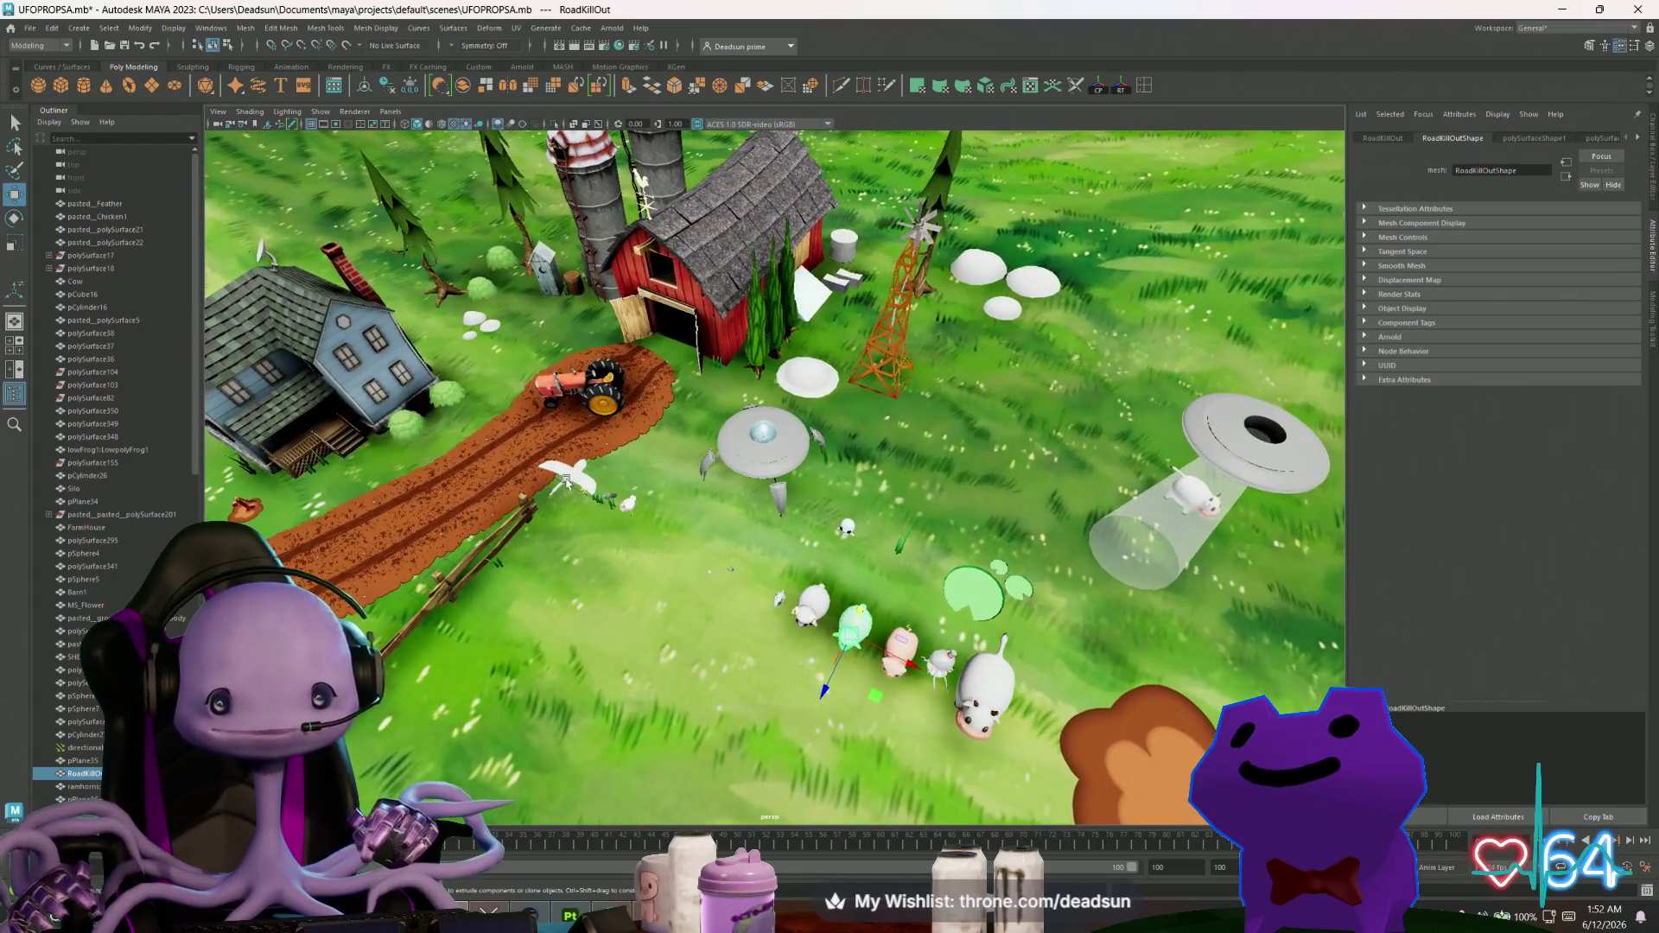
{"action": "left_click", "coordinate": [568, 481]}
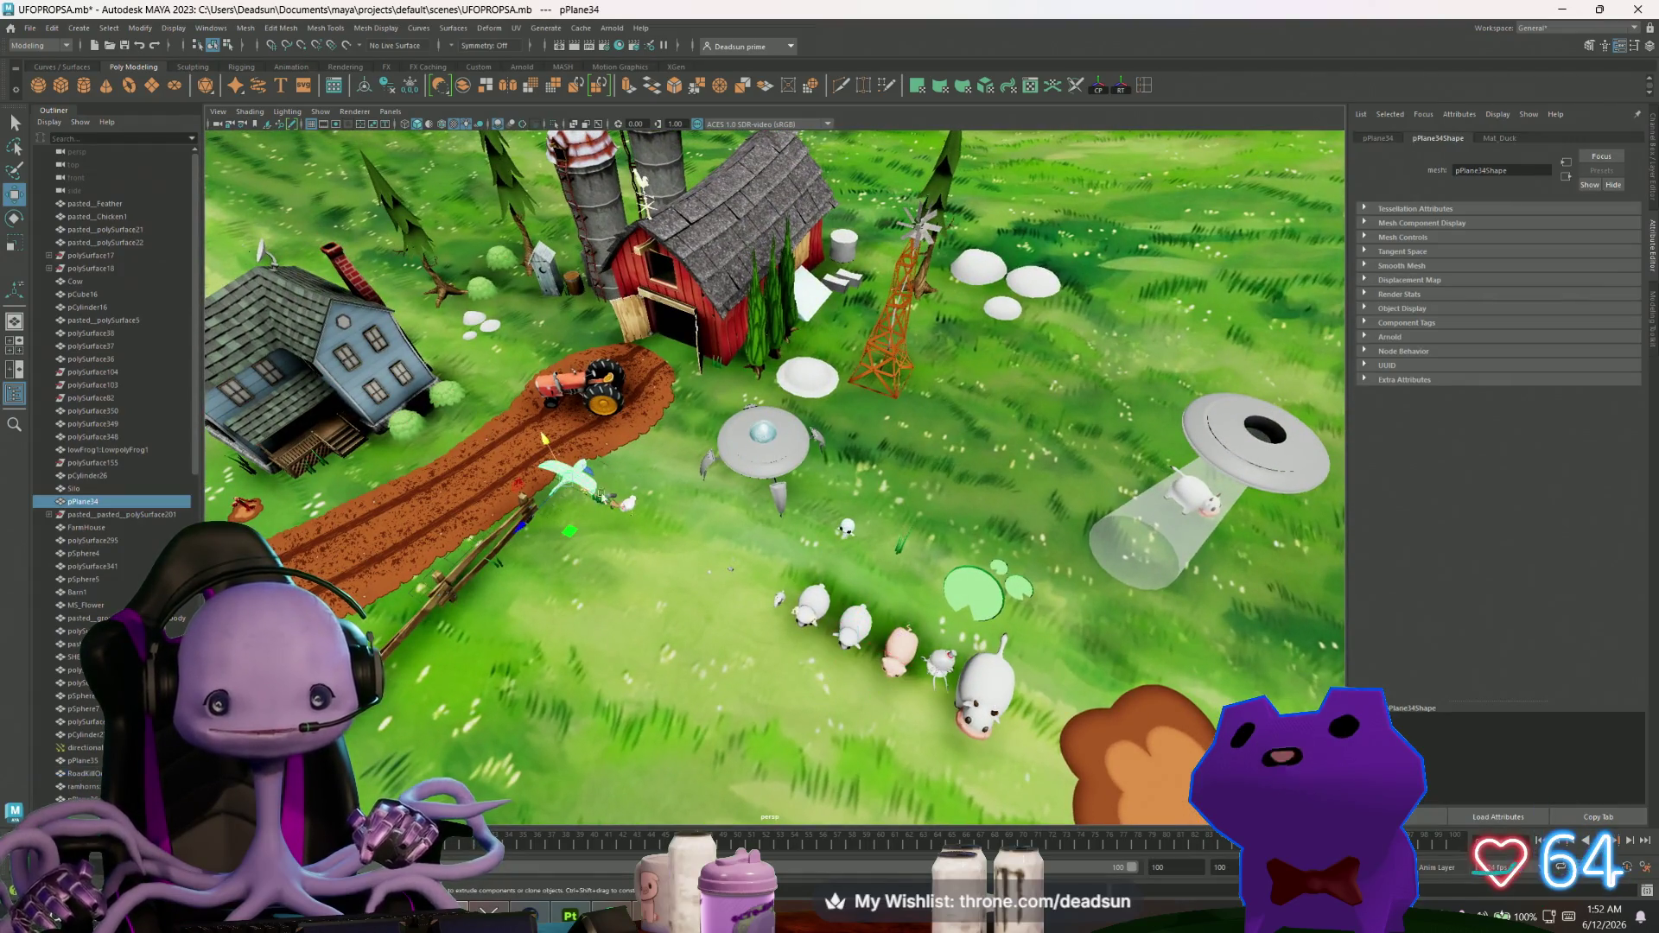
{"action": "left_click", "coordinate": [630, 504]}
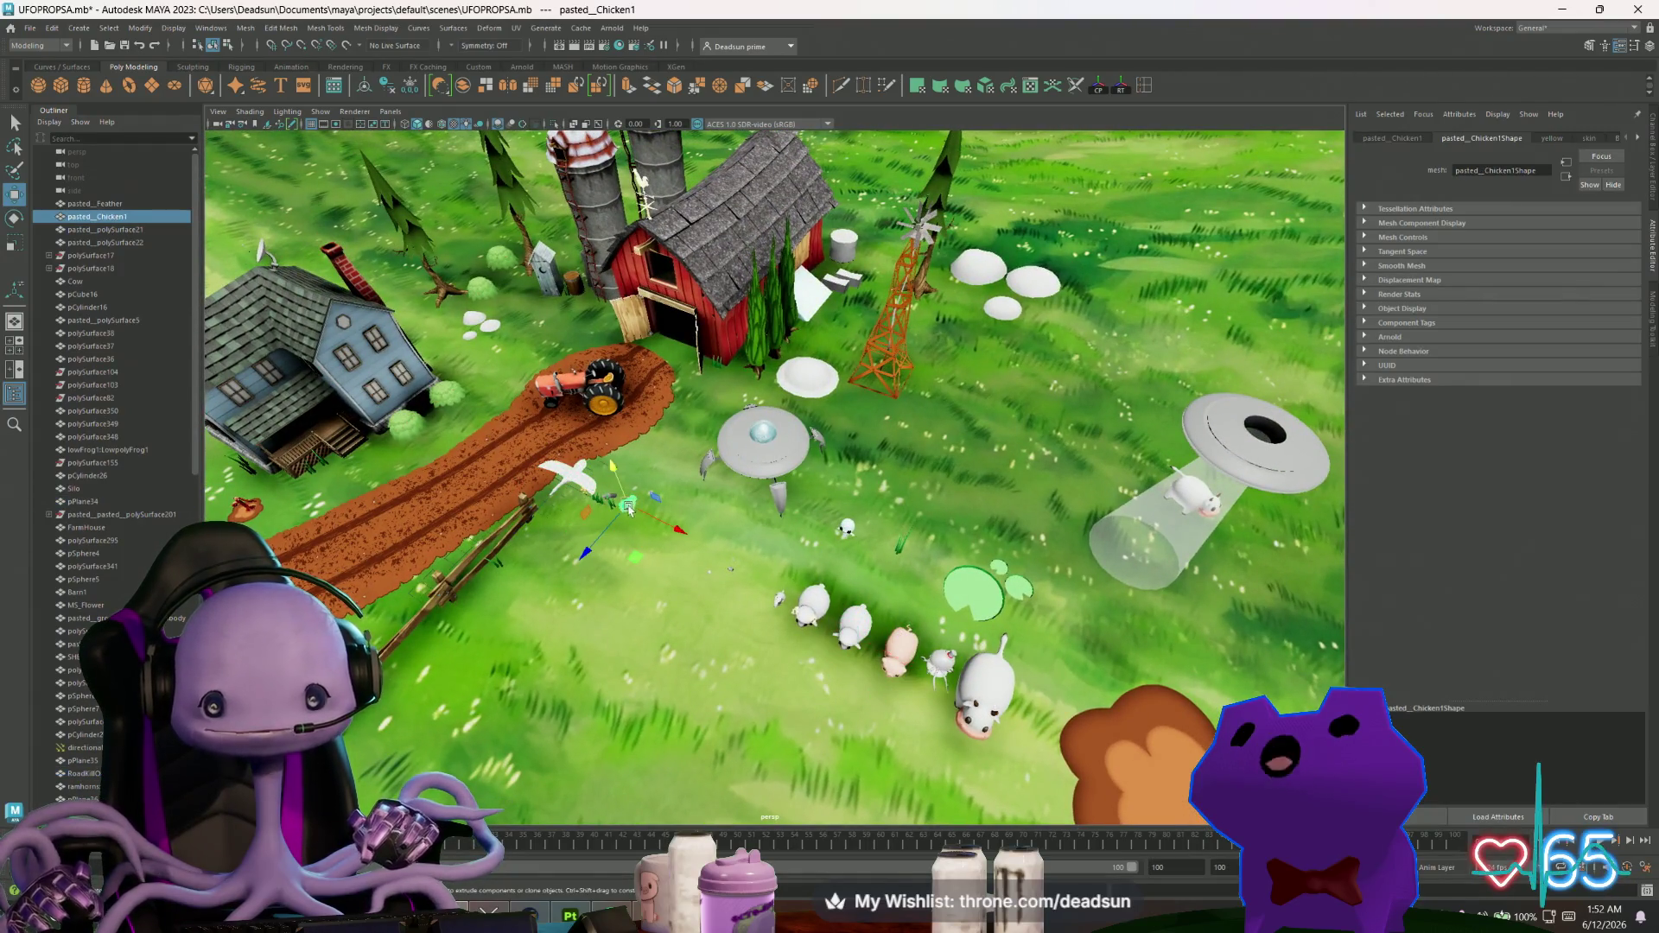
{"action": "left_click", "coordinate": [831, 280]}
{"action": "mouse_move", "coordinate": [923, 458]}
{"action": "left_mouse_down", "text": "alt"}
{"action": "mouse_move", "coordinate": [823, 471]}
{"action": "mouse_move", "coordinate": [822, 486]}
{"action": "left_mouse_up", "text": "alt"}
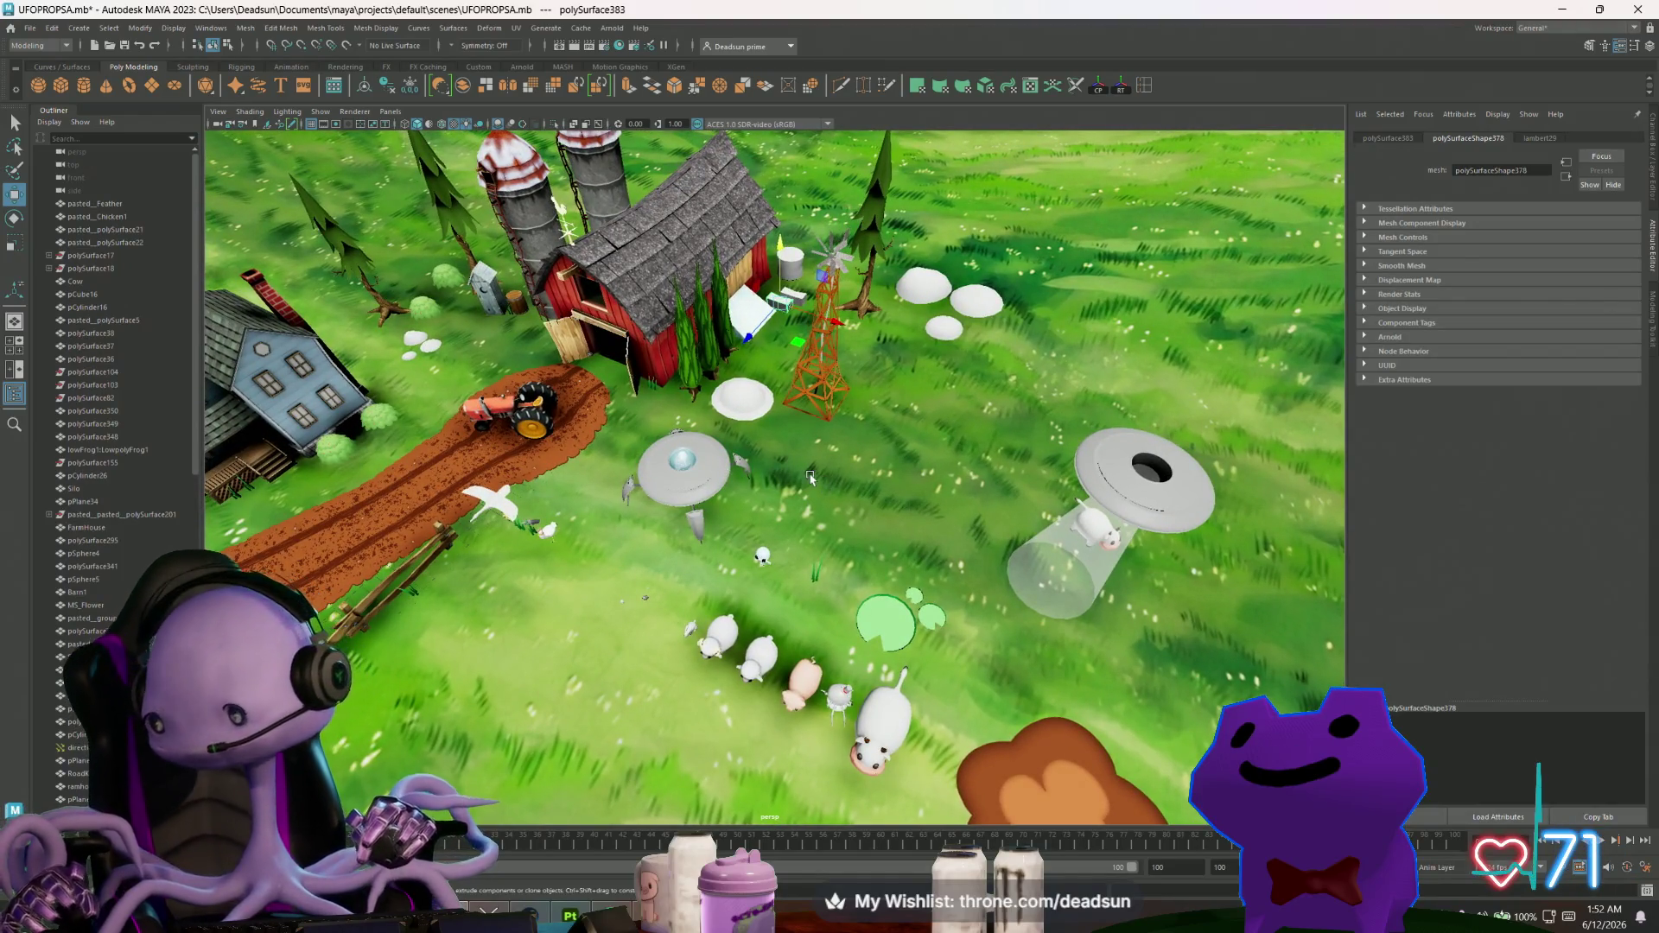
{"action": "left_click", "coordinate": [737, 404]}
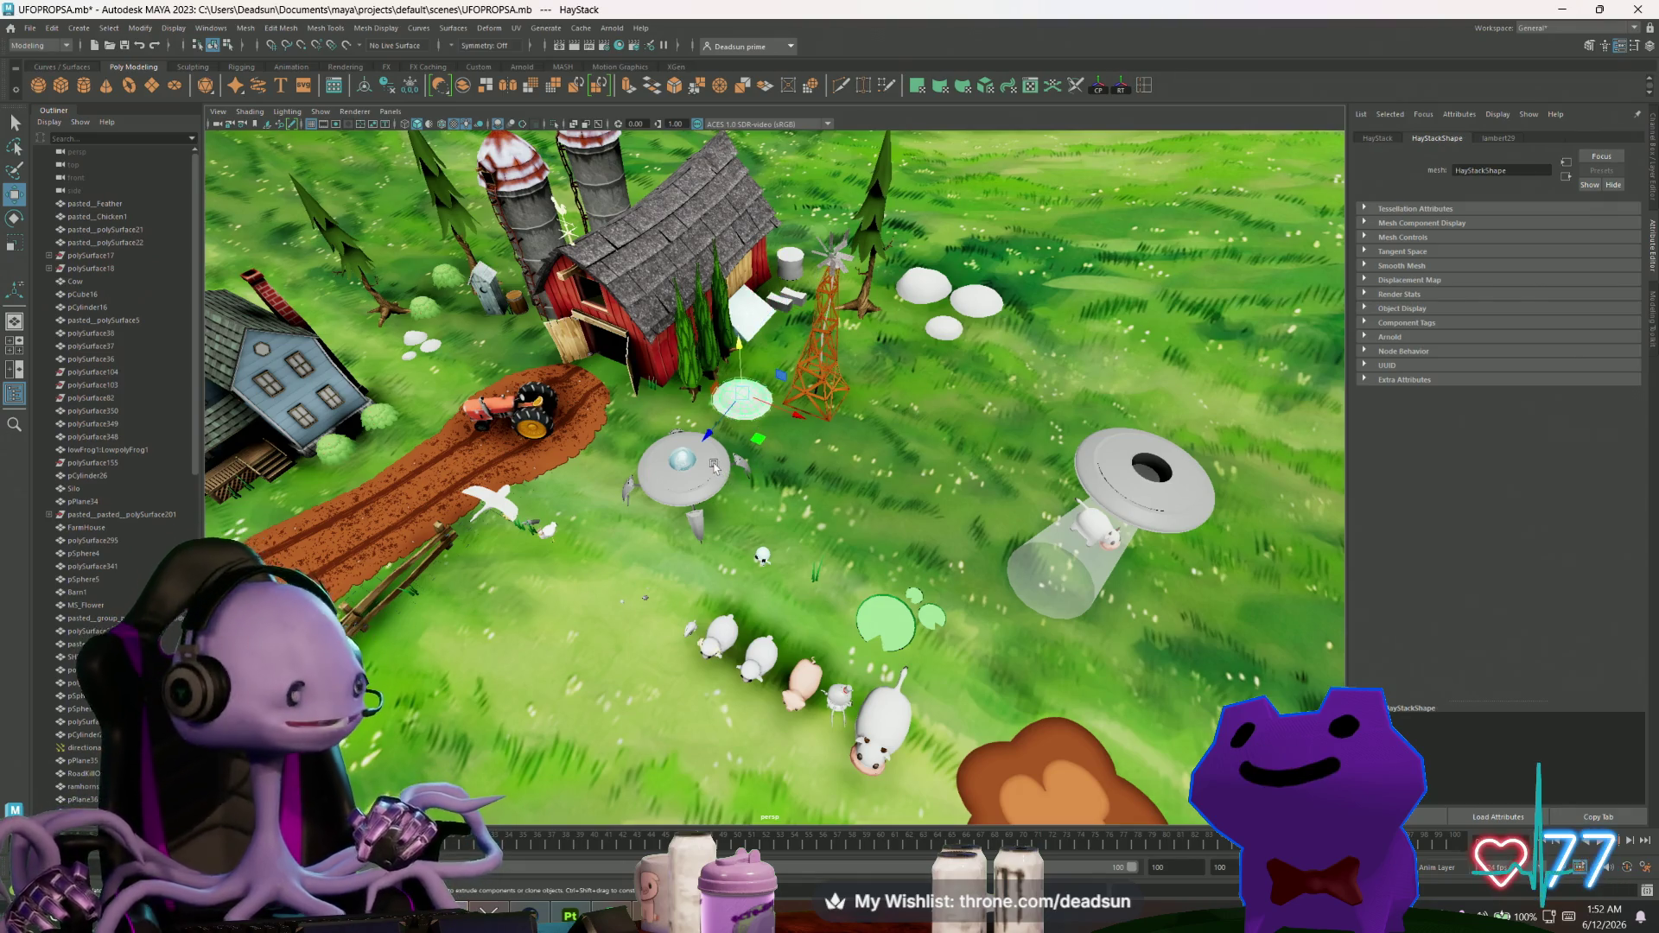
{"action": "left_click_drag", "start_coordinate": [722, 458], "coordinate": [817, 415], "text": "alt"}
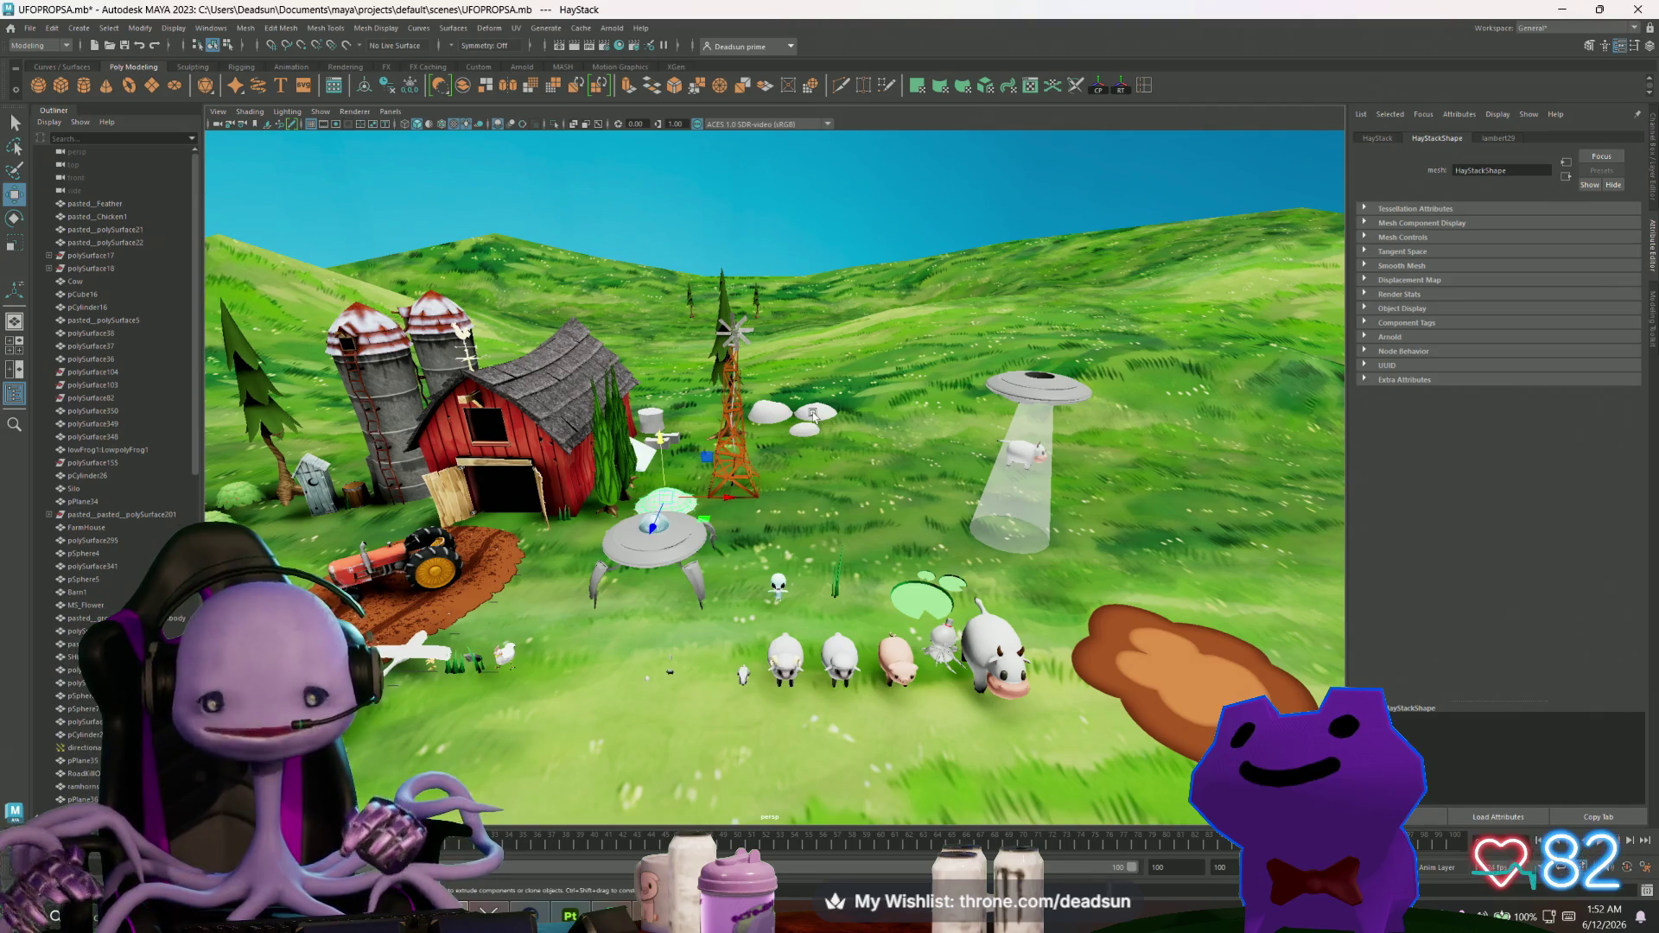
{"action": "mouse_move", "coordinate": [905, 409]}
{"action": "left_mouse_down", "text": "alt"}
{"action": "mouse_move", "coordinate": [691, 520]}
{"action": "mouse_move", "coordinate": [736, 531]}
{"action": "mouse_move", "coordinate": [831, 502]}
{"action": "mouse_move", "coordinate": [956, 494]}
{"action": "left_mouse_up", "text": "alt"}
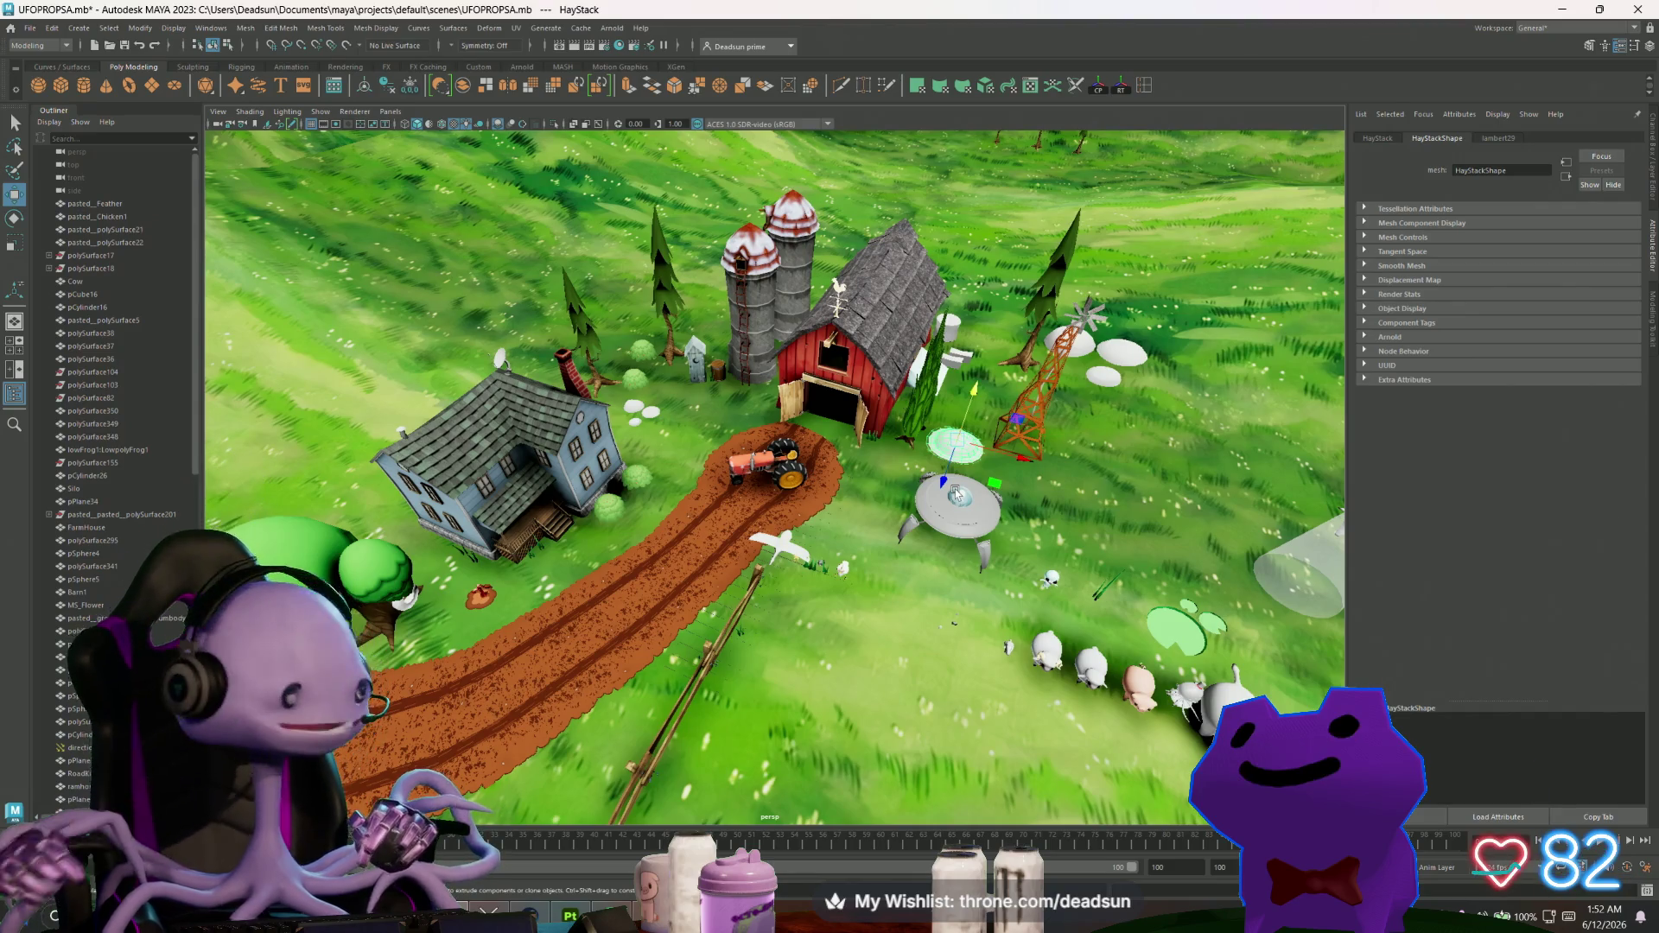
{"action": "left_click_drag", "start_coordinate": [744, 486], "coordinate": [767, 495], "text": "alt"}
{"action": "left_click", "coordinate": [784, 385]}
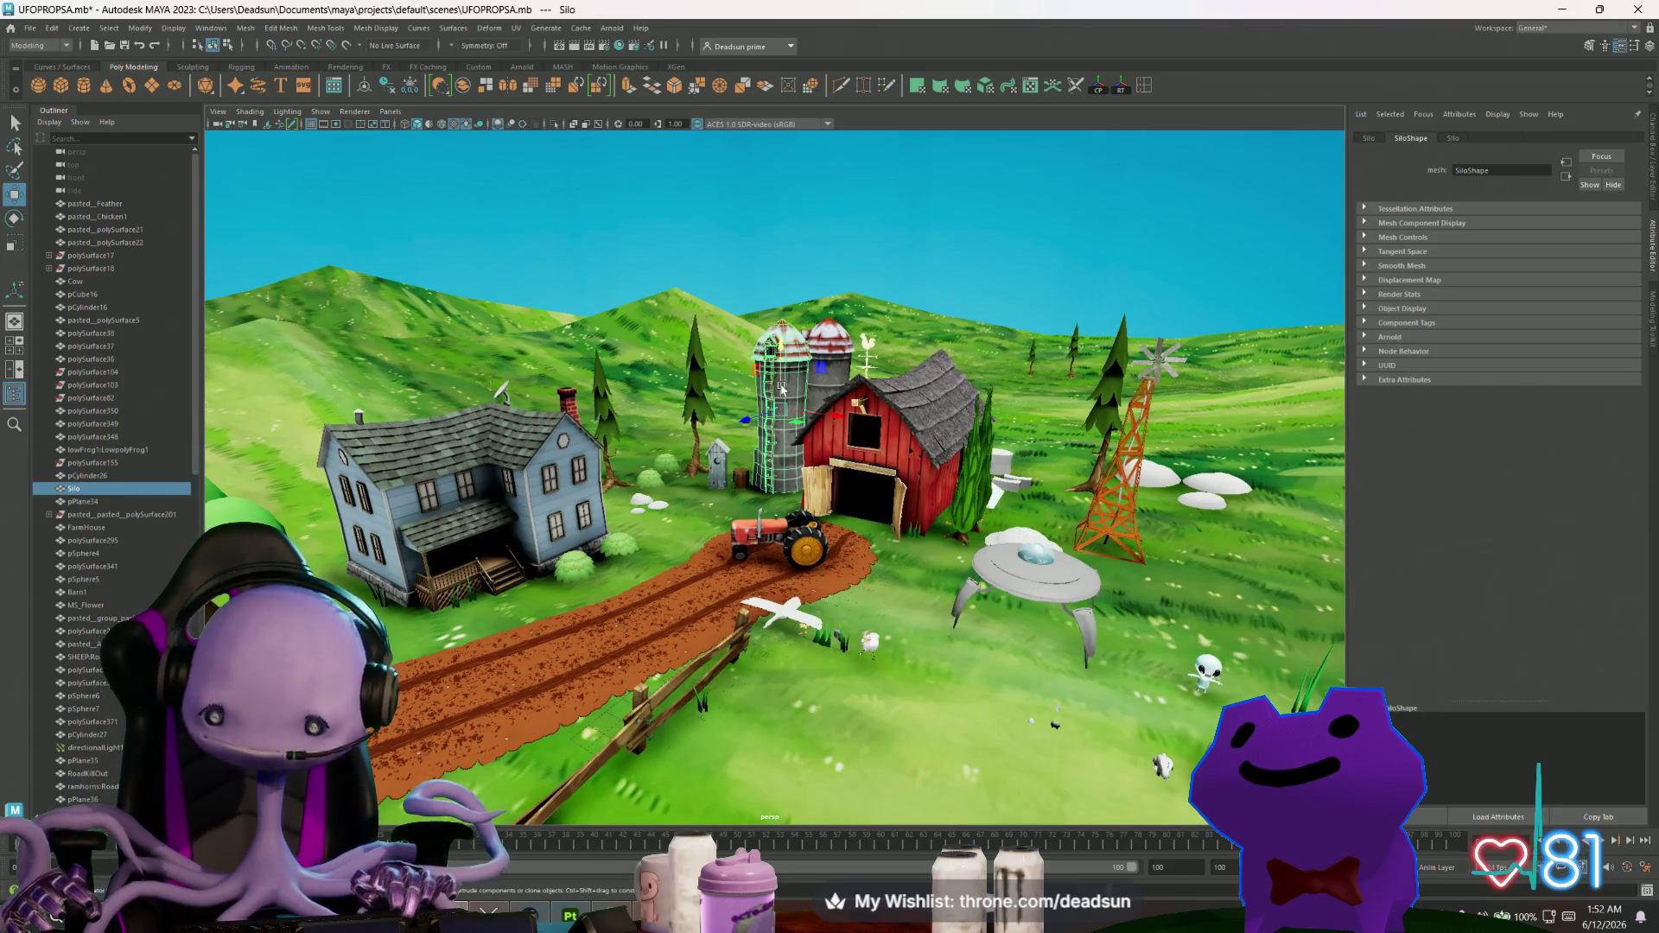
{"action": "key", "text": "f"}
{"action": "scroll", "coordinate": [741, 492], "scroll_direction": "up", "scroll_amount": 5}
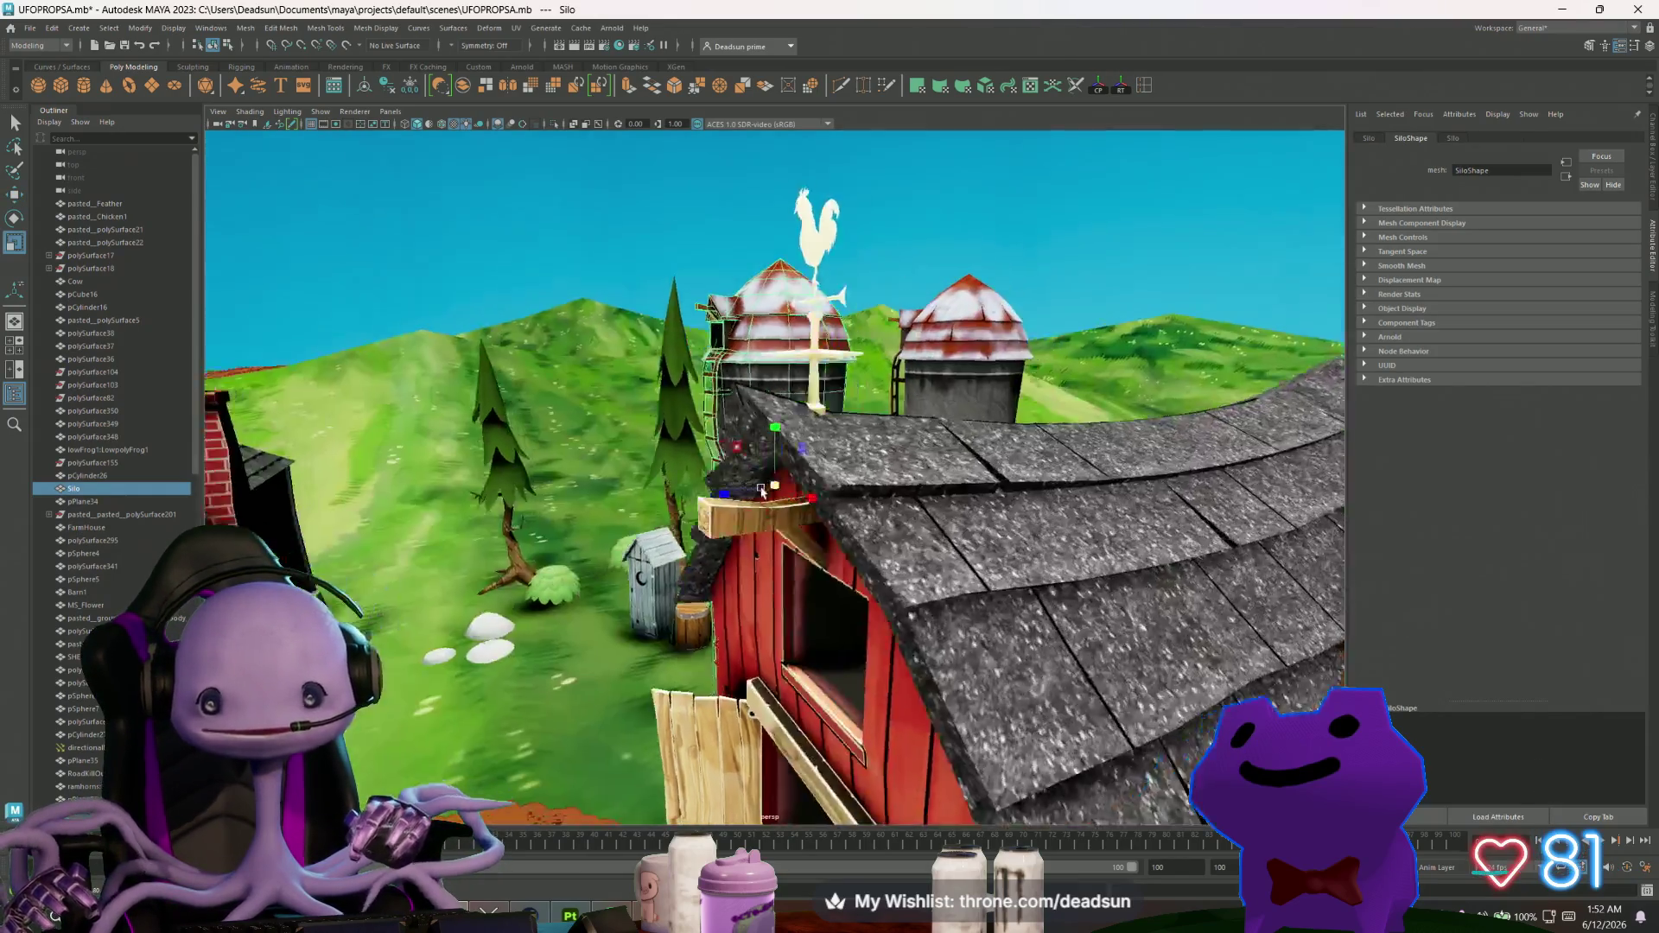
{"action": "left_click_drag", "start_coordinate": [742, 493], "coordinate": [748, 764], "text": "alt"}
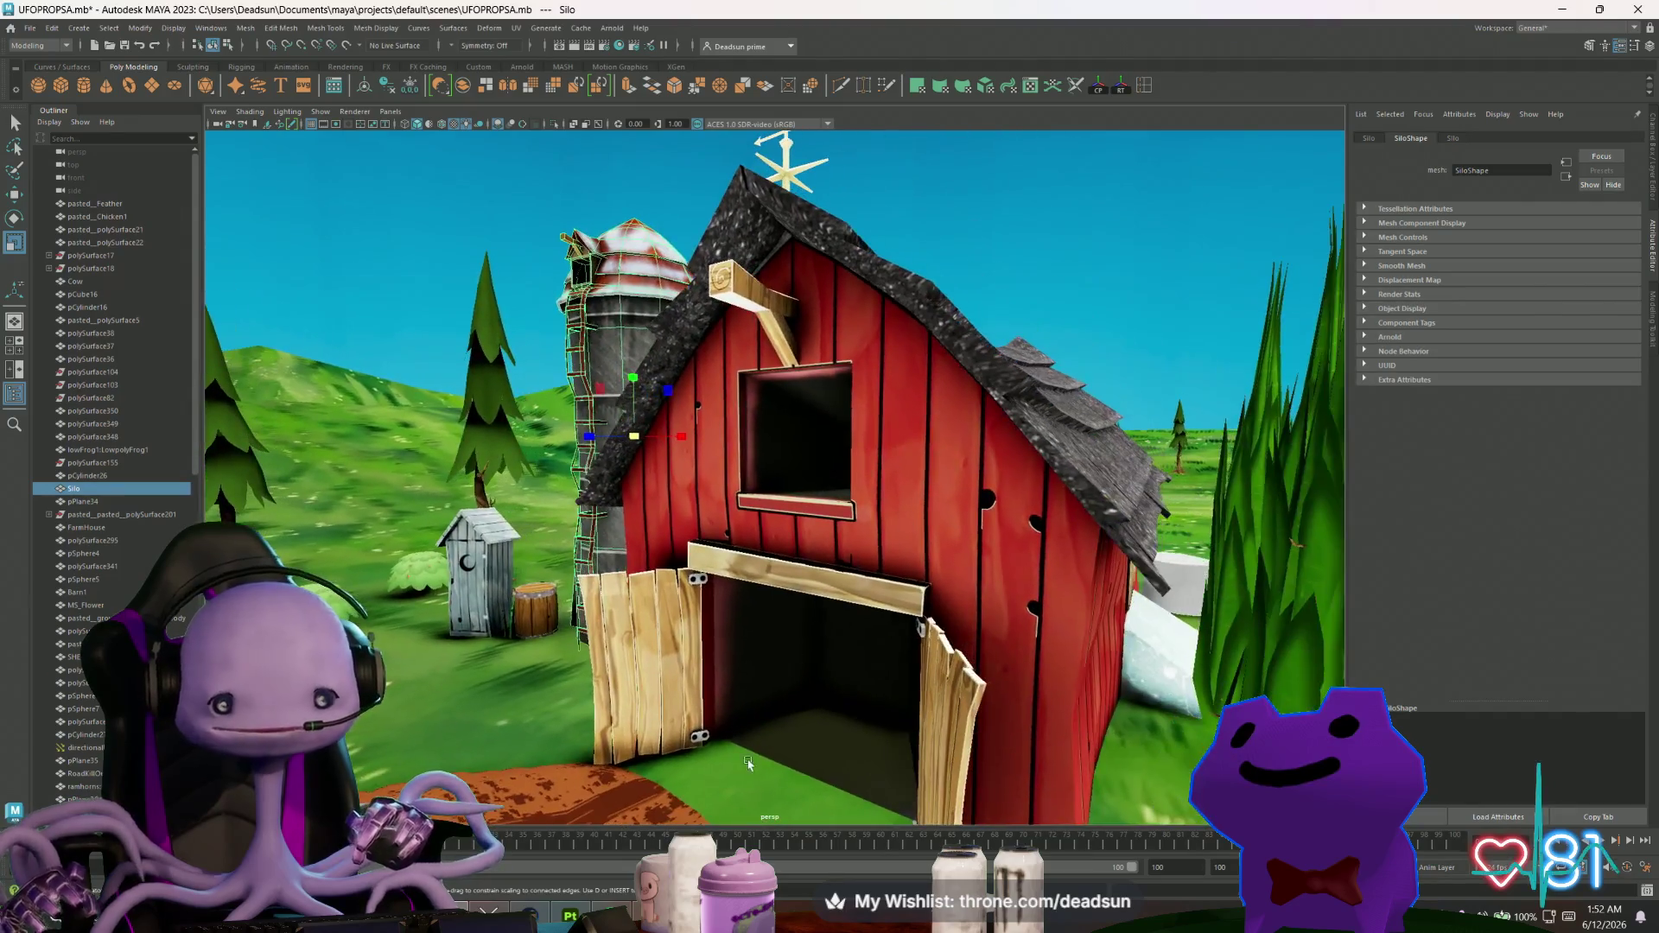
In Painter, close Export textures and load barn.spp from Recent Files, dismissing the save prompt.
{"action": "left_click", "coordinate": [570, 916]}
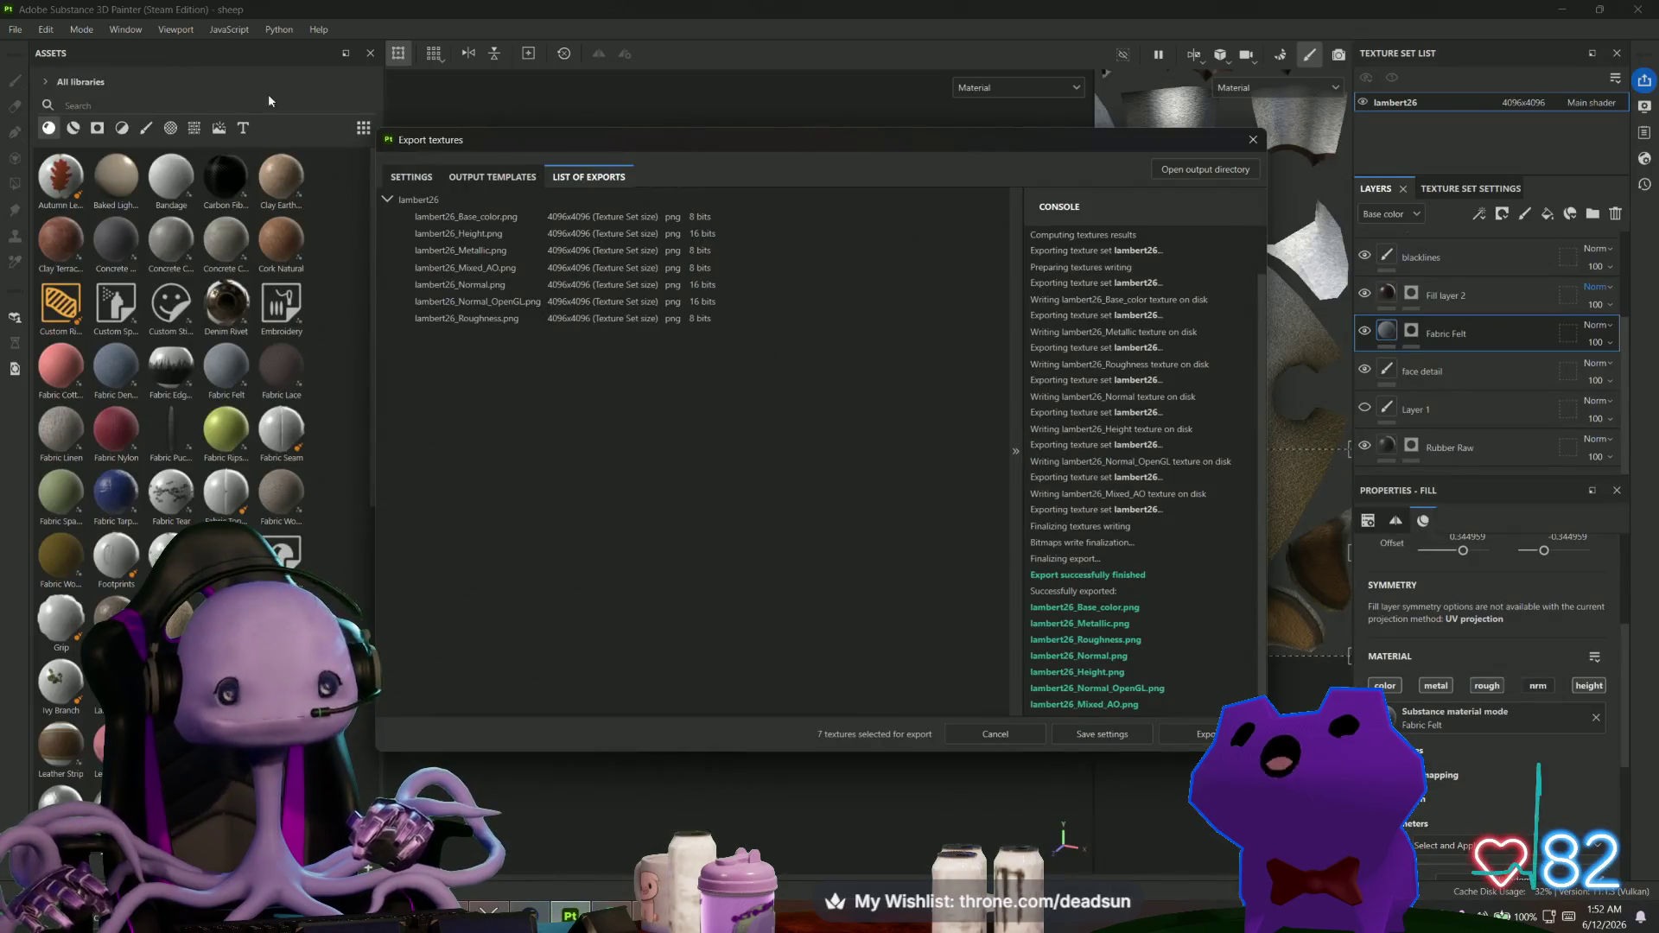
{"action": "left_click", "coordinate": [1253, 139]}
{"action": "left_click", "coordinate": [15, 29]}
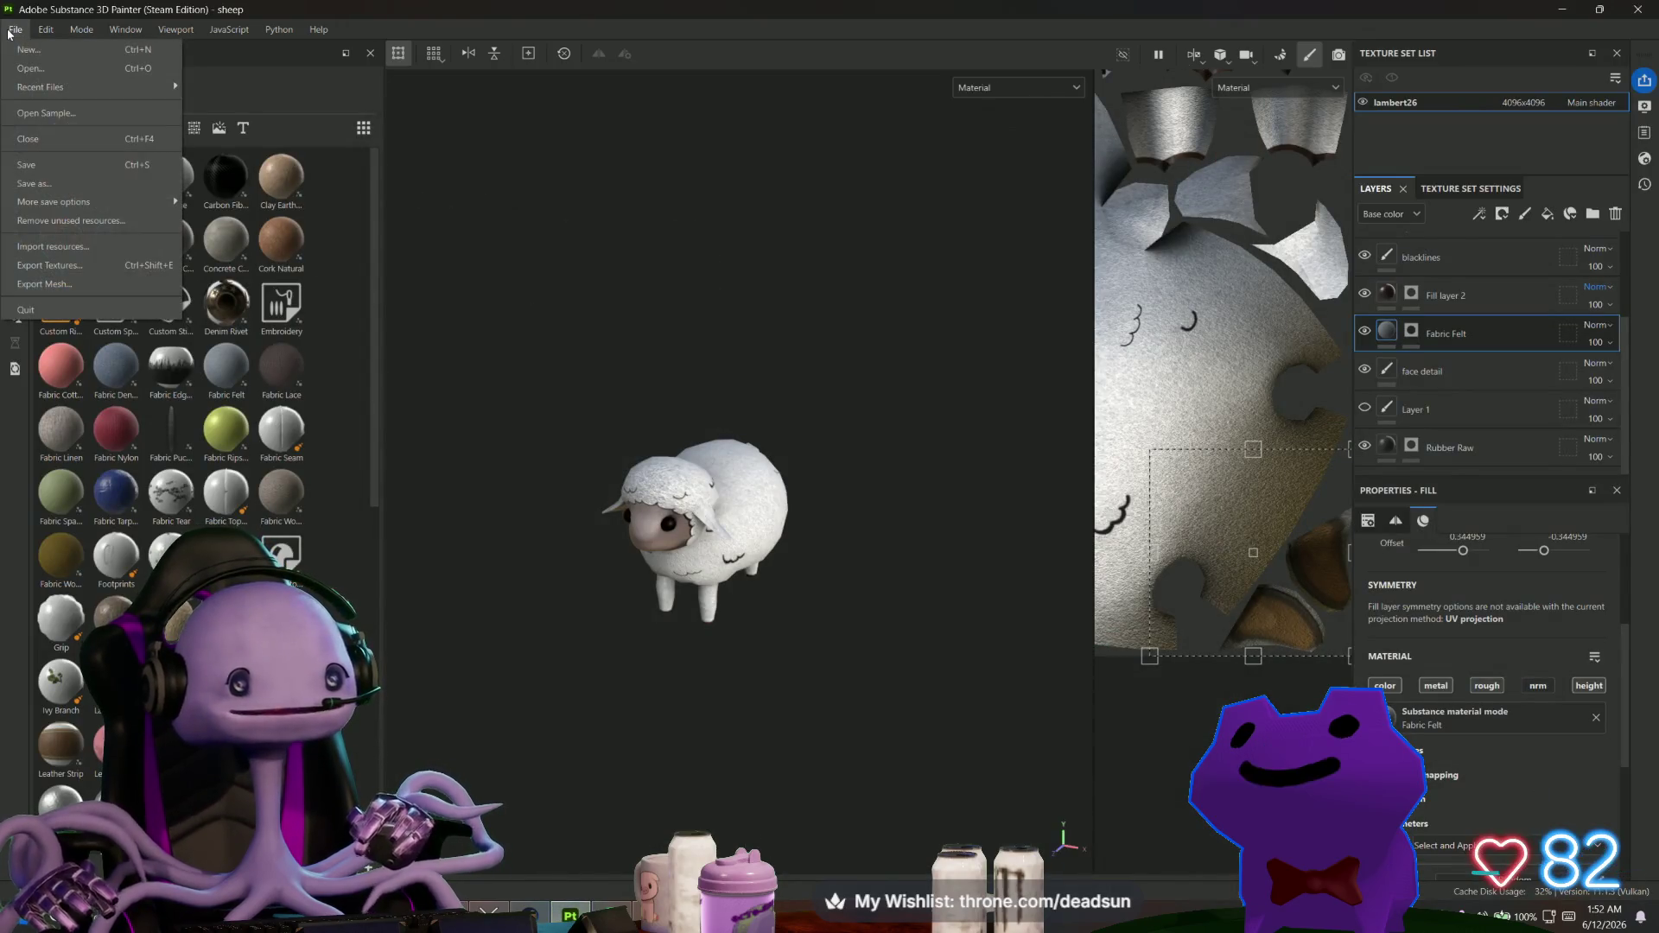
{"action": "left_click", "coordinate": [25, 69]}
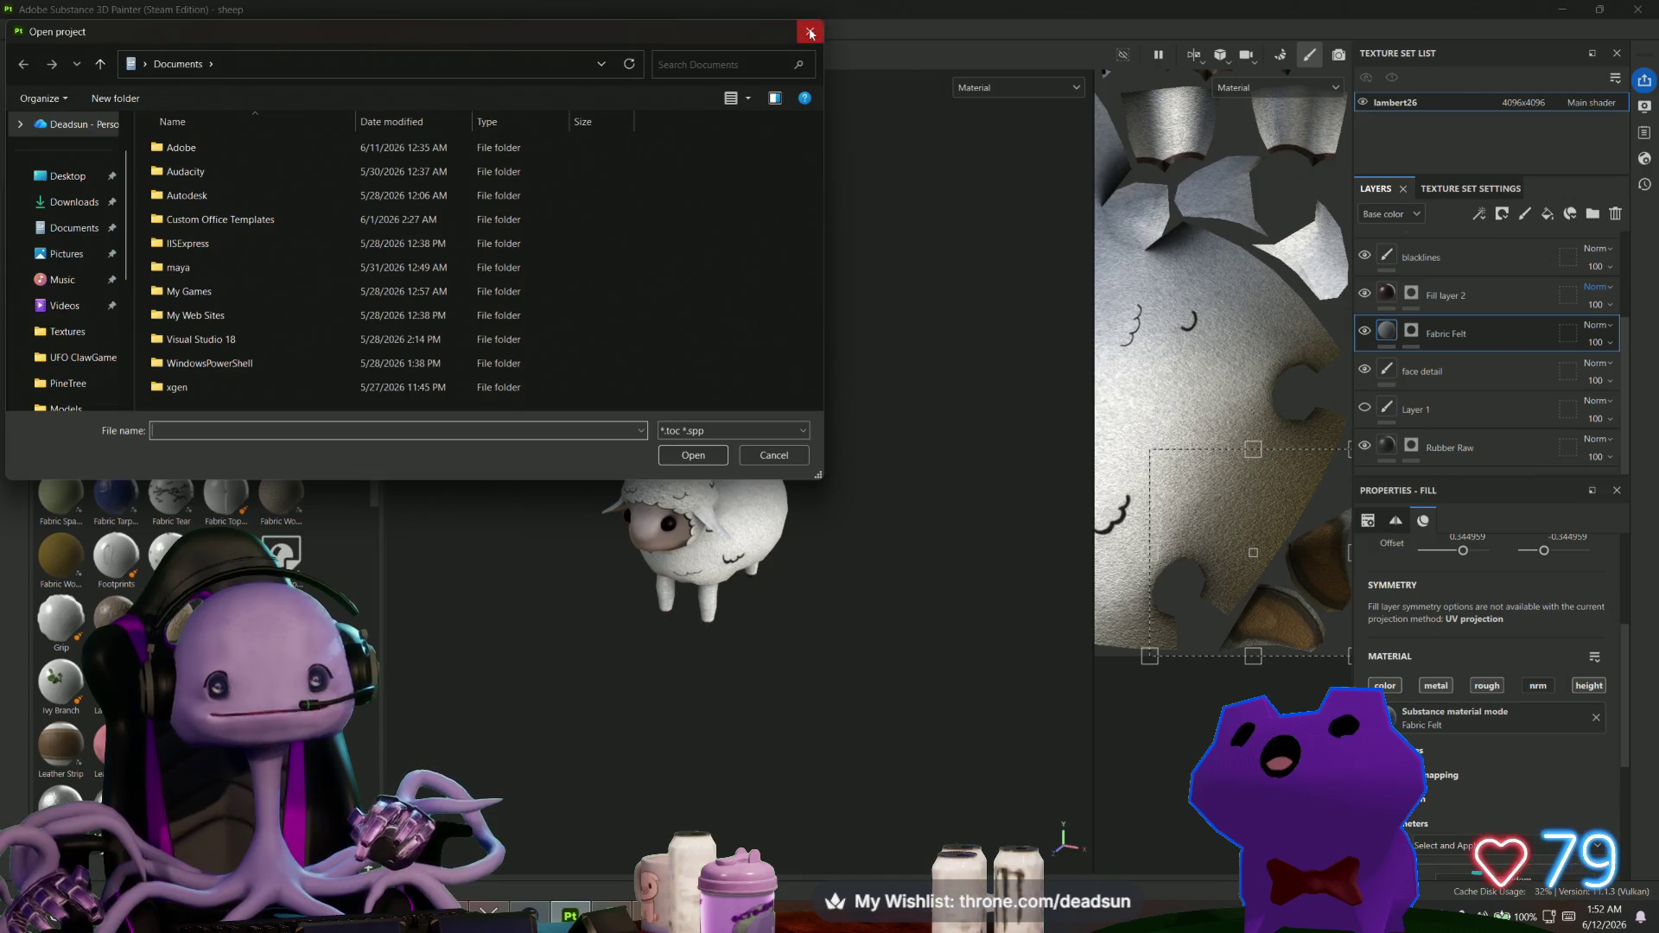
{"action": "left_click", "coordinate": [810, 32]}
{"action": "left_click", "coordinate": [16, 29]}
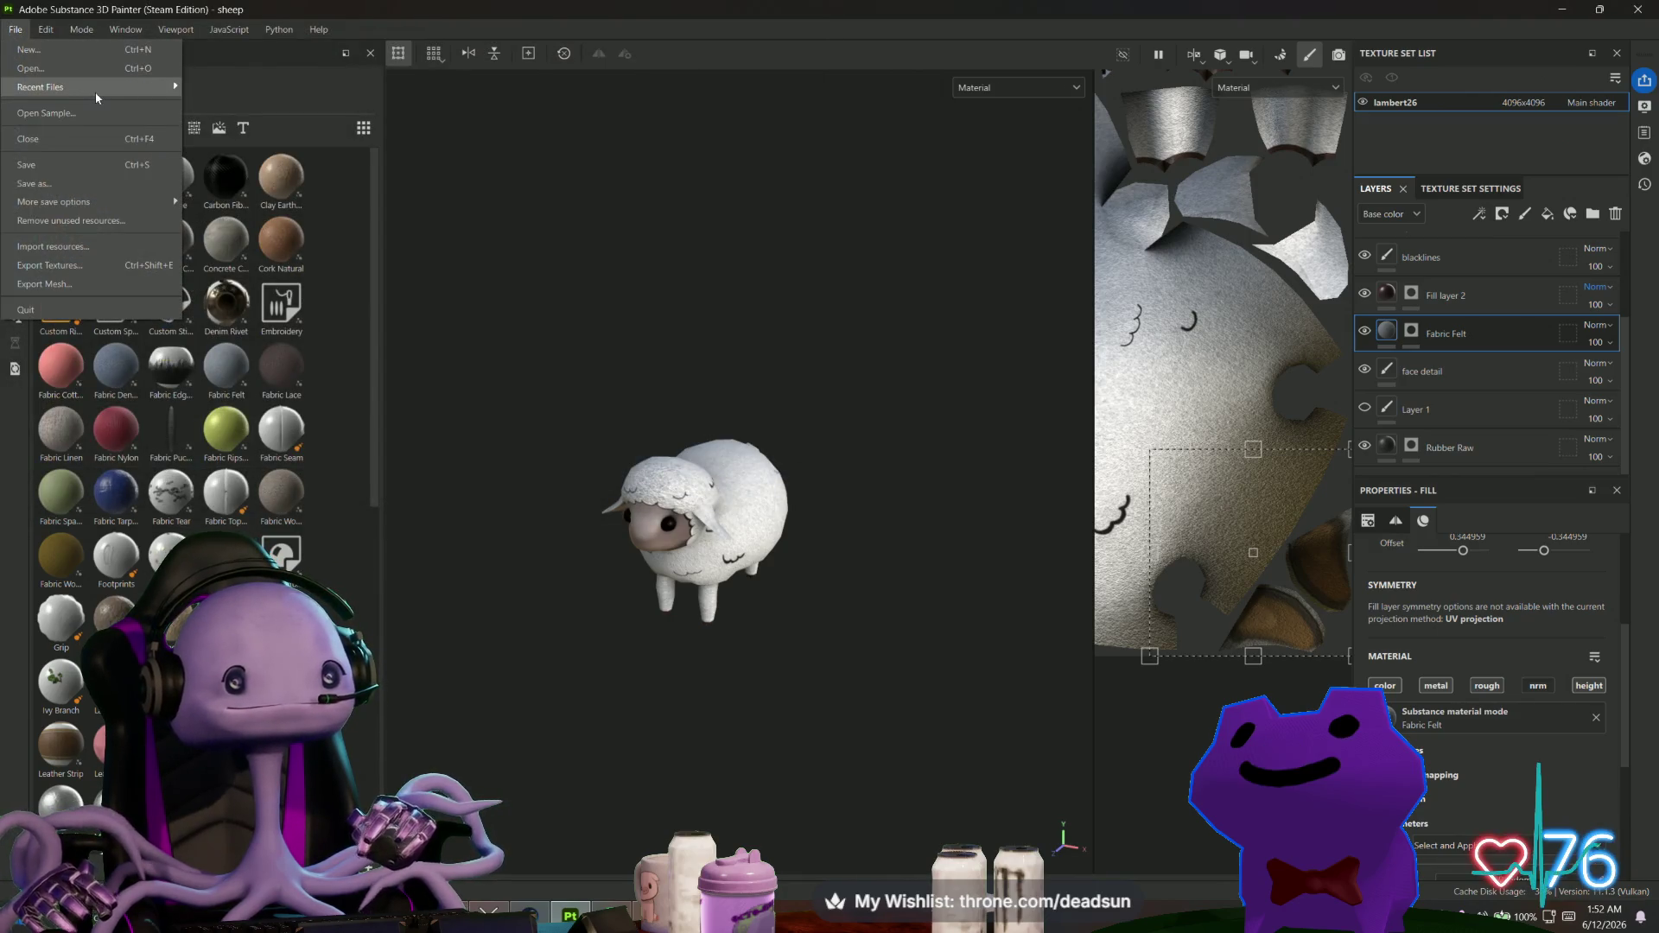
{"action": "mouse_move", "coordinate": [107, 93]}
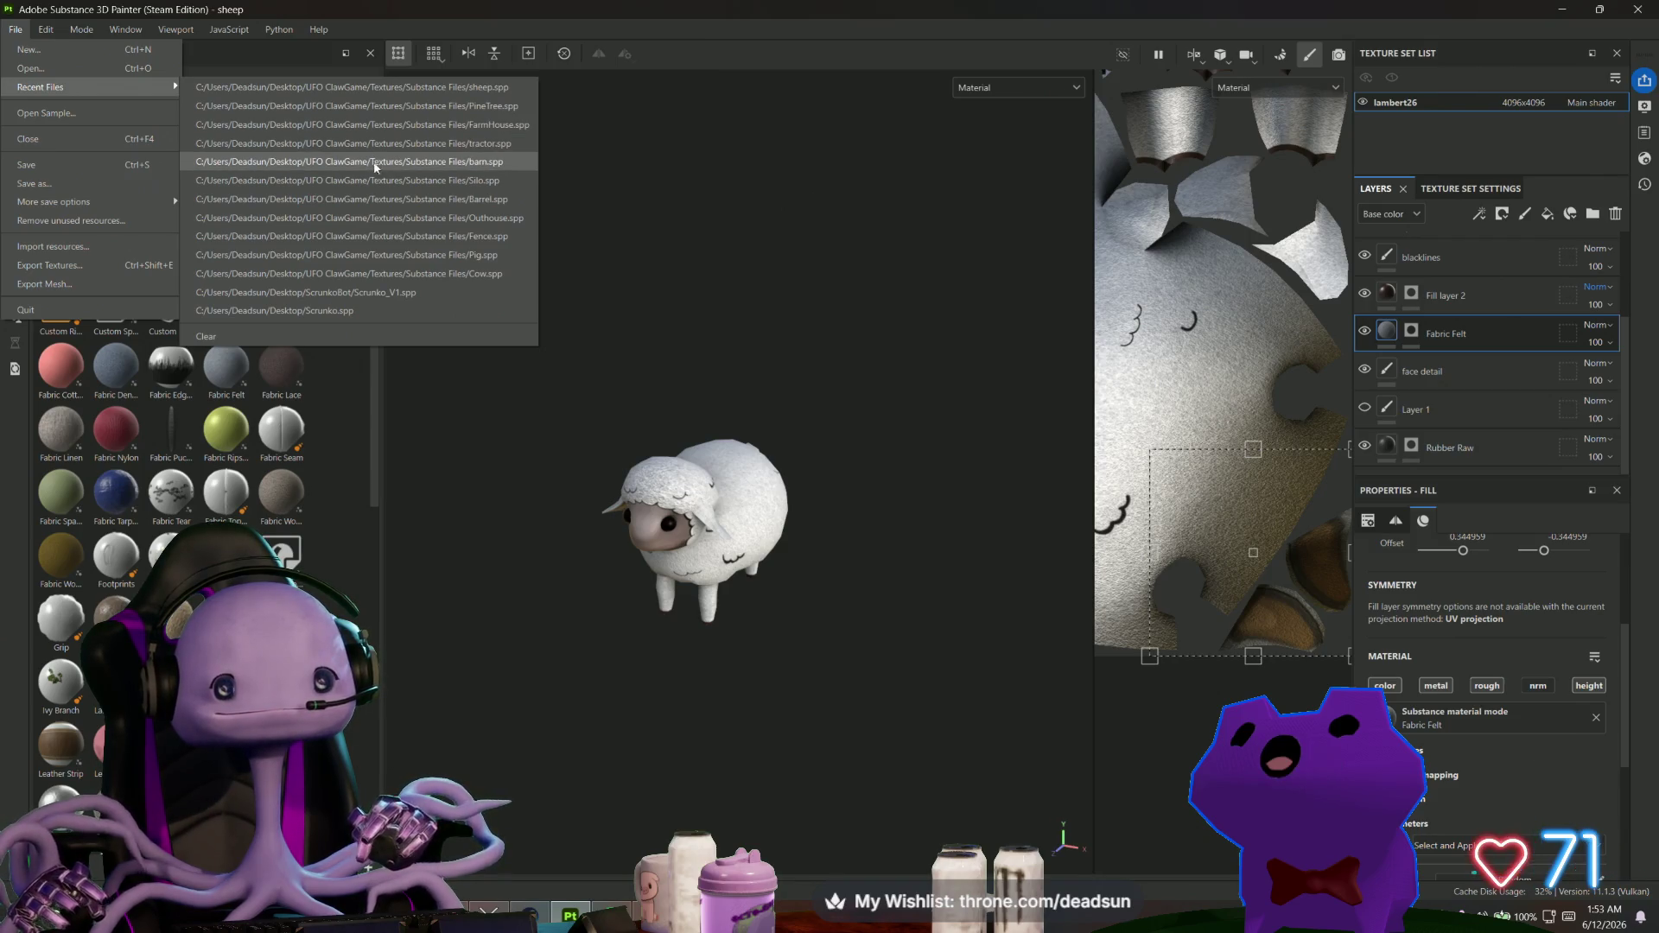
{"action": "left_click", "coordinate": [373, 163]}
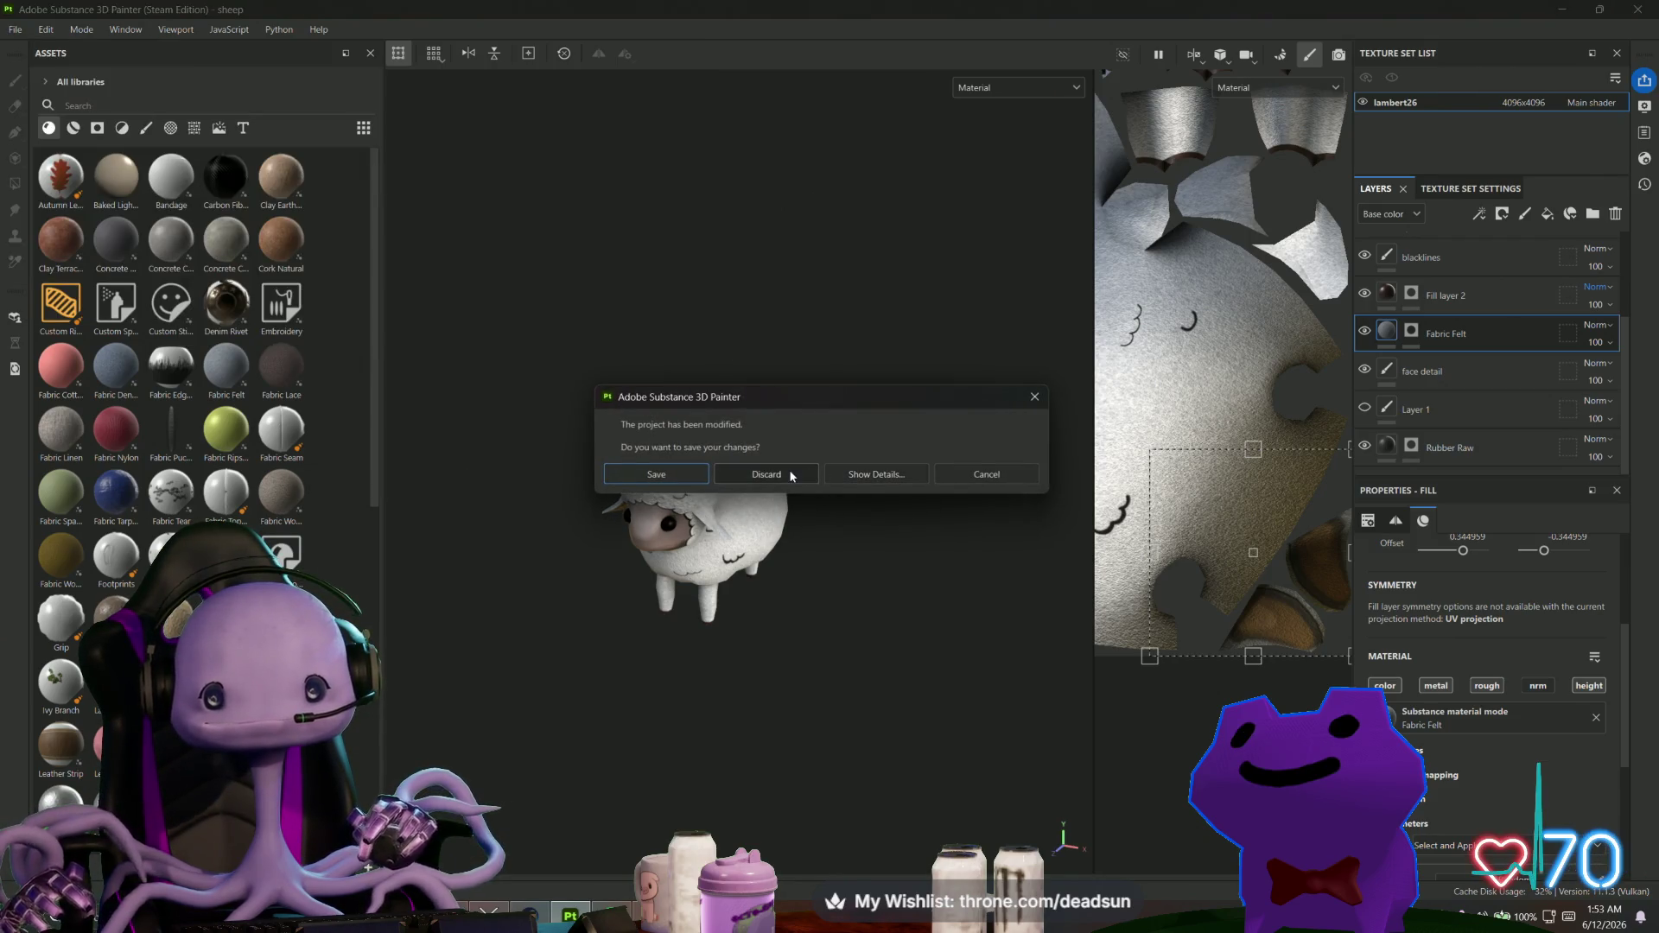
{"action": "left_click", "coordinate": [675, 482]}
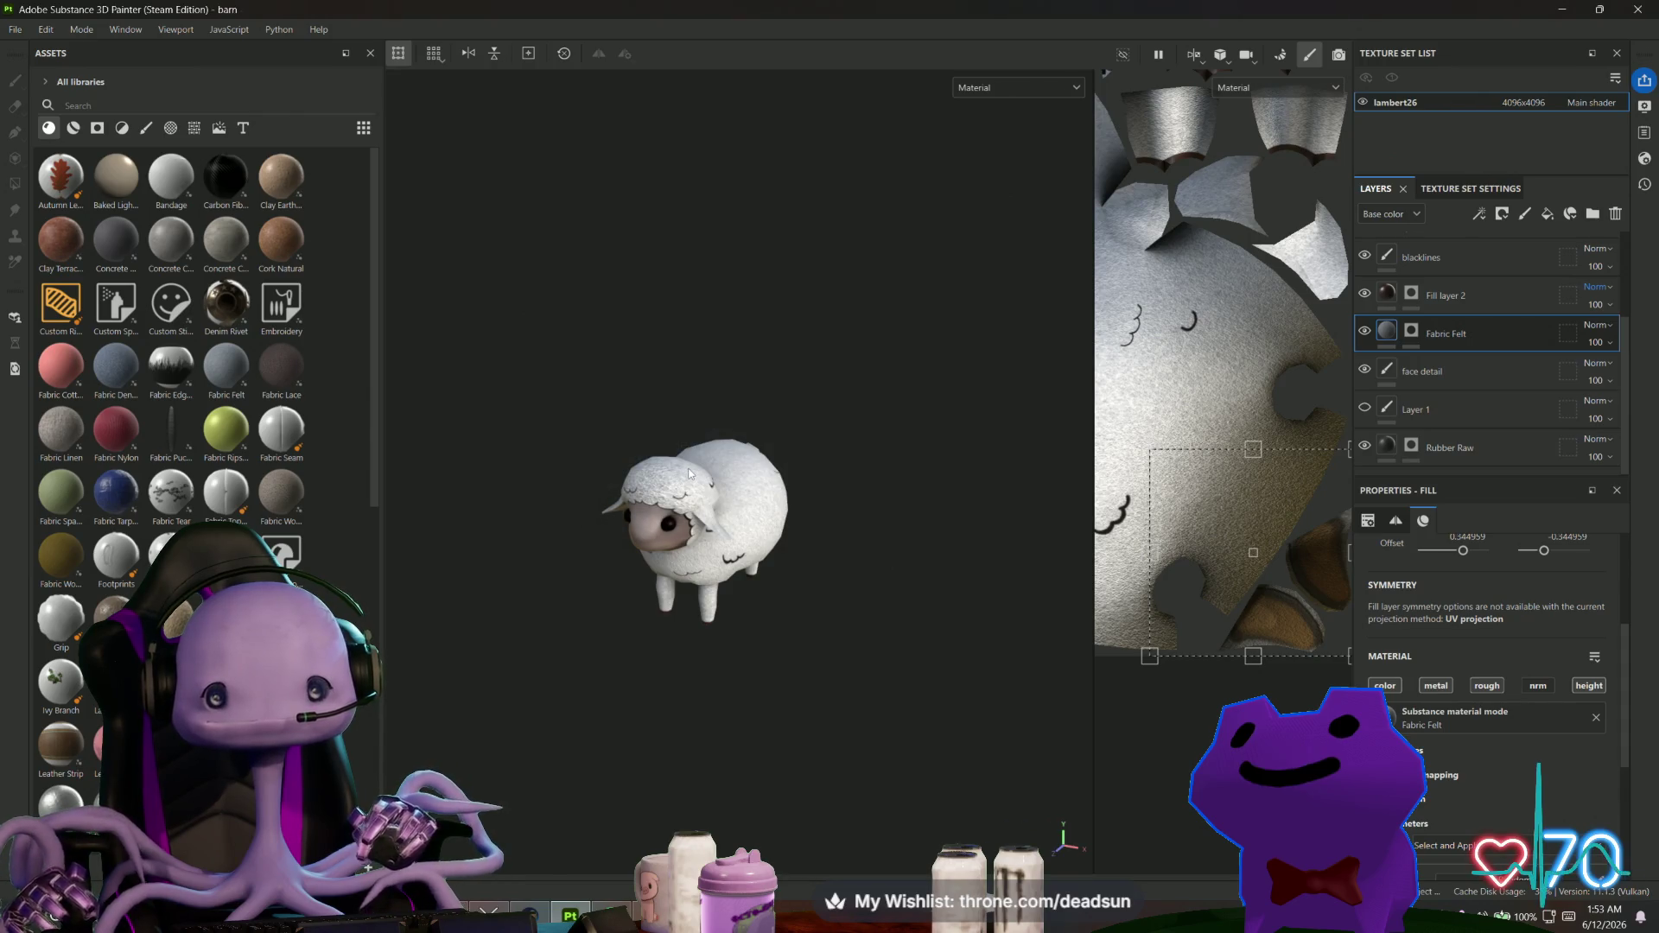
View the barn from the front and reduce the brush size to 8.65.
{"action": "scroll", "coordinate": [687, 496], "scroll_direction": "up", "scroll_amount": 5}
{"action": "mouse_move", "coordinate": [687, 497]}
{"action": "left_mouse_down", "text": "alt"}
{"action": "mouse_move", "coordinate": [941, 475]}
{"action": "mouse_move", "coordinate": [1034, 416]}
{"action": "mouse_move", "coordinate": [847, 481]}
{"action": "left_mouse_up", "text": "alt"}
{"action": "scroll", "coordinate": [700, 484], "scroll_direction": "down", "scroll_amount": 5}
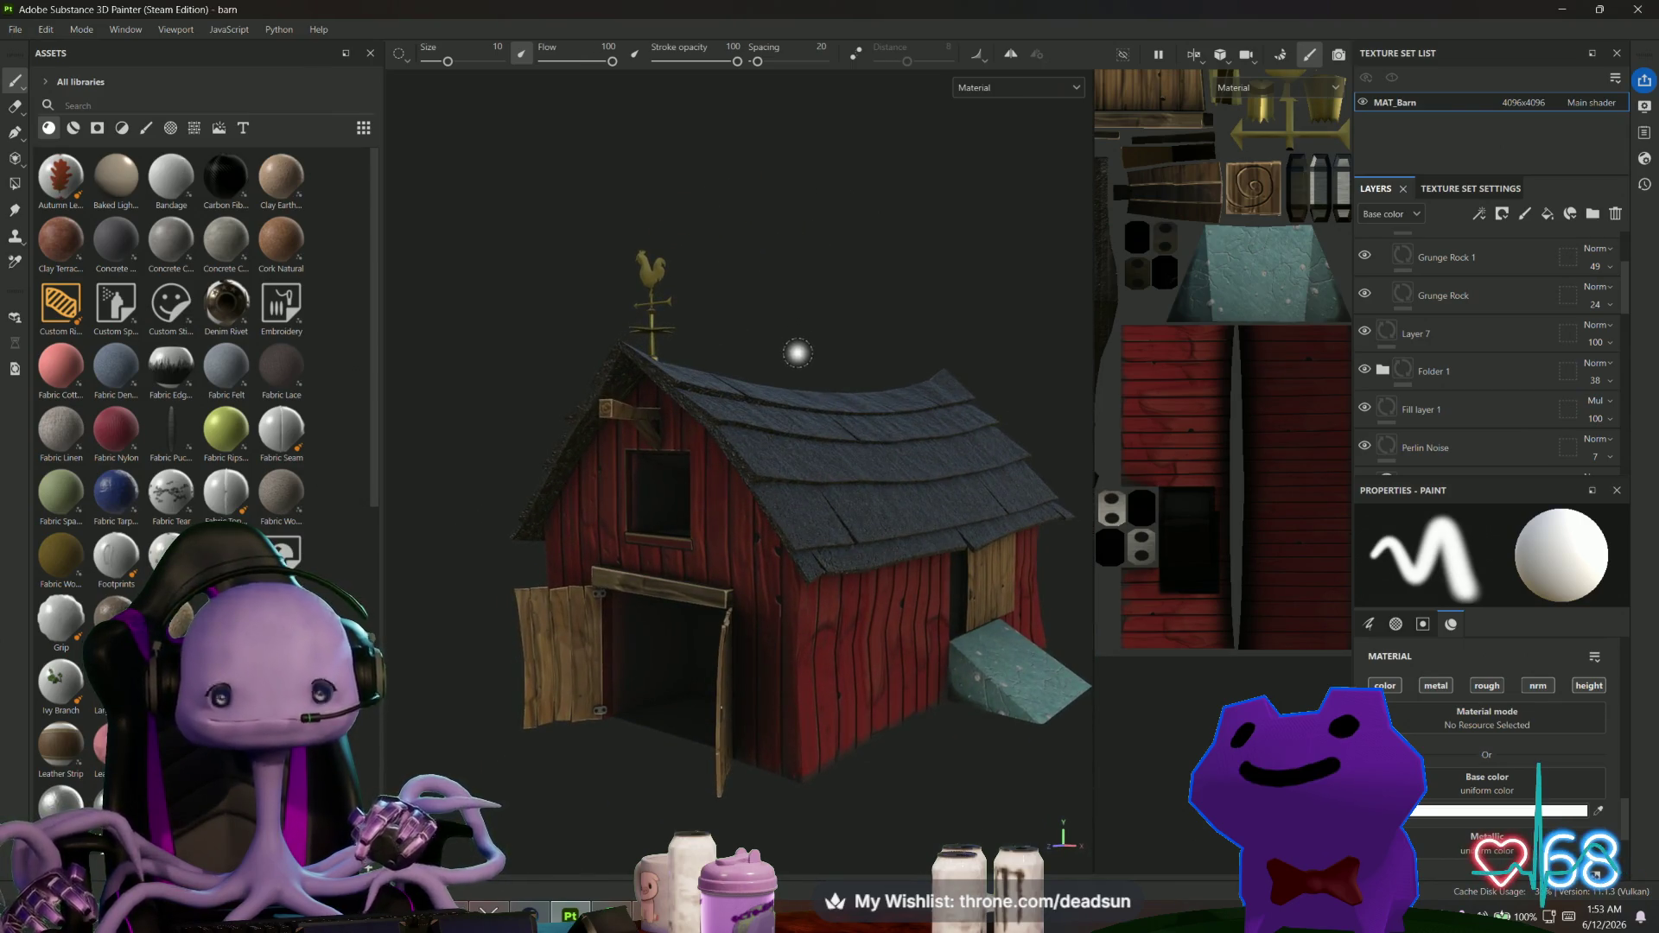
{"action": "mouse_move", "coordinate": [793, 352]}
{"action": "left_mouse_down", "text": "alt"}
{"action": "mouse_move", "coordinate": [774, 337]}
{"action": "mouse_move", "coordinate": [793, 344]}
{"action": "left_mouse_up", "text": "alt"}
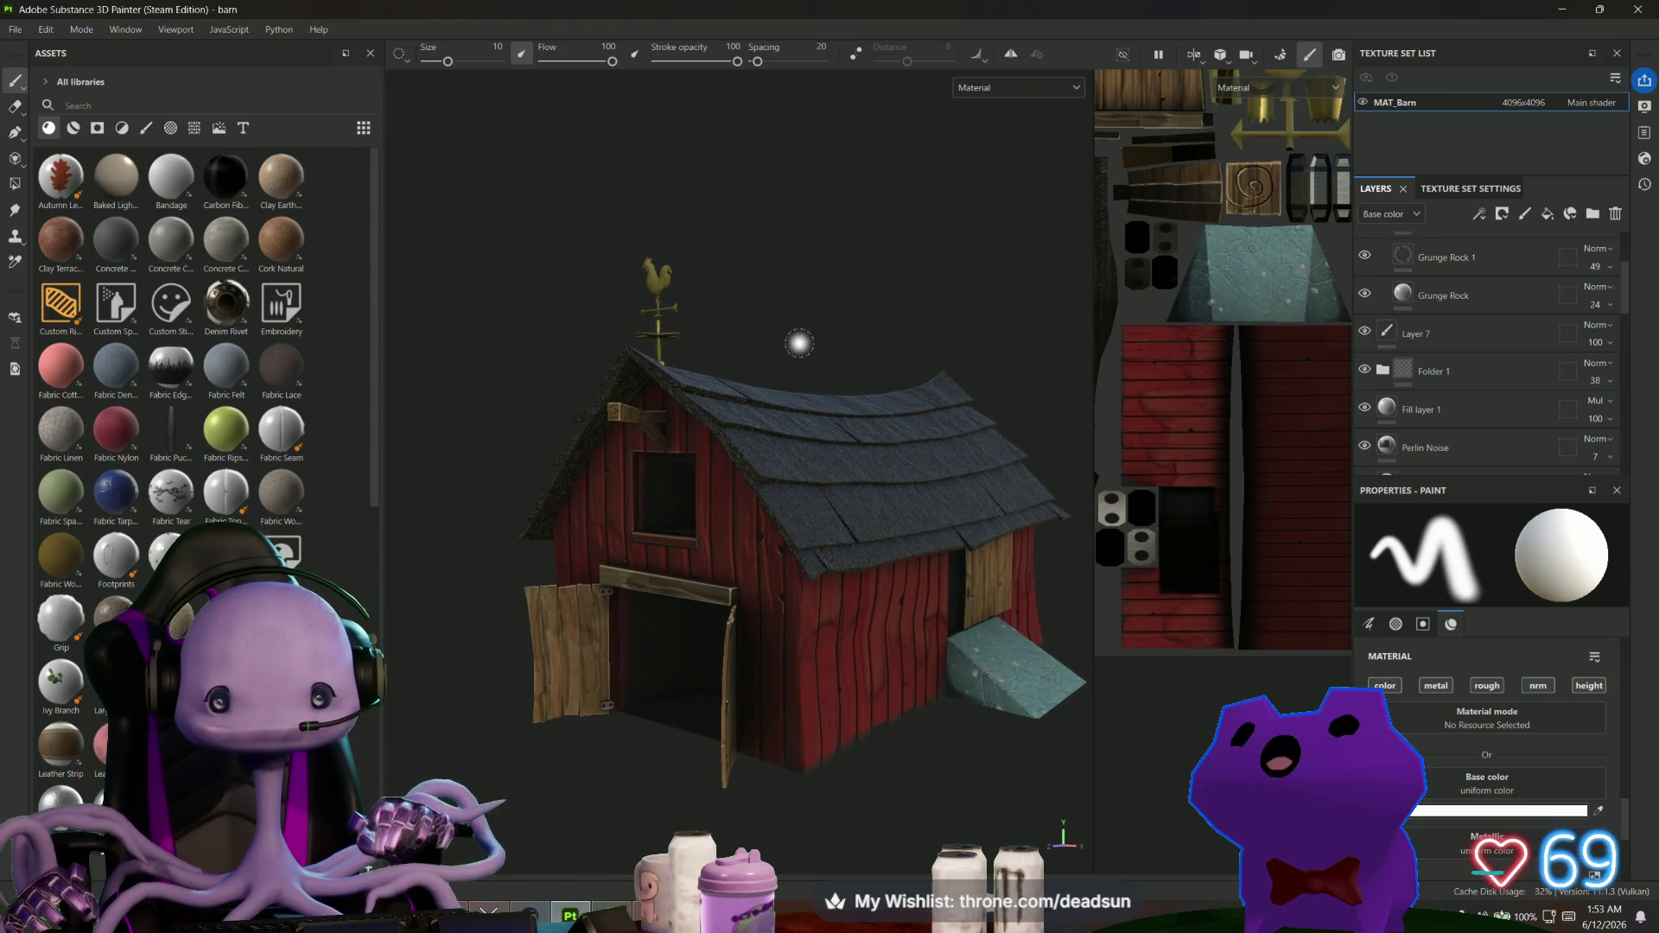
{"action": "right_click_drag", "start_coordinate": [799, 343], "coordinate": [800, 343], "text": "ctrl"}
Filter the Assets library to procedurals, then to environment maps.
{"action": "mouse_move", "coordinate": [799, 343]}
{"action": "left_mouse_down", "text": "alt"}
{"action": "mouse_move", "coordinate": [838, 492]}
{"action": "mouse_move", "coordinate": [786, 381]}
{"action": "mouse_move", "coordinate": [814, 363]}
{"action": "left_mouse_up", "text": "alt"}
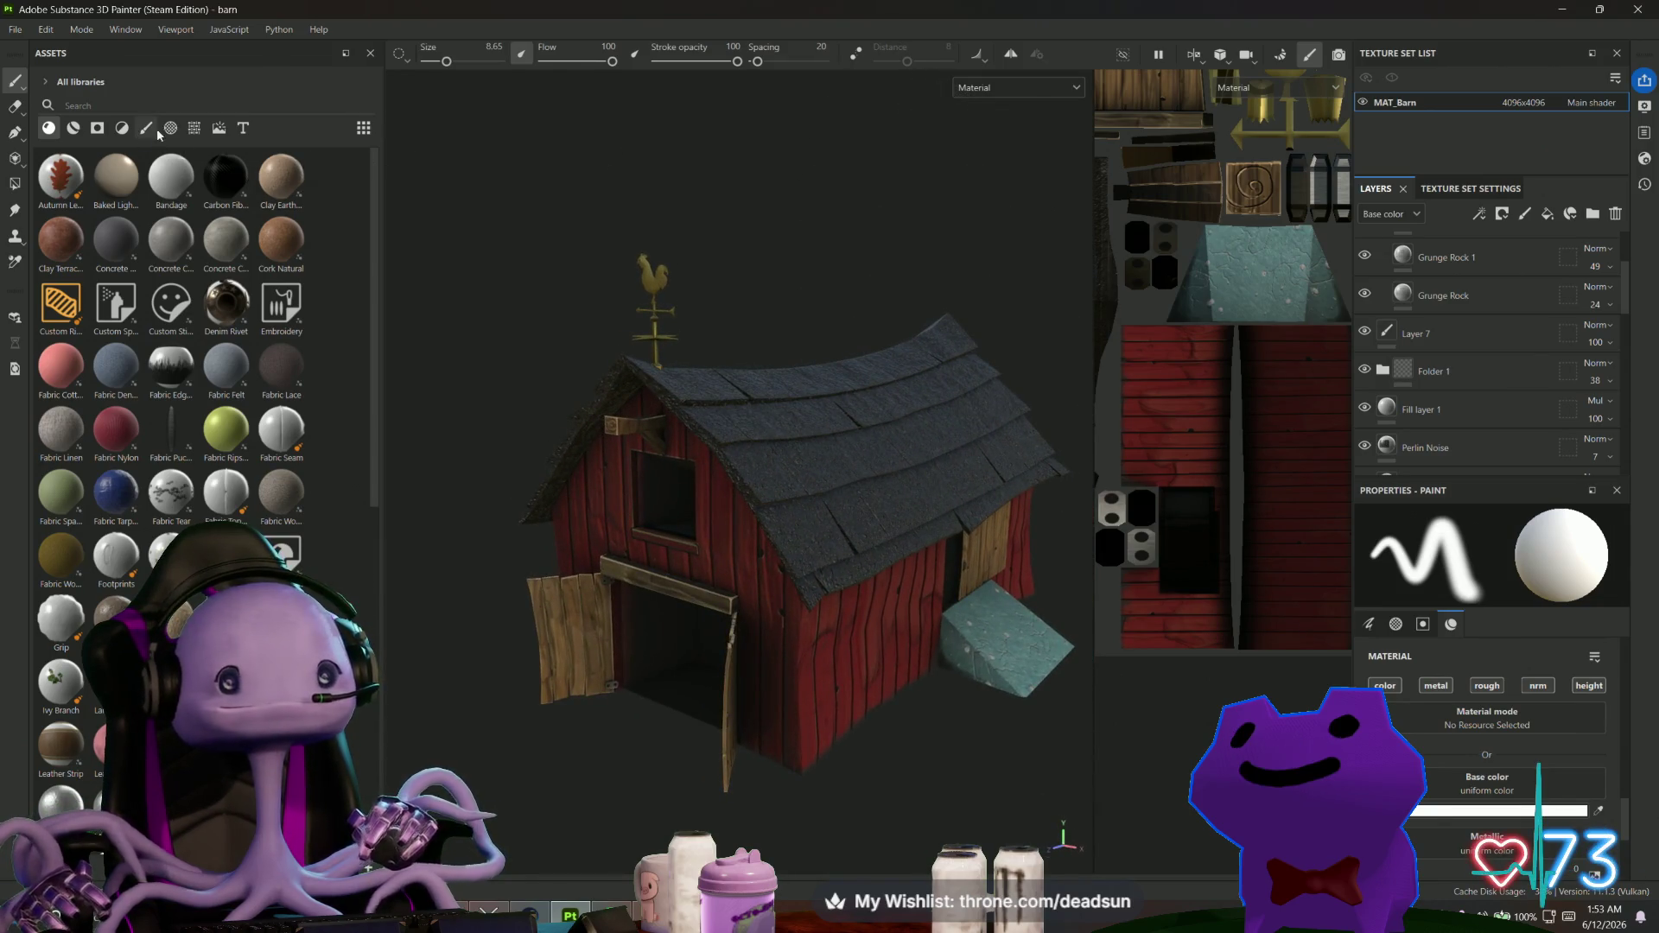
{"action": "left_click", "coordinate": [193, 128]}
{"action": "left_click", "coordinate": [220, 130]}
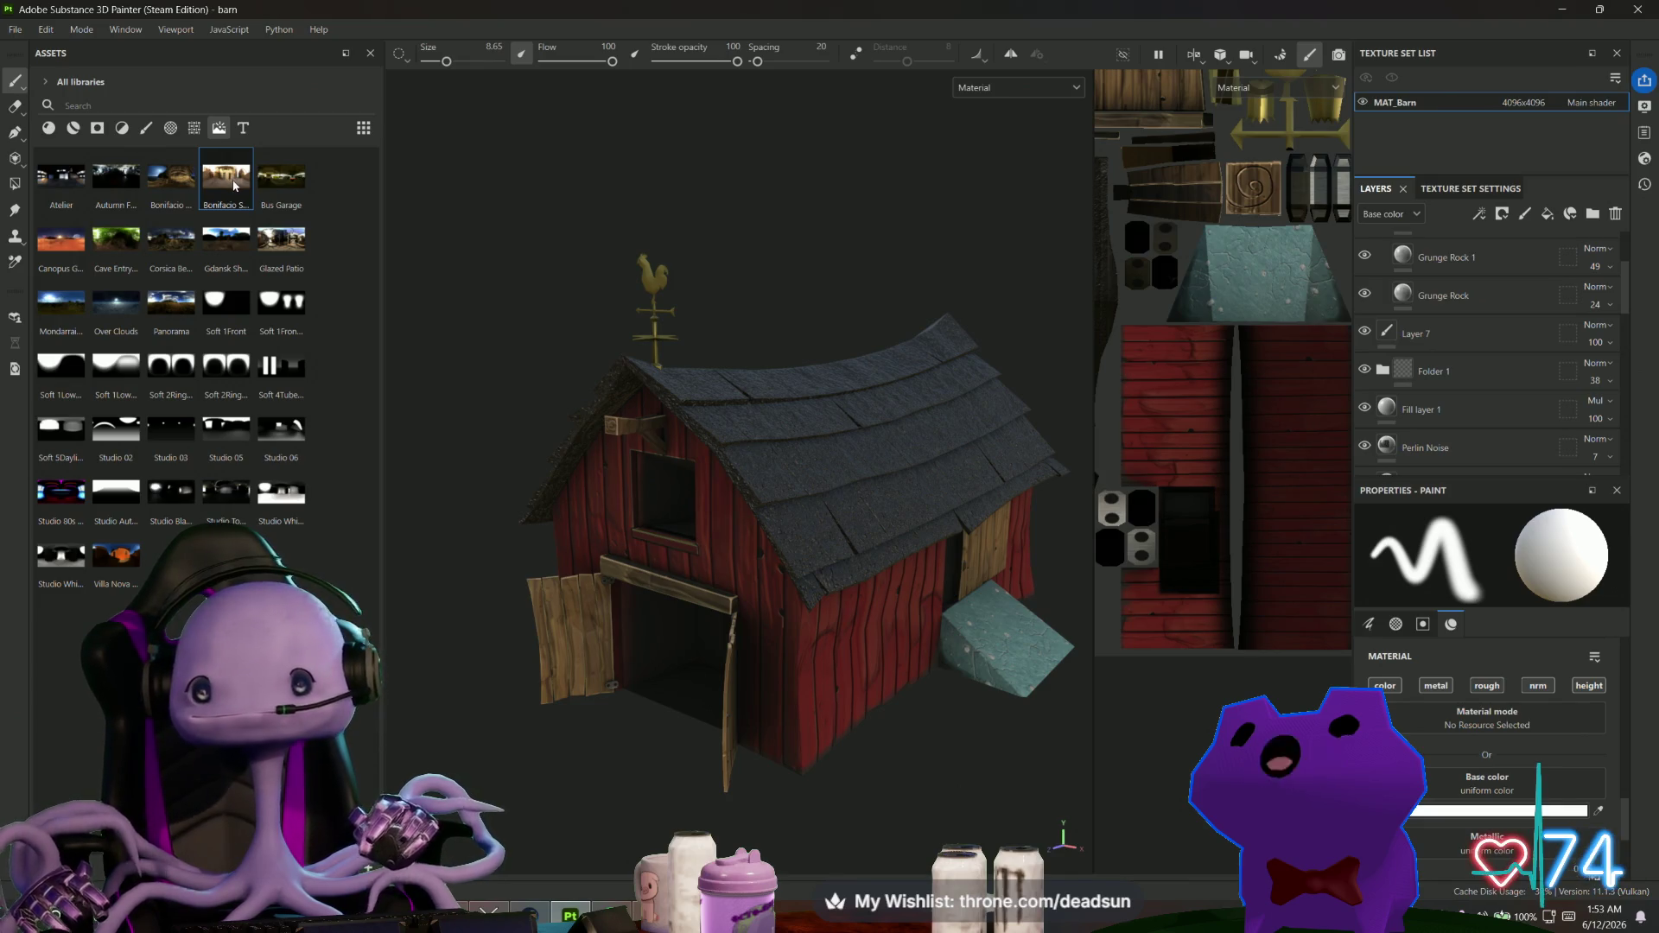
Light the barn with a brighter environment map, then Canopus, then a soft studio HDRI.
{"action": "scroll", "coordinate": [1440, 313], "scroll_direction": "down", "scroll_amount": 5}
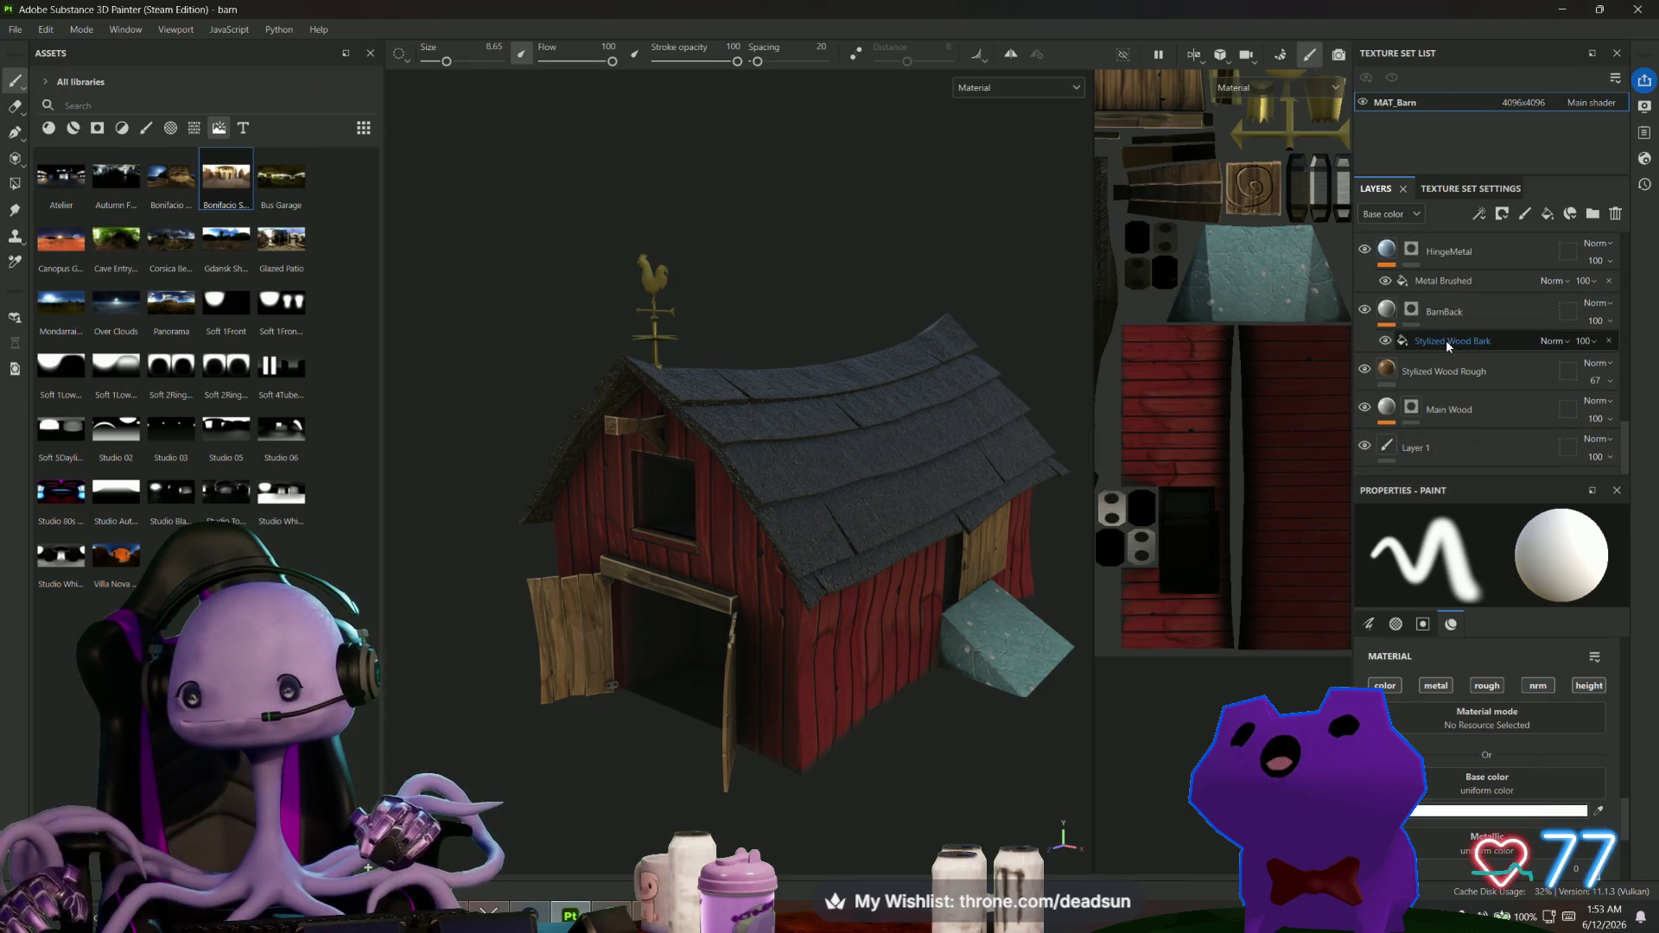
{"action": "scroll", "coordinate": [1445, 339], "scroll_direction": "up", "scroll_amount": 5}
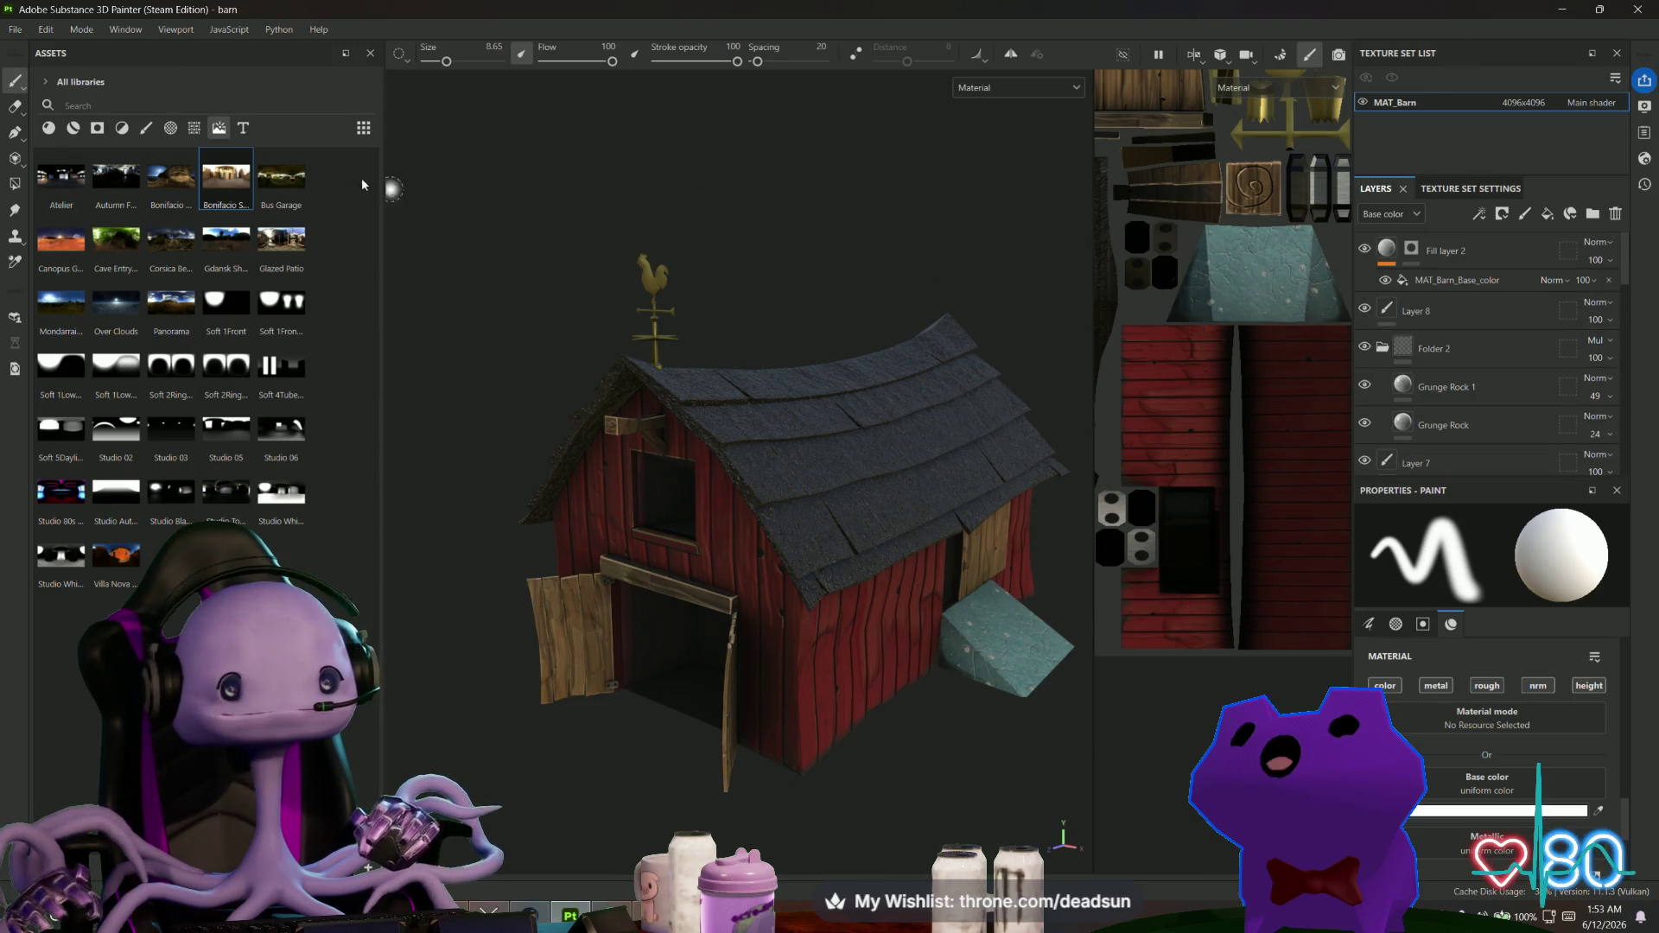
{"action": "left_click_drag", "start_coordinate": [244, 175], "coordinate": [454, 164]}
{"action": "mouse_move", "coordinate": [534, 234]}
{"action": "left_mouse_down", "text": "alt"}
{"action": "mouse_move", "coordinate": [444, 412]}
{"action": "mouse_move", "coordinate": [548, 267]}
{"action": "mouse_move", "coordinate": [777, 240]}
{"action": "mouse_move", "coordinate": [800, 210]}
{"action": "mouse_move", "coordinate": [611, 211]}
{"action": "mouse_move", "coordinate": [526, 237]}
{"action": "left_mouse_up", "text": "alt"}
{"action": "mouse_move", "coordinate": [78, 241]}
{"action": "left_mouse_down"}
{"action": "mouse_move", "coordinate": [475, 215]}
{"action": "mouse_move", "coordinate": [573, 270]}
{"action": "mouse_move", "coordinate": [795, 251]}
{"action": "mouse_move", "coordinate": [774, 230]}
{"action": "mouse_move", "coordinate": [455, 185]}
{"action": "mouse_move", "coordinate": [470, 155]}
{"action": "mouse_move", "coordinate": [493, 282]}
{"action": "left_mouse_up"}
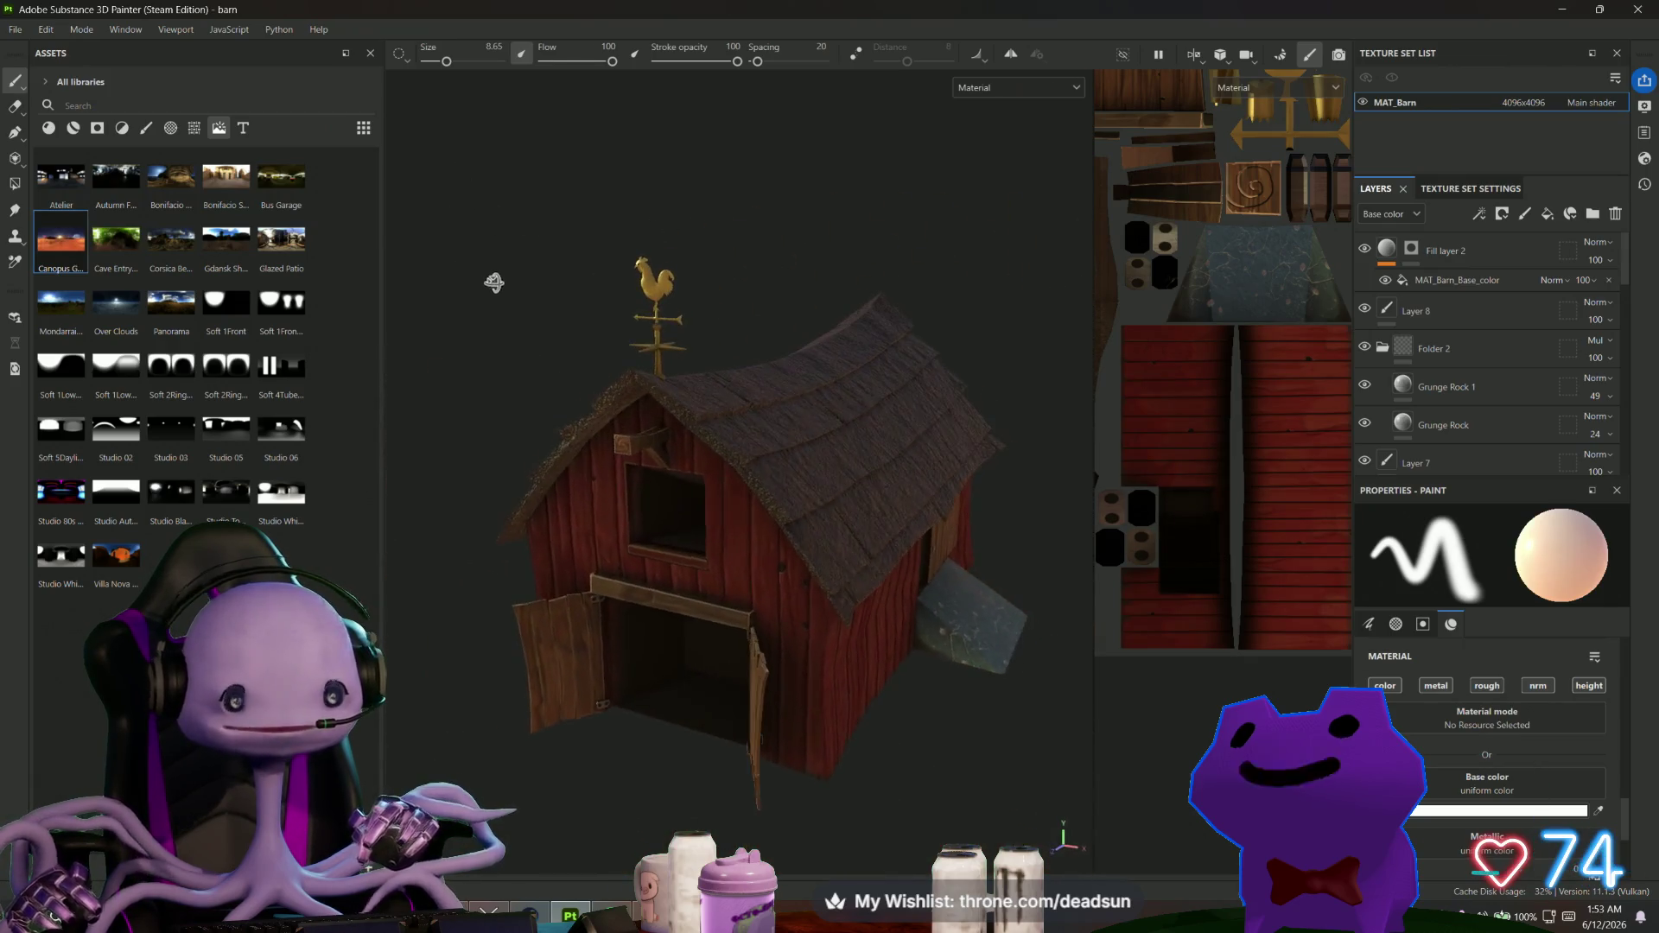
{"action": "left_click_drag", "start_coordinate": [61, 365], "coordinate": [458, 200]}
{"action": "mouse_move", "coordinate": [614, 304]}
{"action": "left_mouse_down", "text": "alt"}
{"action": "mouse_move", "coordinate": [574, 270]}
{"action": "mouse_move", "coordinate": [504, 329]}
{"action": "mouse_move", "coordinate": [484, 320]}
{"action": "left_mouse_up", "text": "alt"}
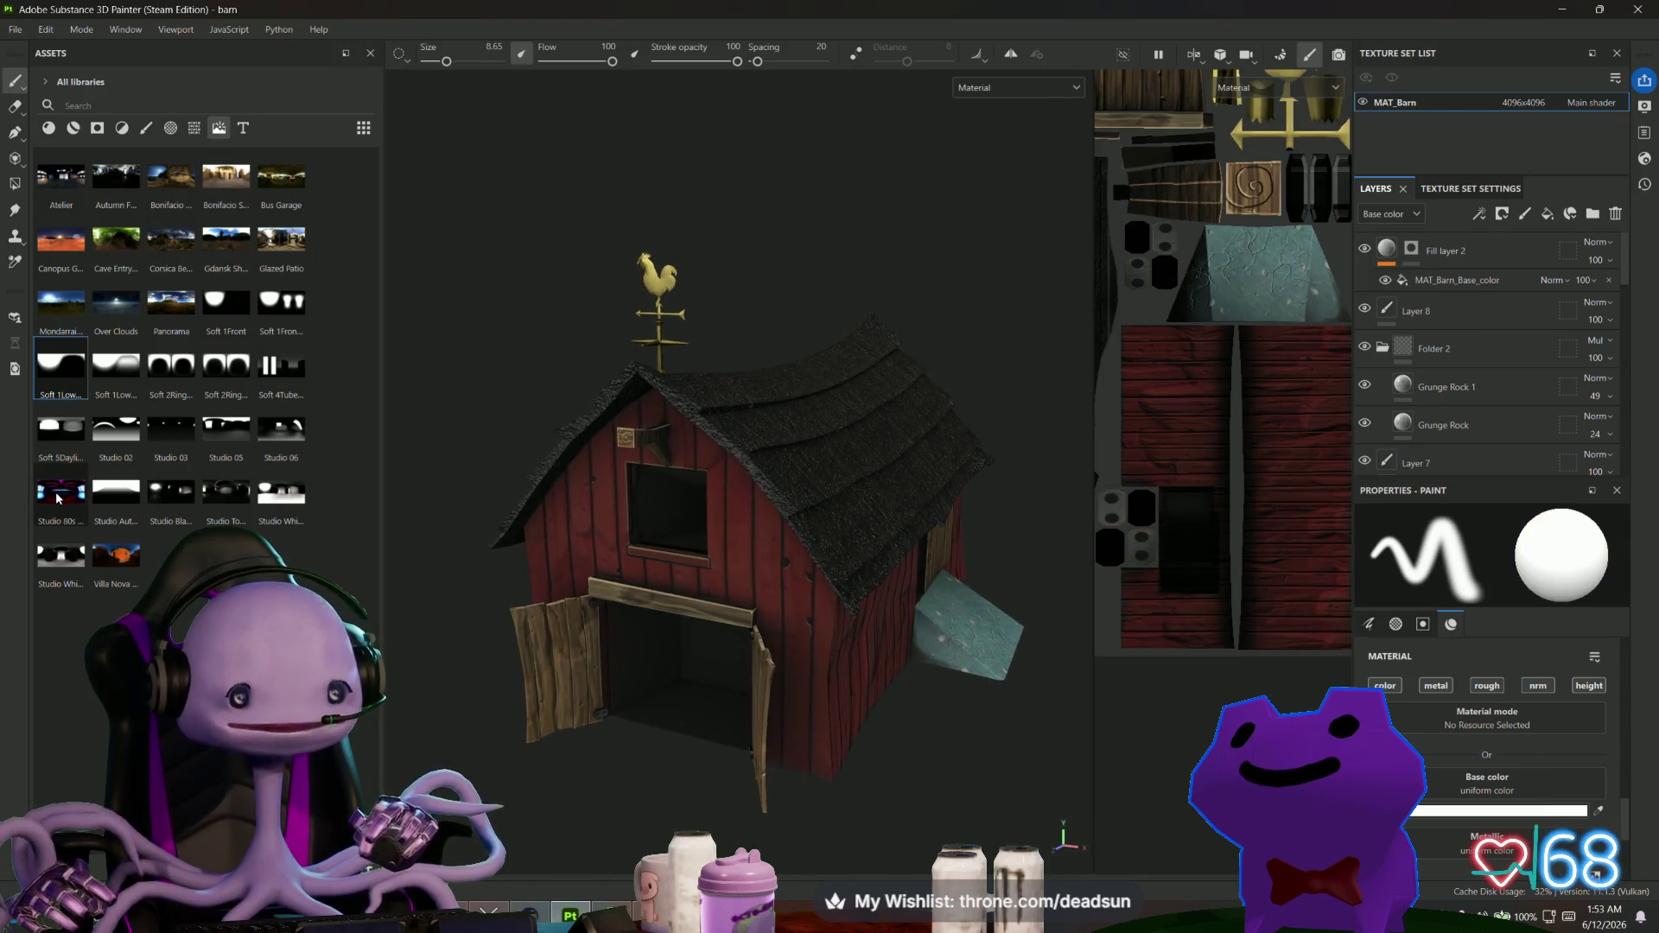
Try another environment map, then apply Glazed Patio lighting and orbit over the roof.
{"action": "left_click", "coordinate": [115, 239]}
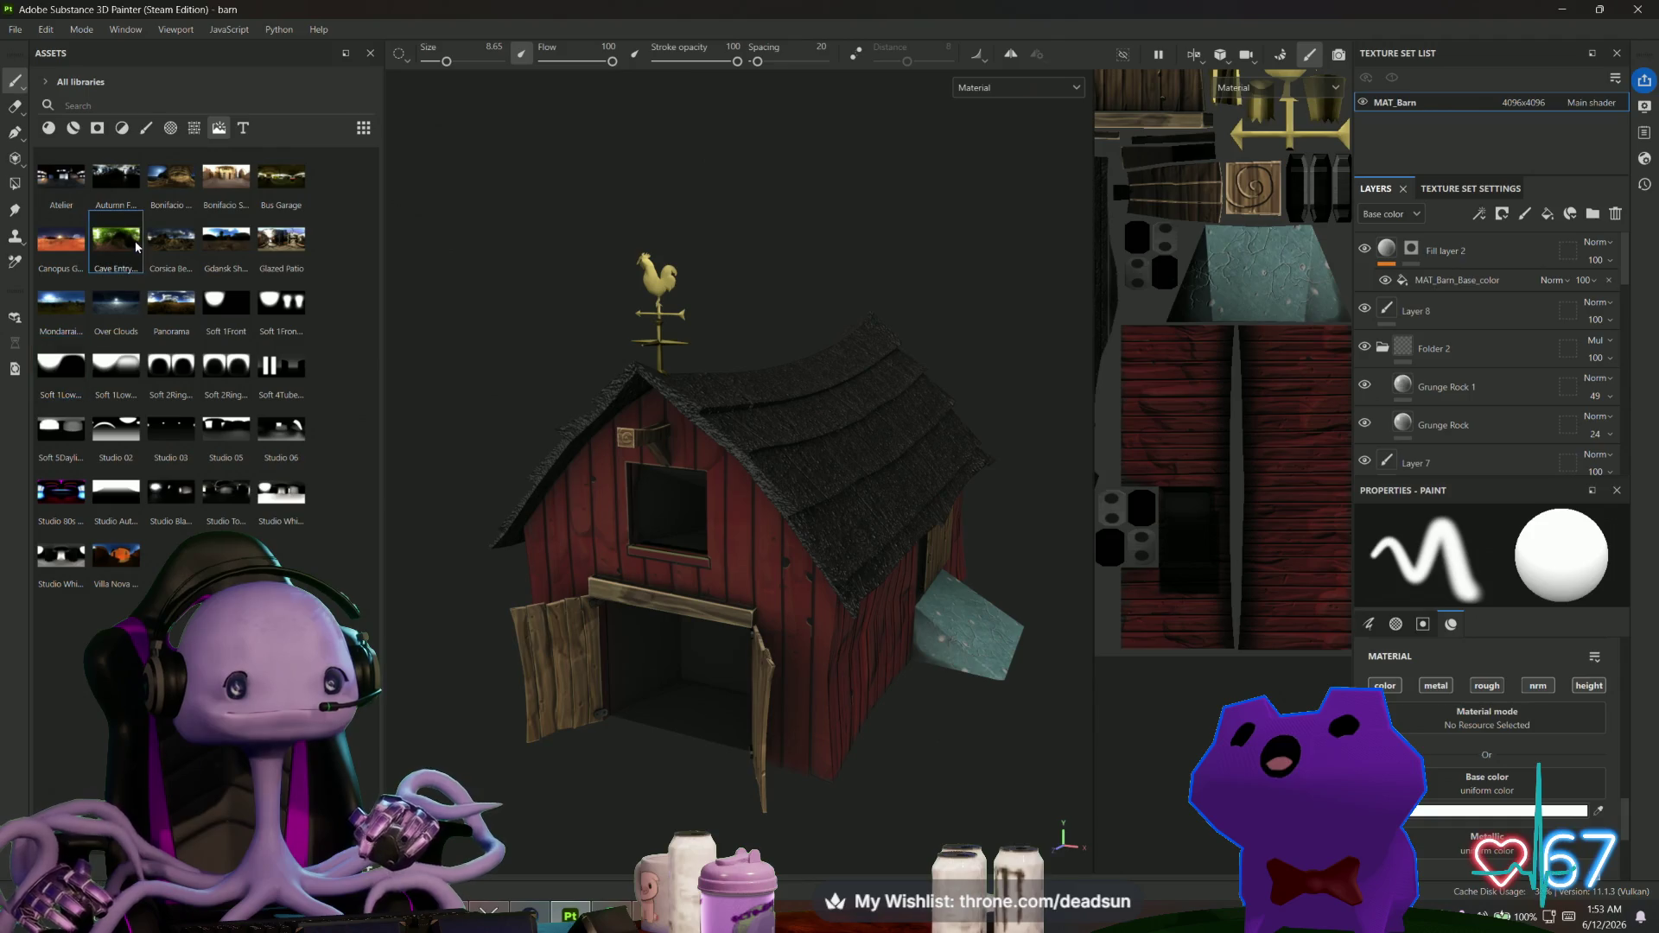
{"action": "mouse_move", "coordinate": [547, 269]}
{"action": "left_mouse_down", "text": "alt"}
{"action": "mouse_move", "coordinate": [611, 182]}
{"action": "mouse_move", "coordinate": [529, 314]}
{"action": "mouse_move", "coordinate": [432, 362]}
{"action": "mouse_move", "coordinate": [459, 260]}
{"action": "mouse_move", "coordinate": [488, 298]}
{"action": "left_mouse_up", "text": "alt"}
{"action": "mouse_move", "coordinate": [282, 239]}
{"action": "left_mouse_down"}
{"action": "mouse_move", "coordinate": [583, 183]}
{"action": "mouse_move", "coordinate": [573, 214]}
{"action": "left_mouse_up"}
{"action": "left_click_drag", "start_coordinate": [523, 335], "coordinate": [605, 328], "text": "alt"}
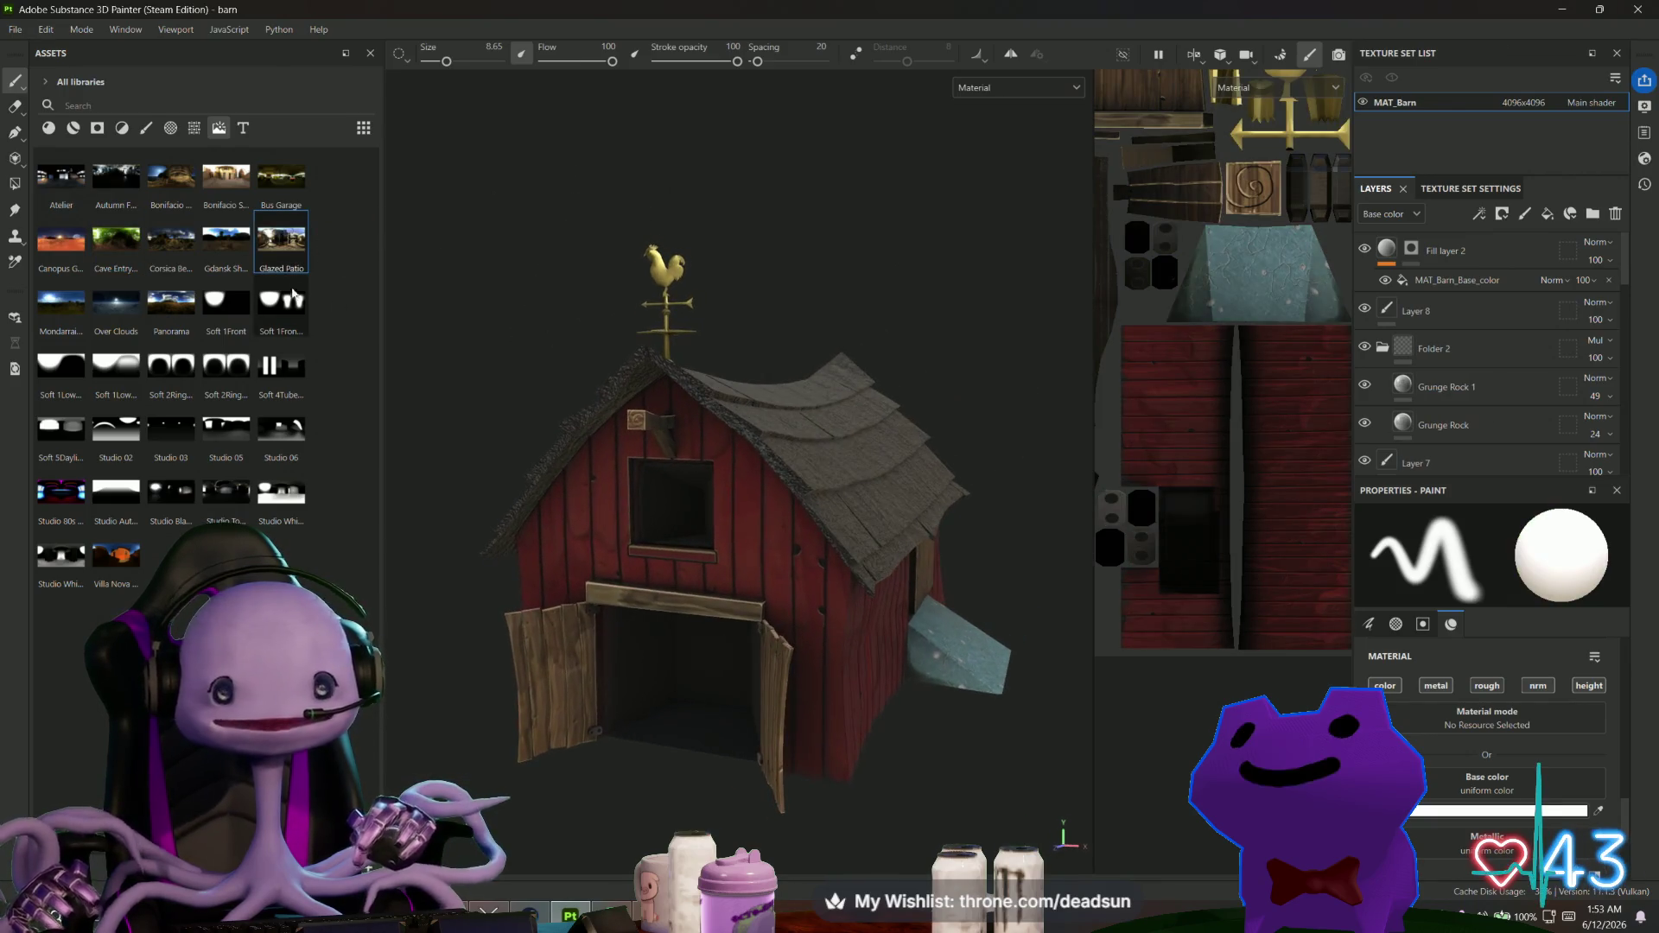
{"action": "mouse_move", "coordinate": [484, 363]}
{"action": "left_mouse_down", "text": "alt"}
{"action": "mouse_move", "coordinate": [535, 407]}
{"action": "mouse_move", "coordinate": [522, 429]}
{"action": "mouse_move", "coordinate": [432, 328]}
{"action": "left_mouse_up", "text": "alt"}
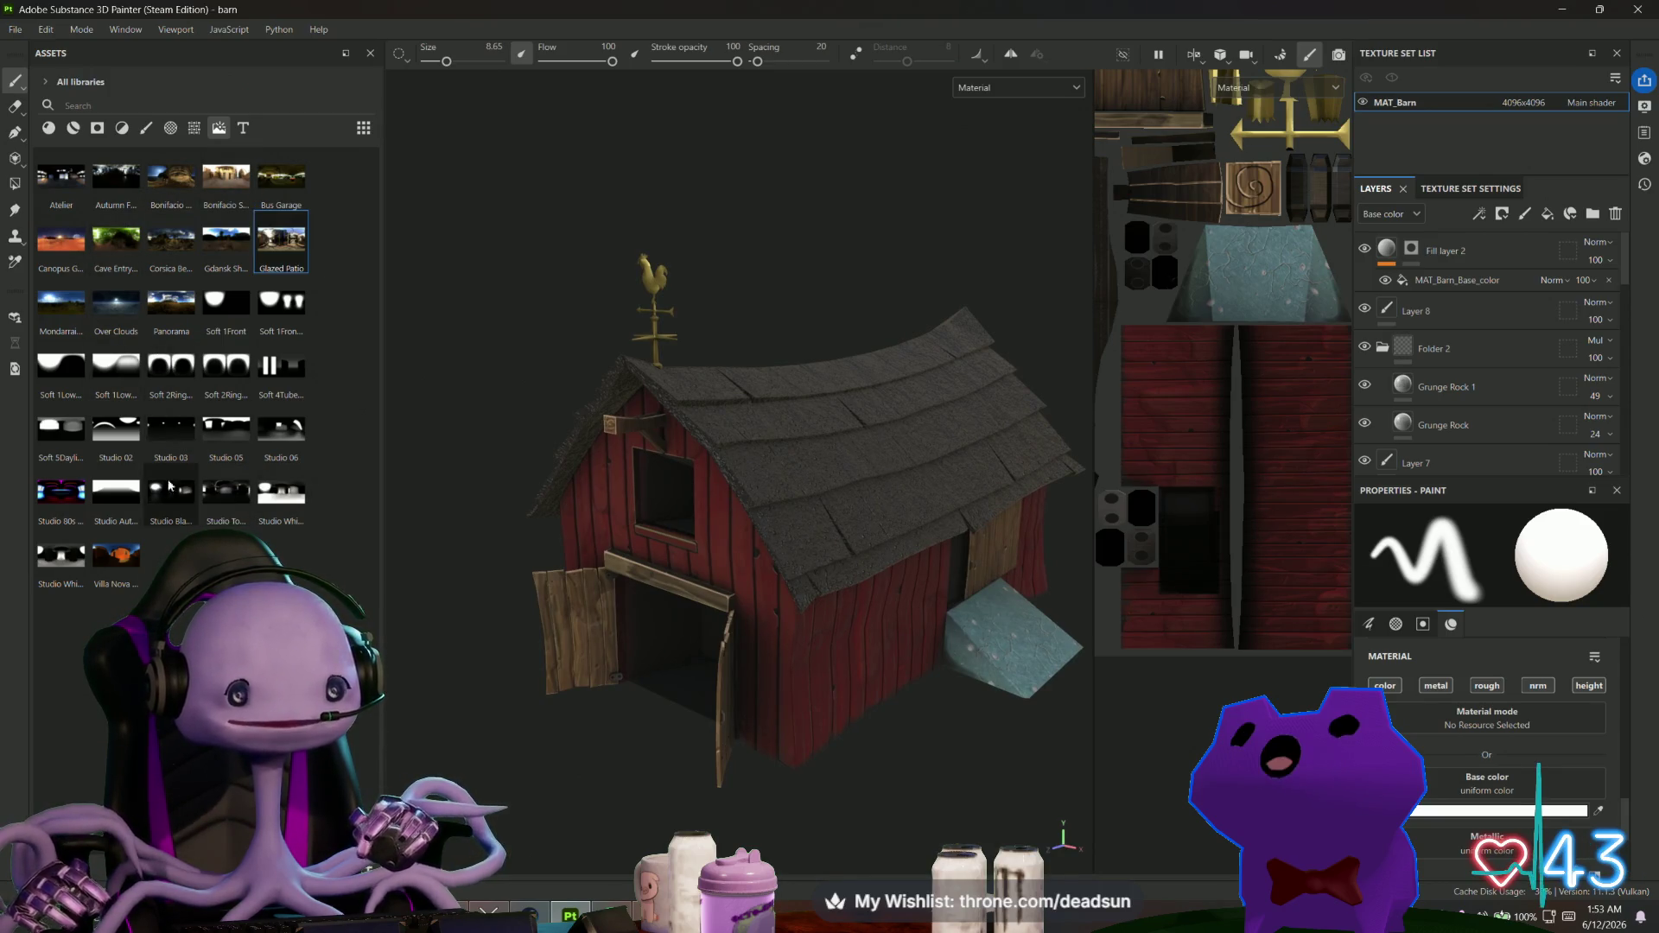
Cycle through dark purple studio, Canopus and Panorama lighting, ending back on Glazed Patio.
{"action": "left_click_drag", "start_coordinate": [60, 492], "coordinate": [533, 342]}
{"action": "mouse_move", "coordinate": [546, 277]}
{"action": "left_mouse_down", "text": "alt"}
{"action": "mouse_move", "coordinate": [582, 530]}
{"action": "mouse_move", "coordinate": [596, 285]}
{"action": "left_mouse_up", "text": "alt"}
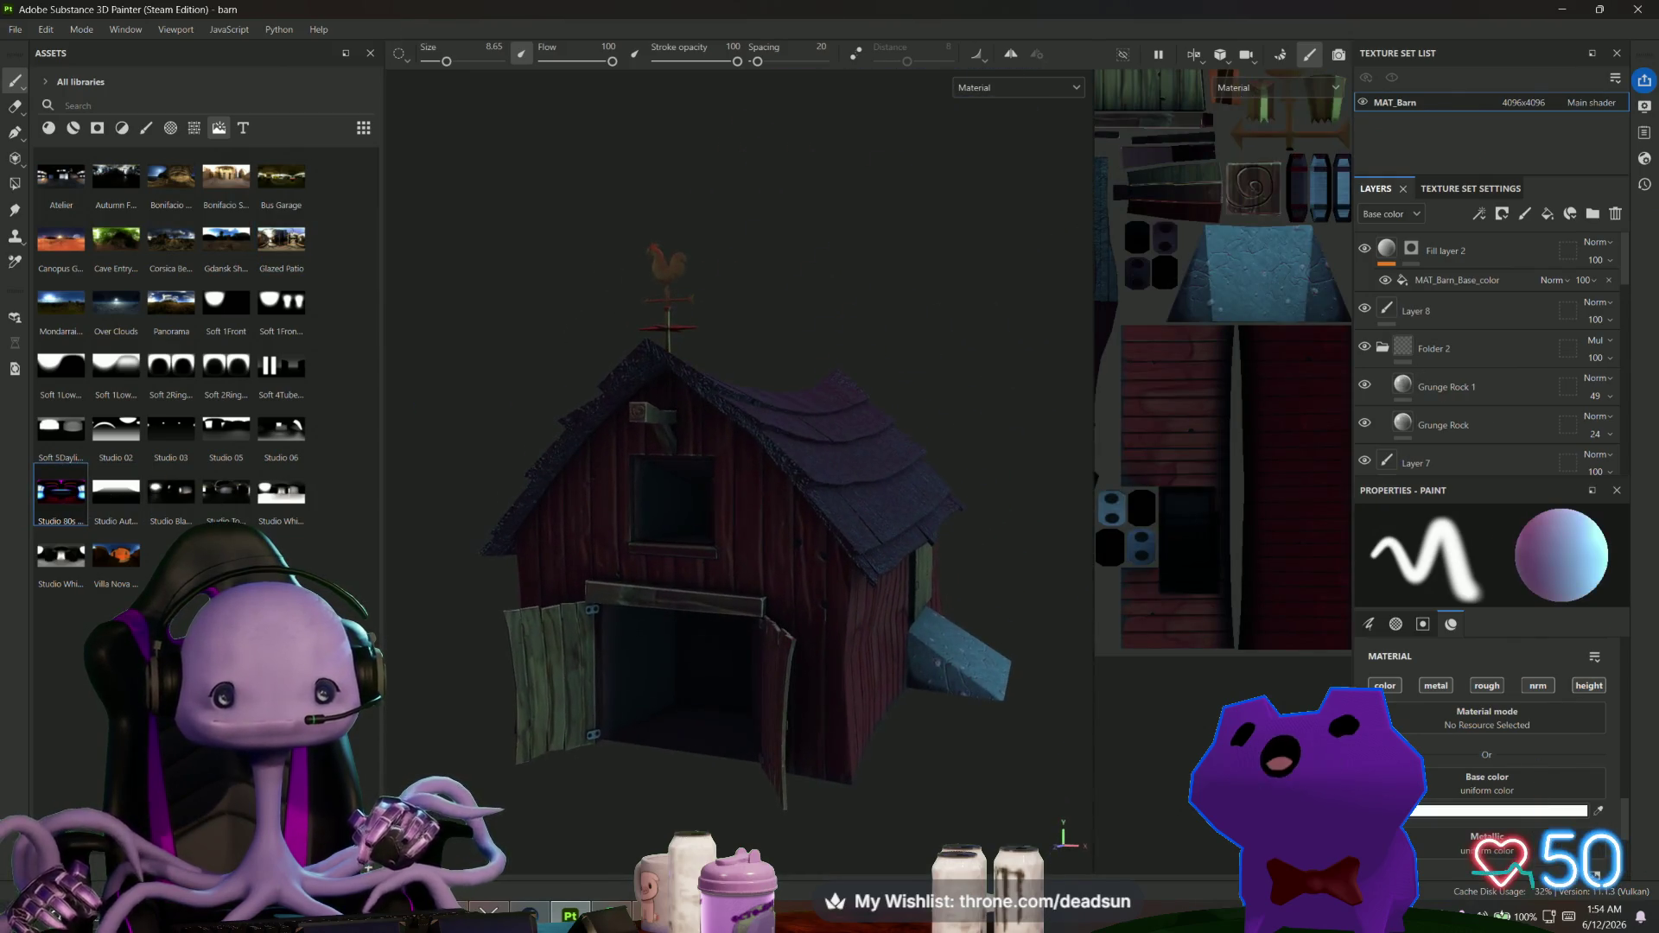
{"action": "mouse_move", "coordinate": [60, 242]}
{"action": "left_mouse_down"}
{"action": "mouse_move", "coordinate": [346, 216]}
{"action": "mouse_move", "coordinate": [789, 211]}
{"action": "mouse_move", "coordinate": [900, 282]}
{"action": "mouse_move", "coordinate": [437, 255]}
{"action": "mouse_move", "coordinate": [441, 285]}
{"action": "left_mouse_up"}
{"action": "left_click", "coordinate": [158, 299]}
{"action": "mouse_move", "coordinate": [614, 136]}
{"action": "left_mouse_down", "text": "alt"}
{"action": "mouse_move", "coordinate": [604, 256]}
{"action": "mouse_move", "coordinate": [648, 394]}
{"action": "mouse_move", "coordinate": [648, 216]}
{"action": "mouse_move", "coordinate": [1022, 174]}
{"action": "mouse_move", "coordinate": [643, 211]}
{"action": "mouse_move", "coordinate": [670, 215]}
{"action": "left_mouse_up", "text": "alt"}
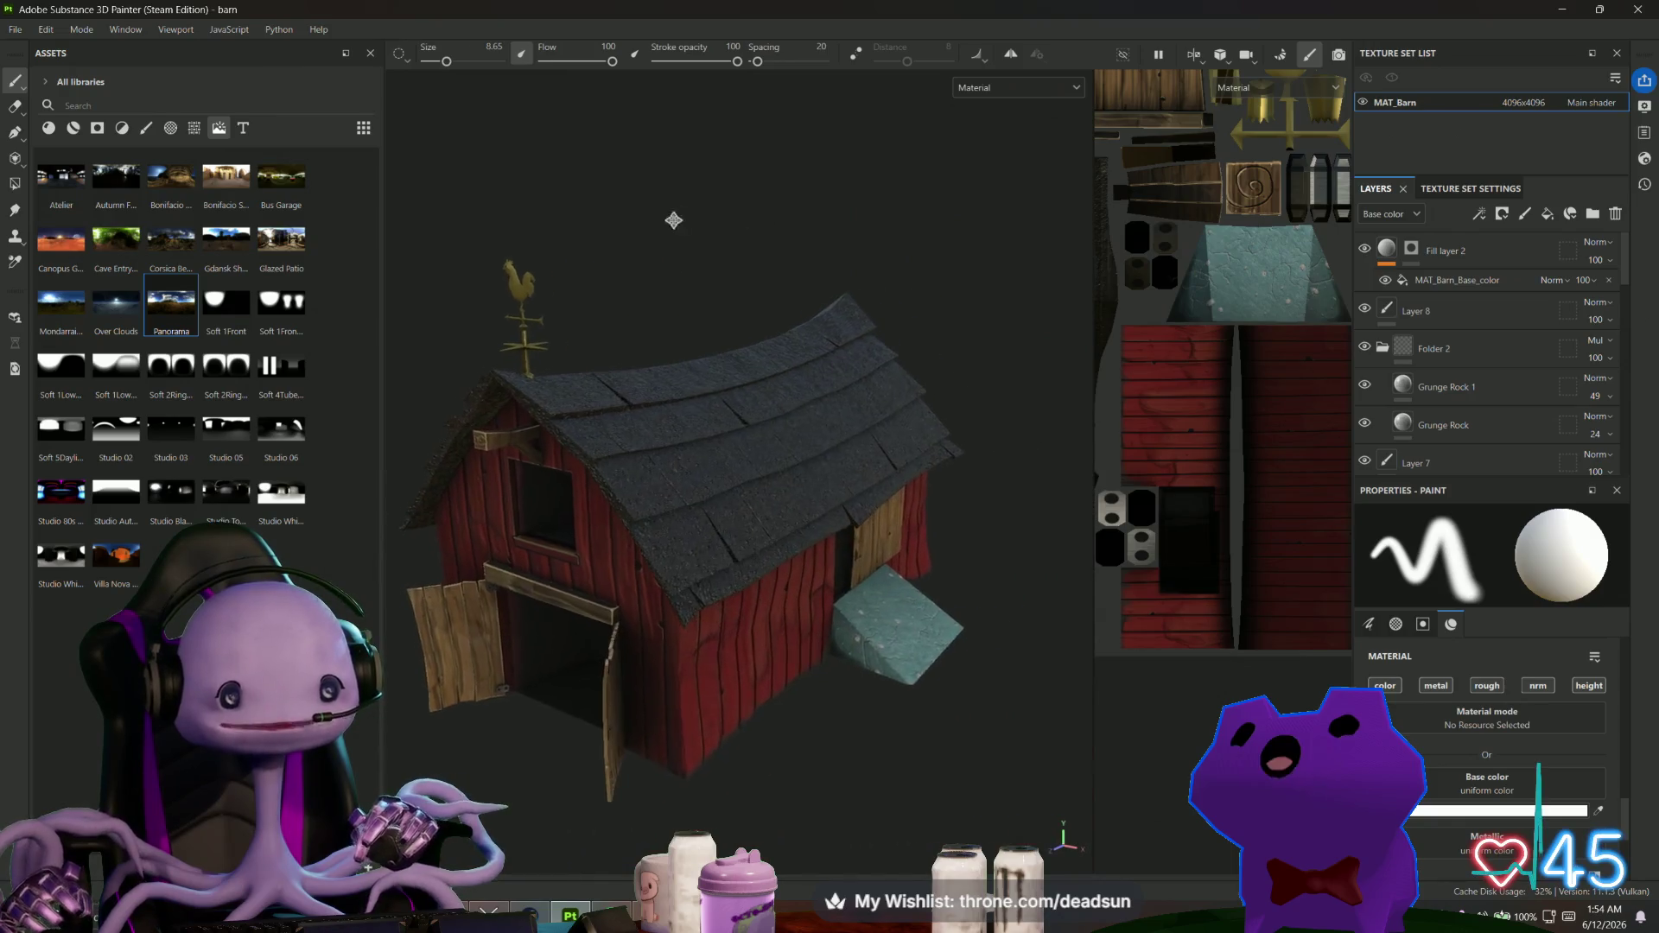
{"action": "left_click", "coordinate": [268, 245]}
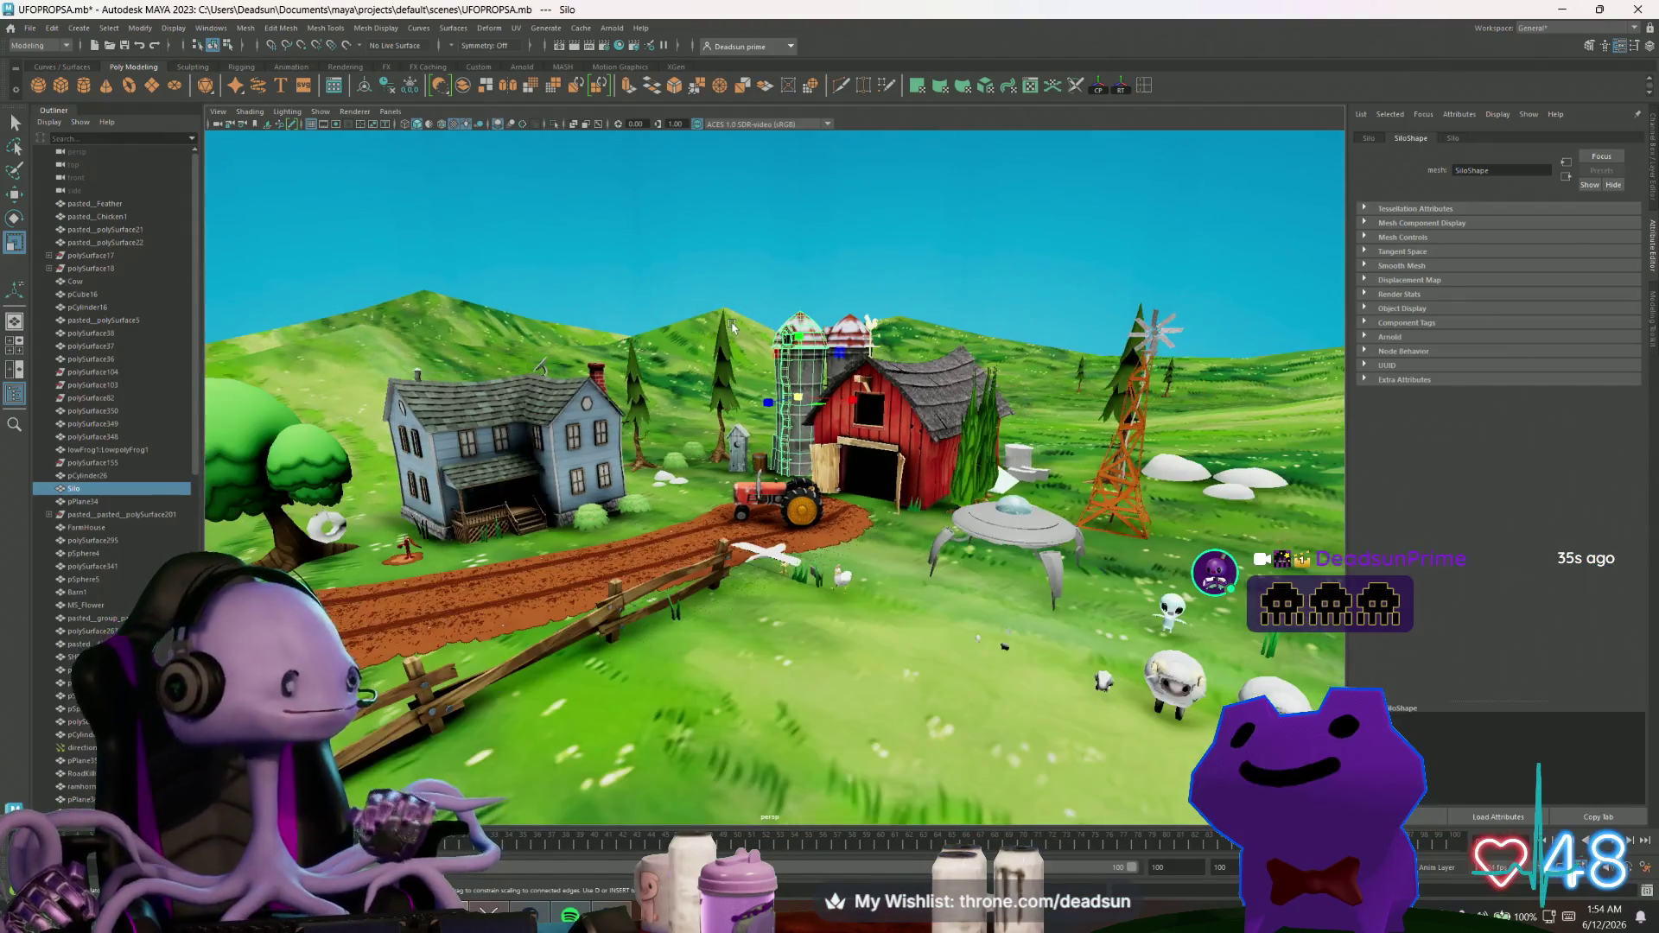
Inspect the grass, ground plane and cow, then frame and zoom out over the whole farm.
{"action": "scroll", "coordinate": [767, 595], "scroll_direction": "up", "scroll_amount": 6}
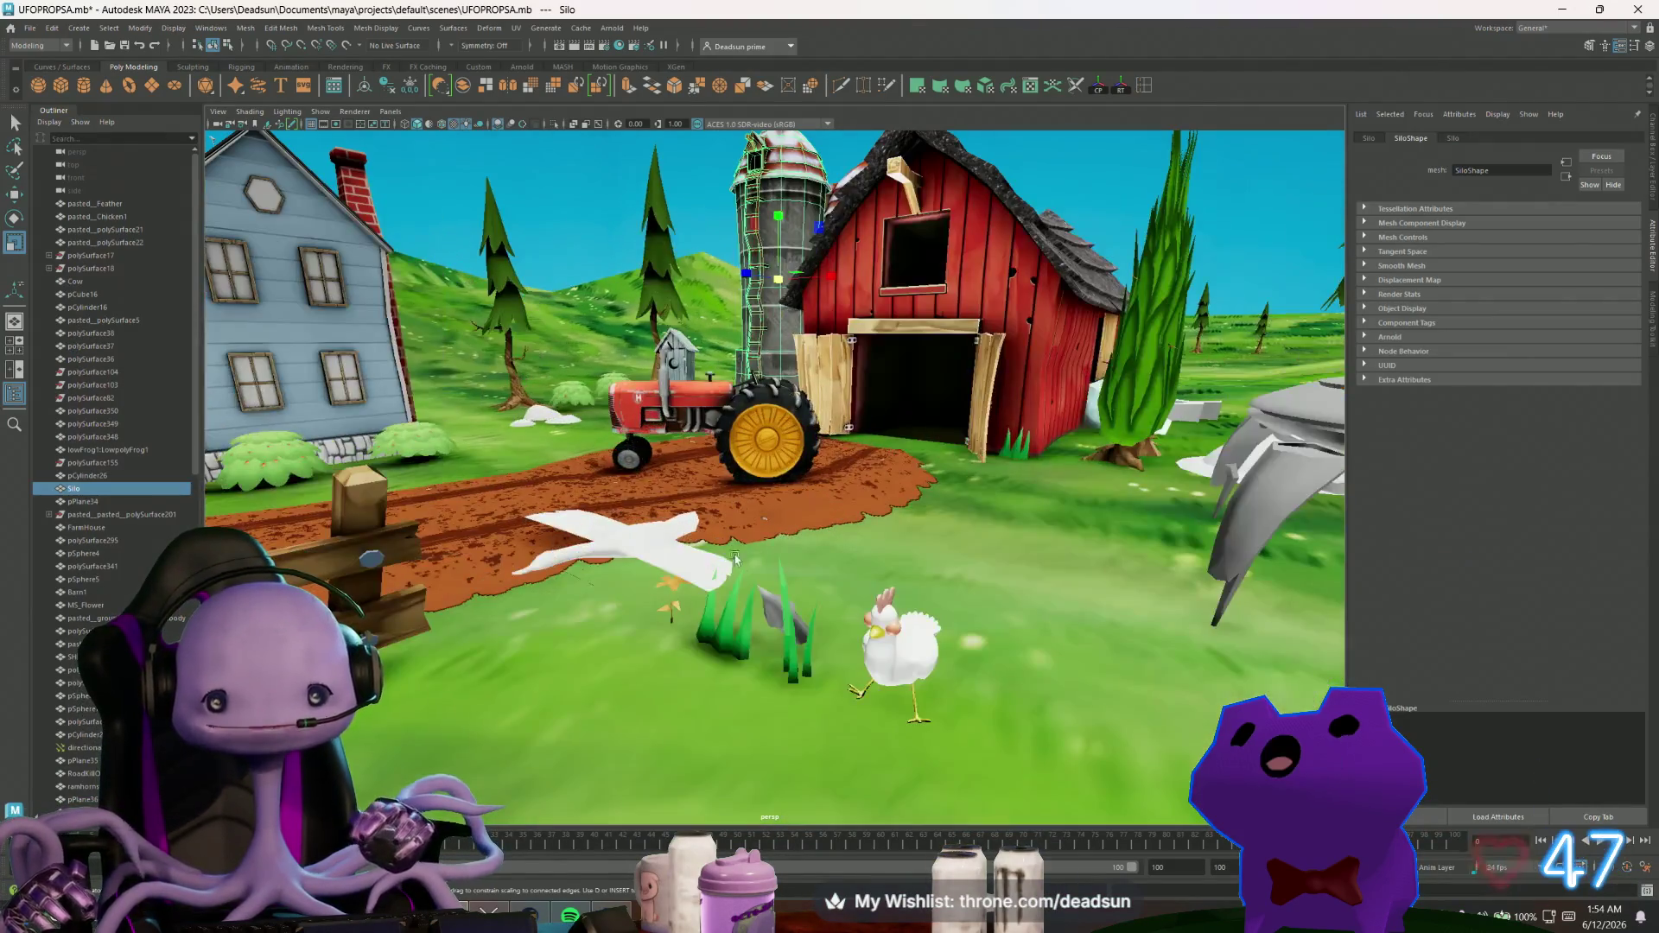
{"action": "scroll", "coordinate": [766, 595], "scroll_direction": "up", "scroll_amount": 4}
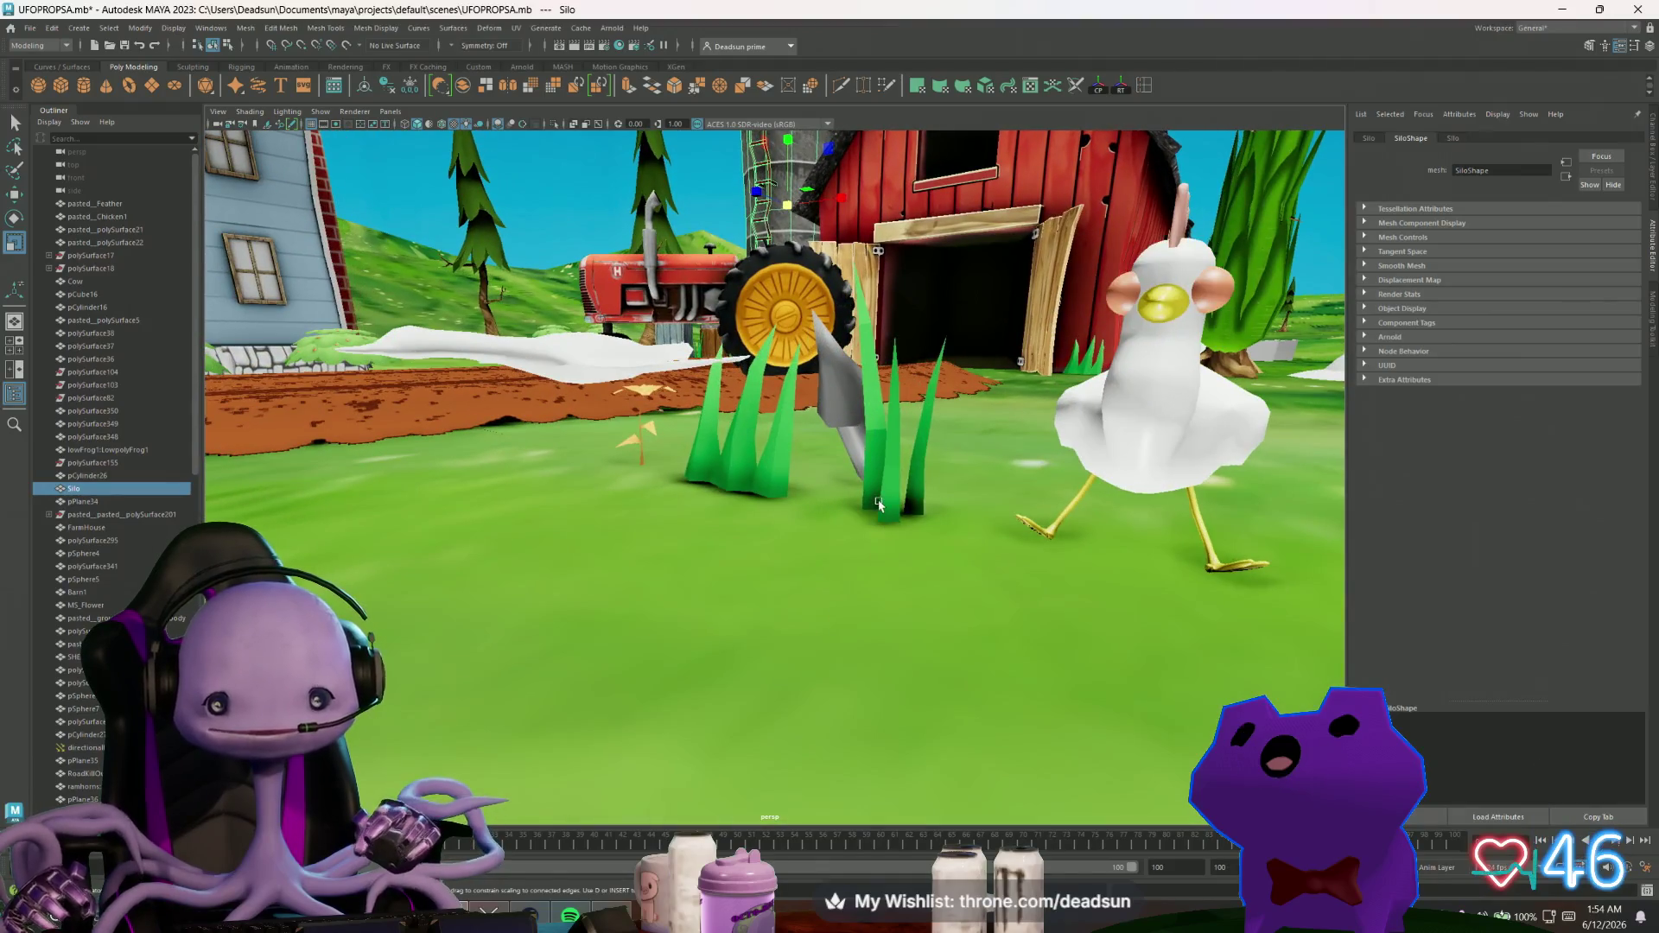
{"action": "left_click", "coordinate": [873, 510]}
{"action": "left_click", "coordinate": [836, 498]}
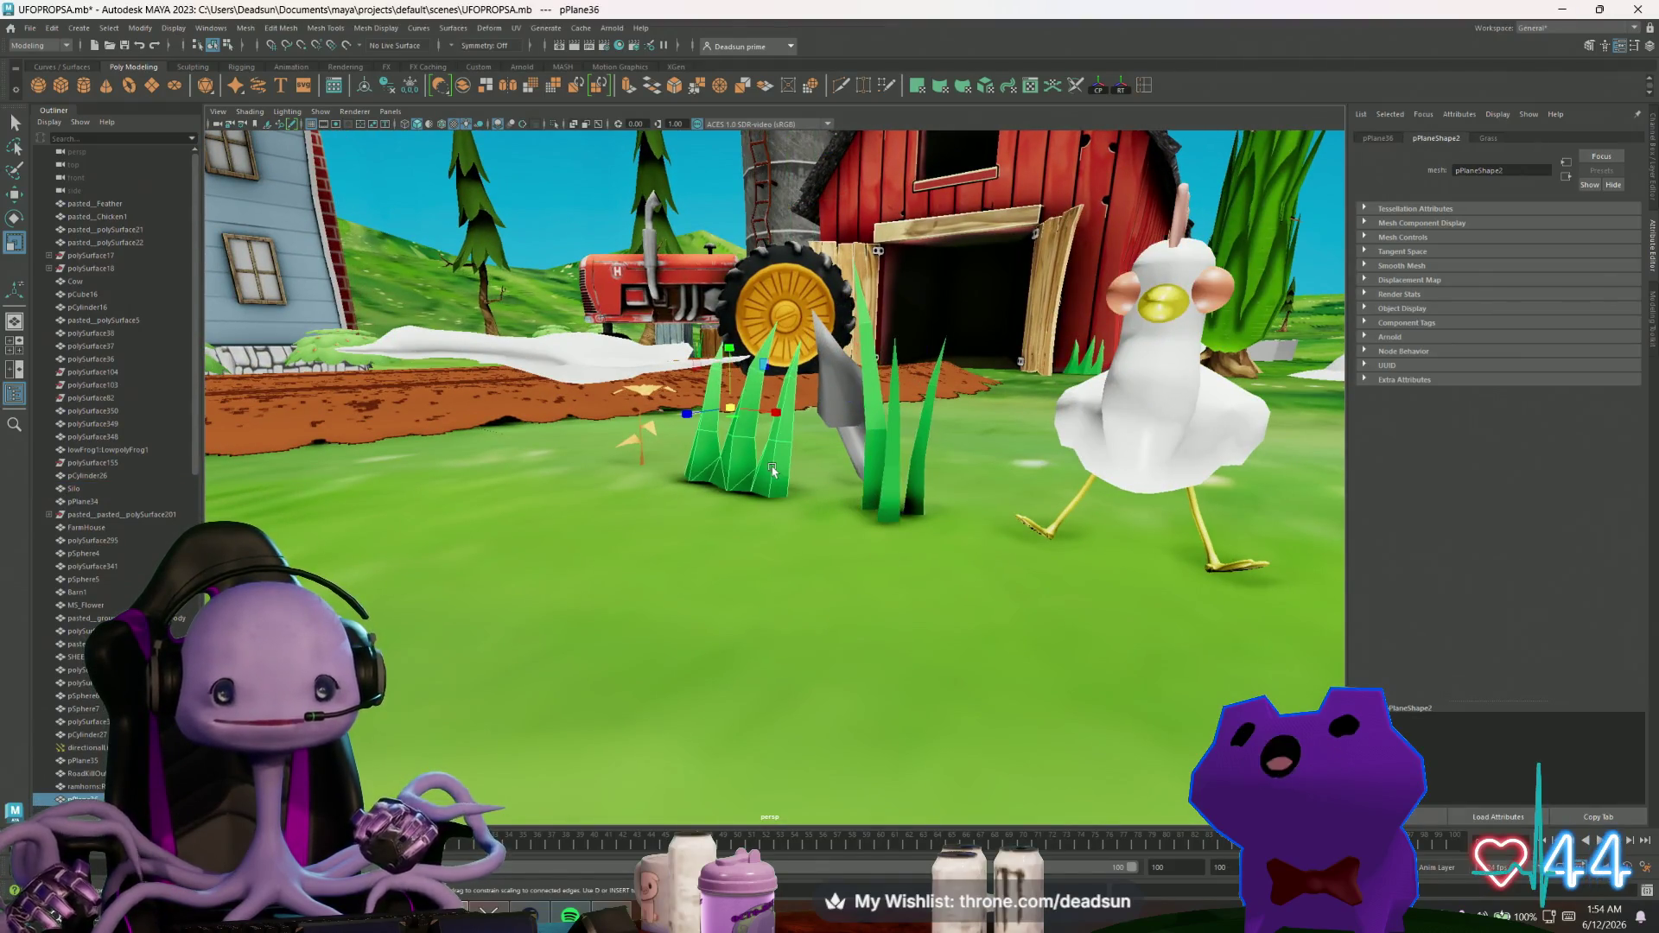
{"action": "key", "text": "f"}
{"action": "mouse_move", "coordinate": [784, 496]}
{"action": "left_mouse_down", "text": "alt"}
{"action": "mouse_move", "coordinate": [854, 415]}
{"action": "mouse_move", "coordinate": [981, 480]}
{"action": "left_mouse_up", "text": "alt"}
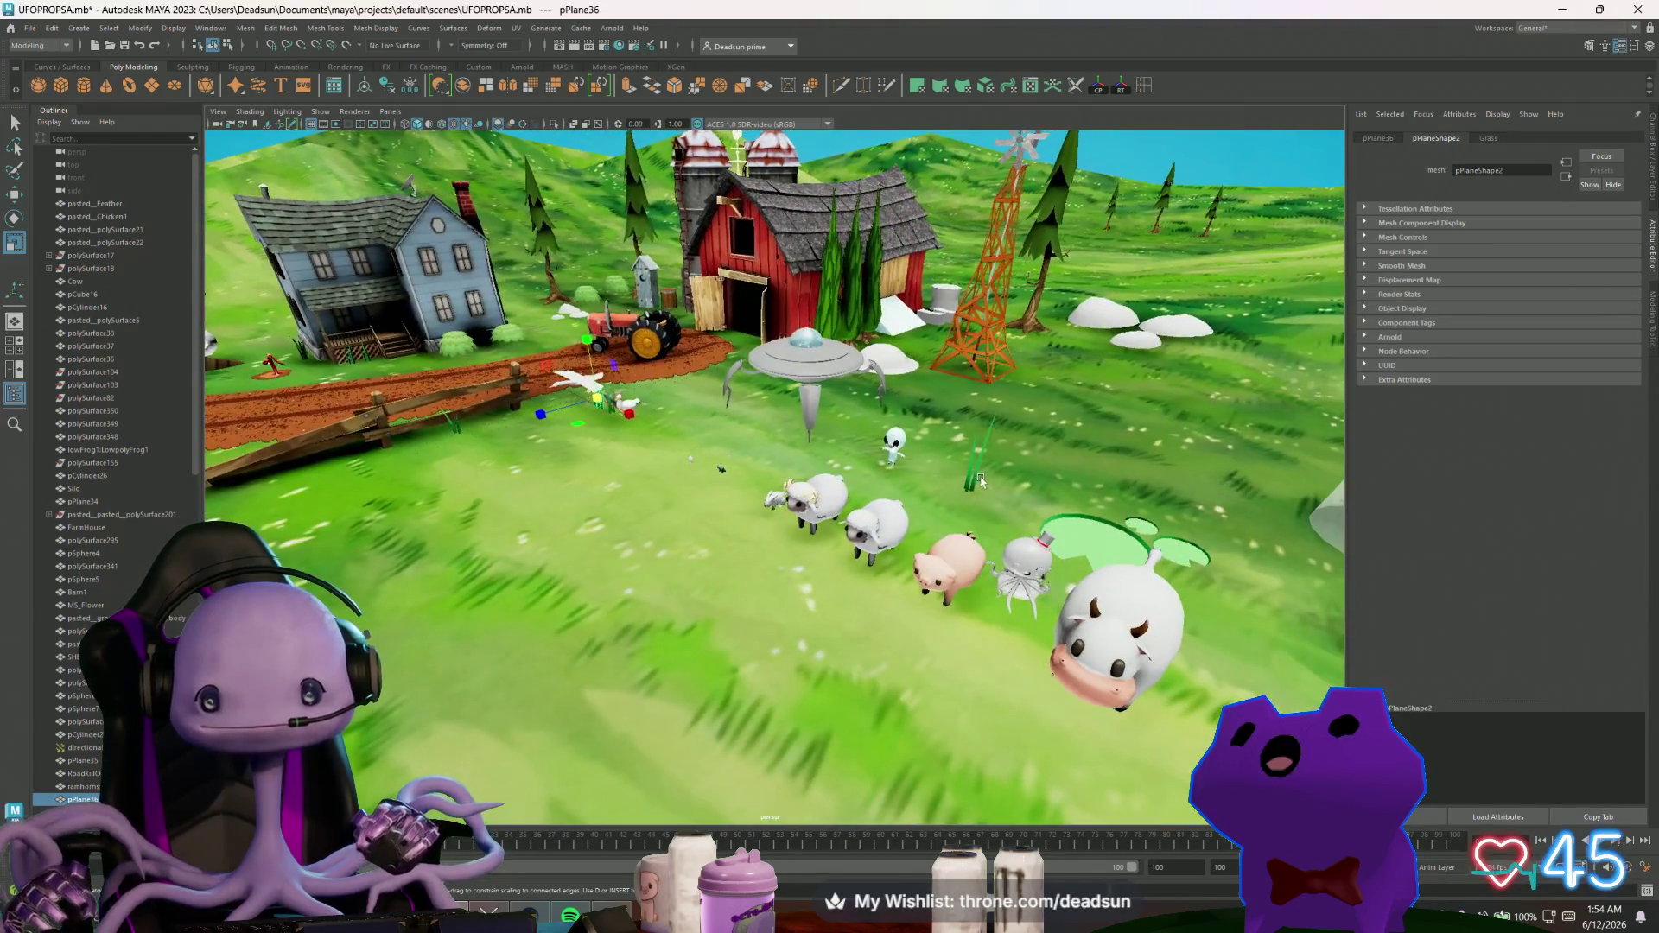
{"action": "left_click", "coordinate": [969, 483]}
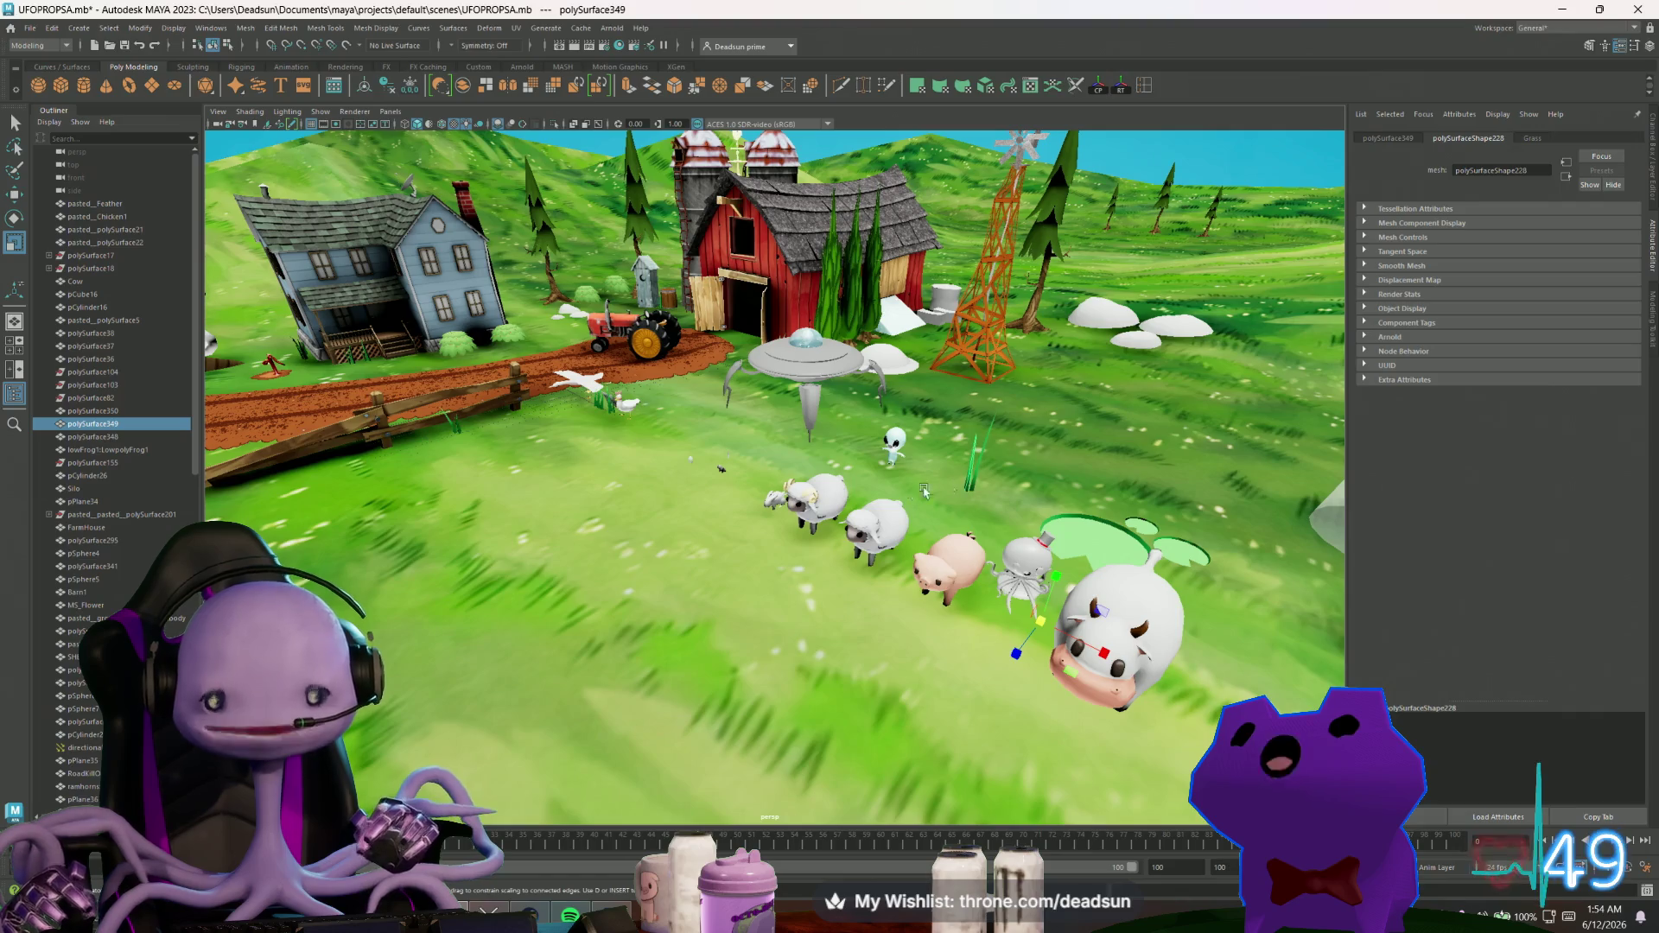
{"action": "scroll", "coordinate": [1004, 494], "scroll_direction": "down", "scroll_amount": 5}
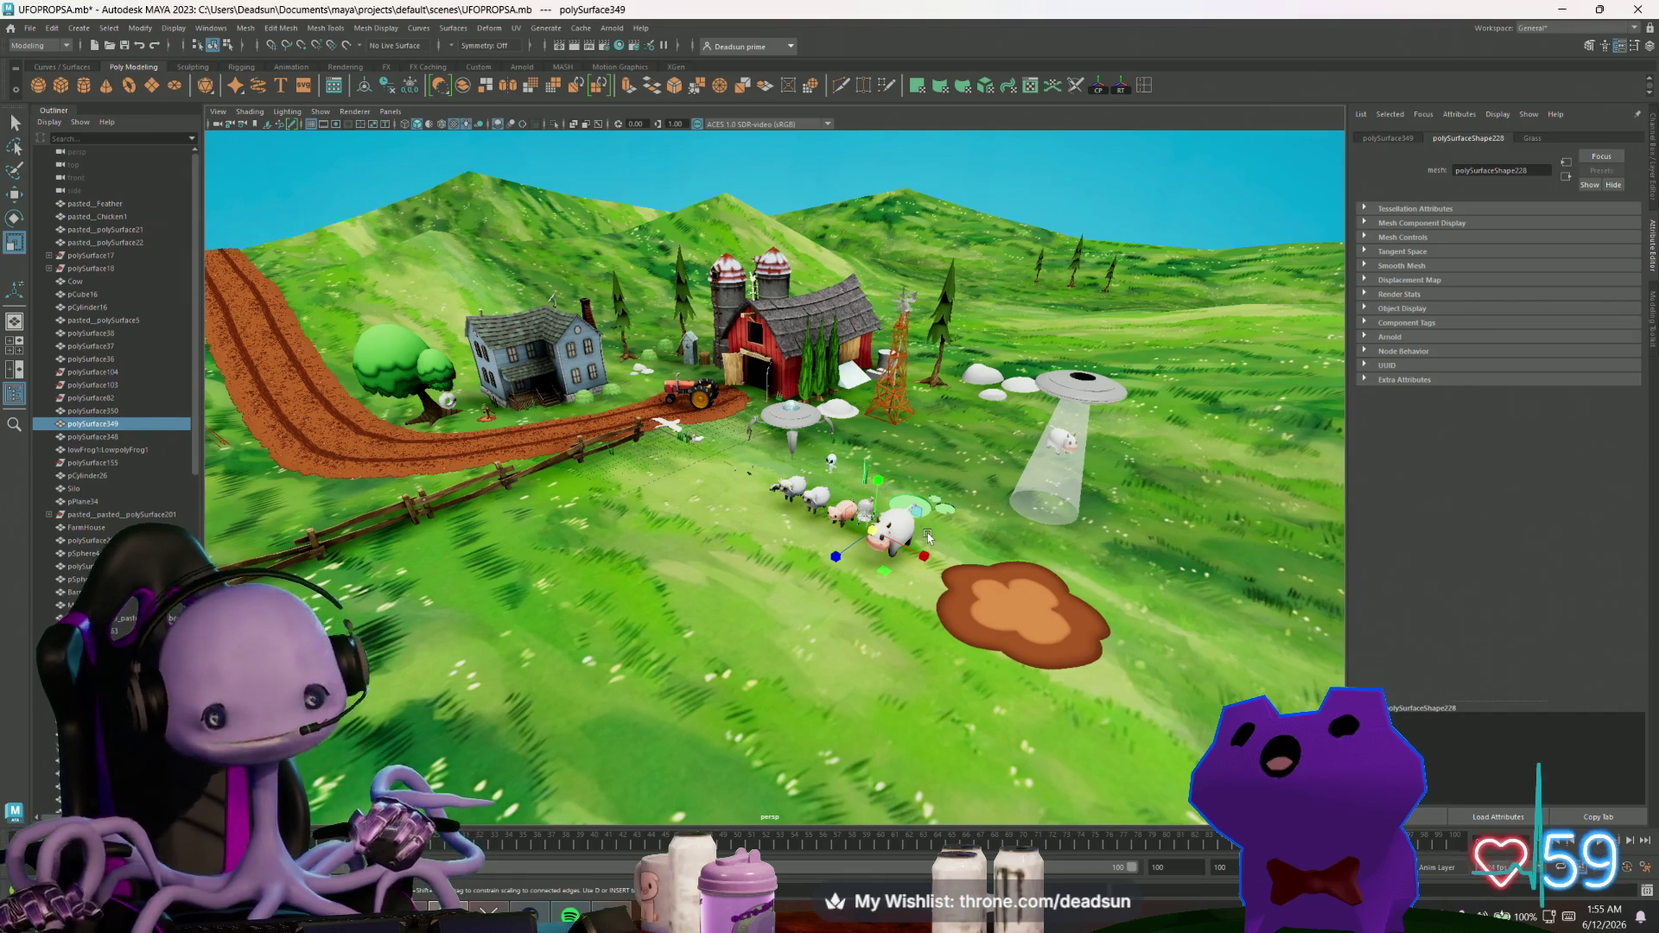
{"action": "scroll", "coordinate": [888, 560], "scroll_direction": "down", "scroll_amount": 5}
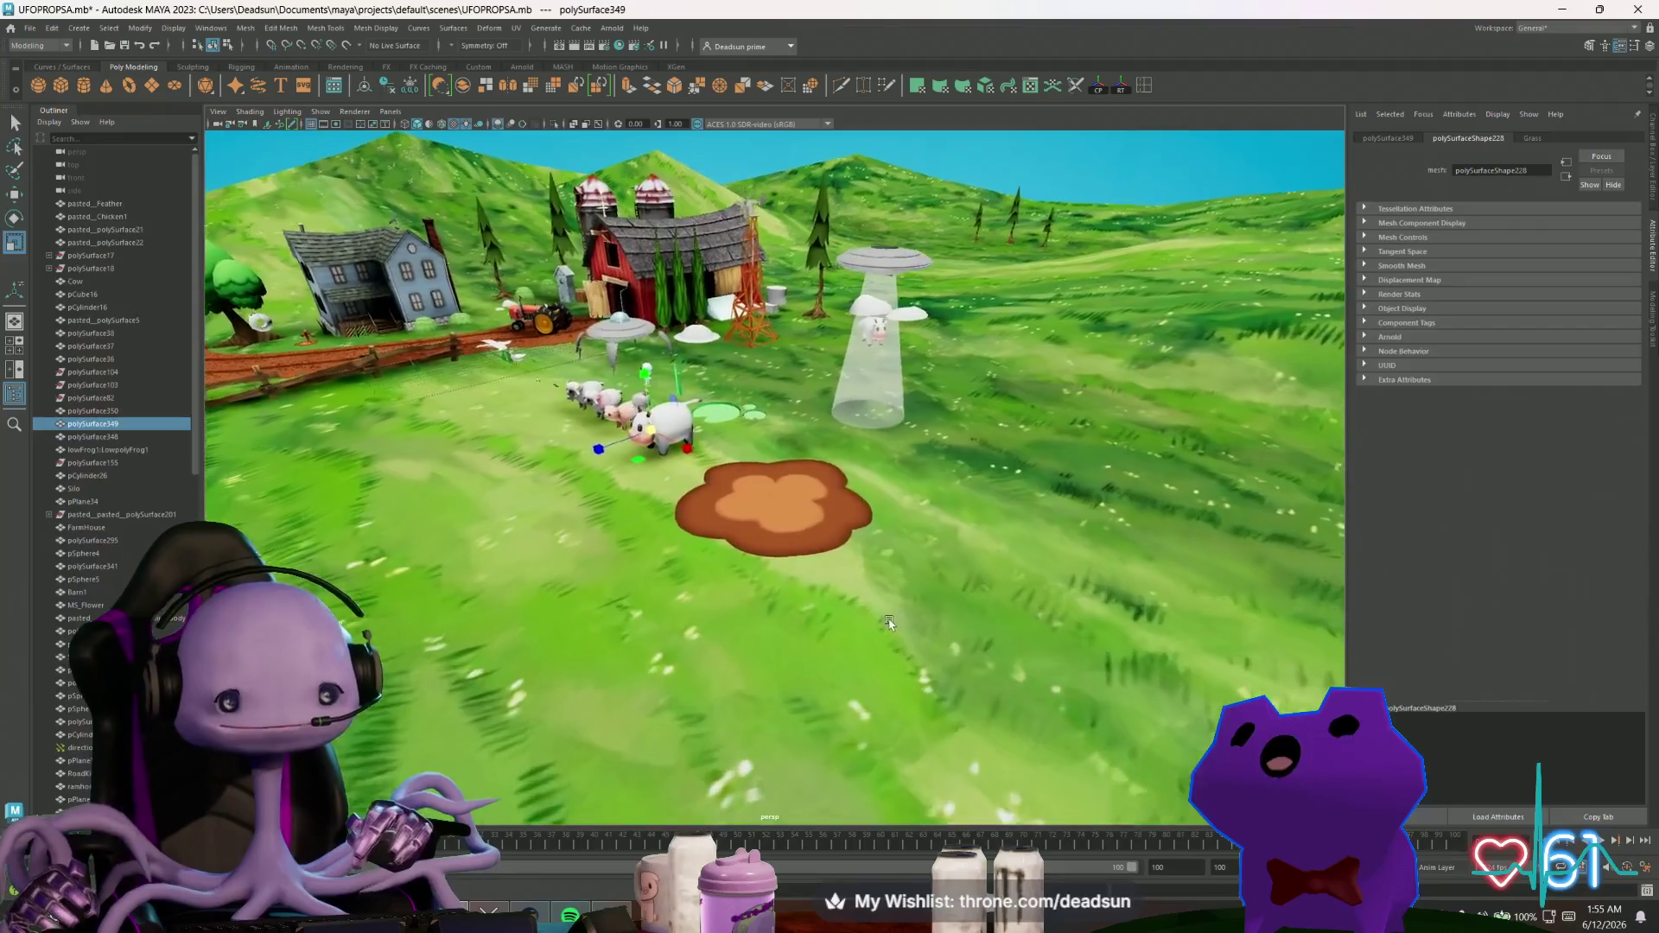
{"action": "left_click", "coordinate": [775, 555]}
{"action": "middle_click_drag", "start_coordinate": [775, 555], "coordinate": [924, 607], "text": "alt"}
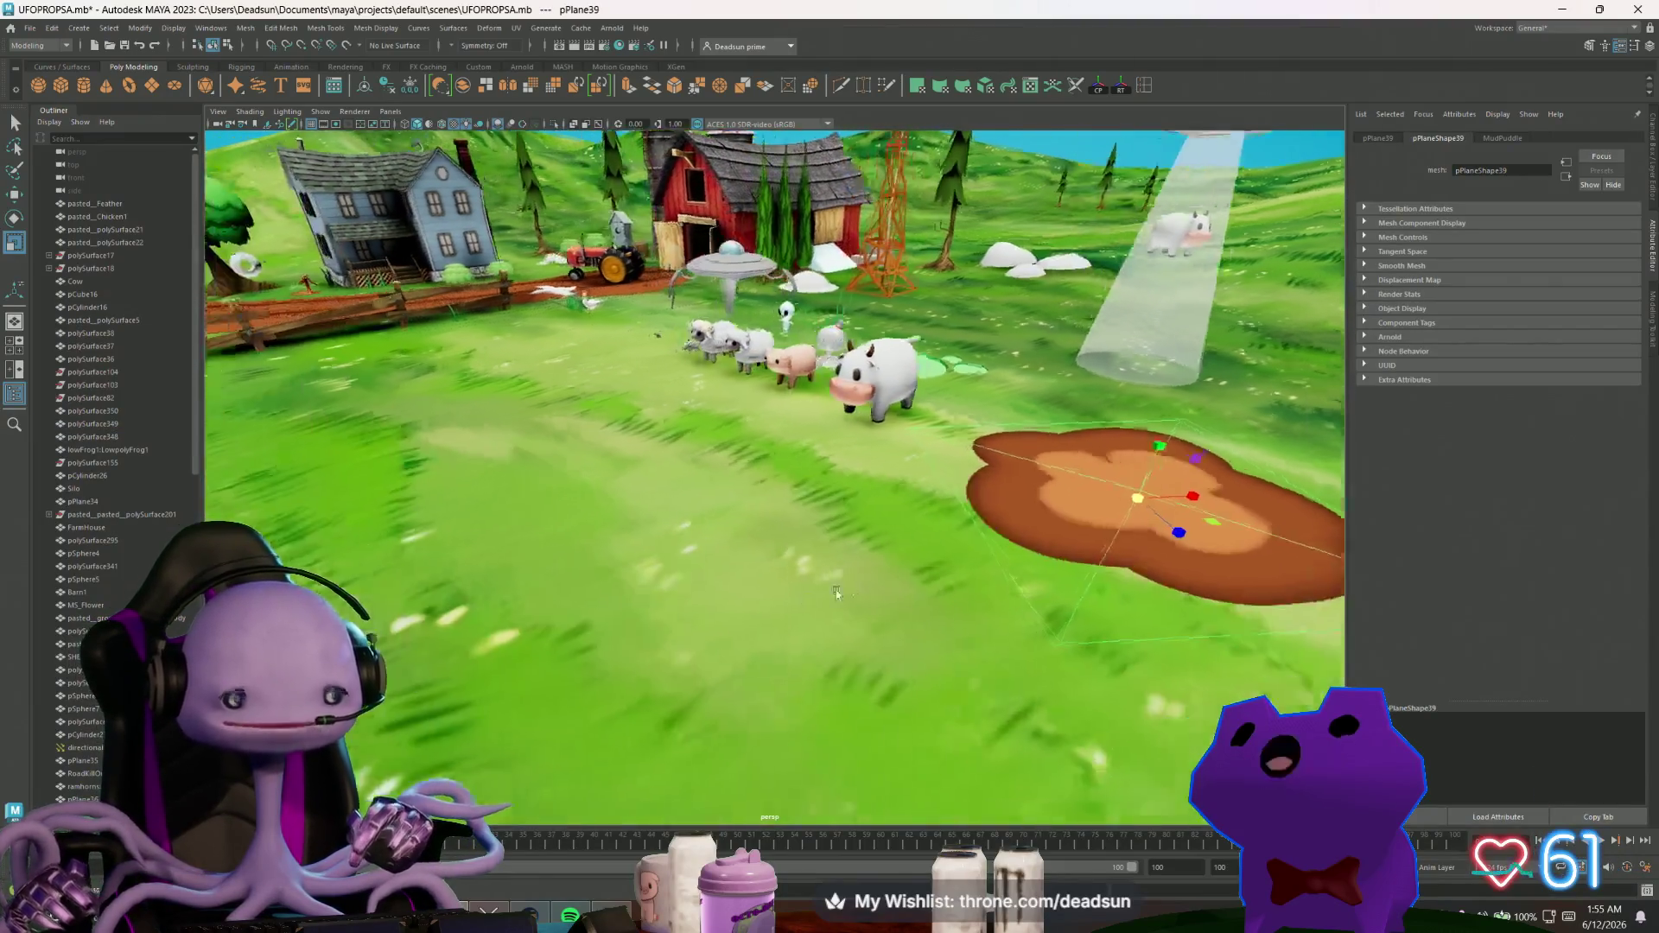
{"action": "scroll", "coordinate": [925, 607], "scroll_direction": "down", "scroll_amount": 6}
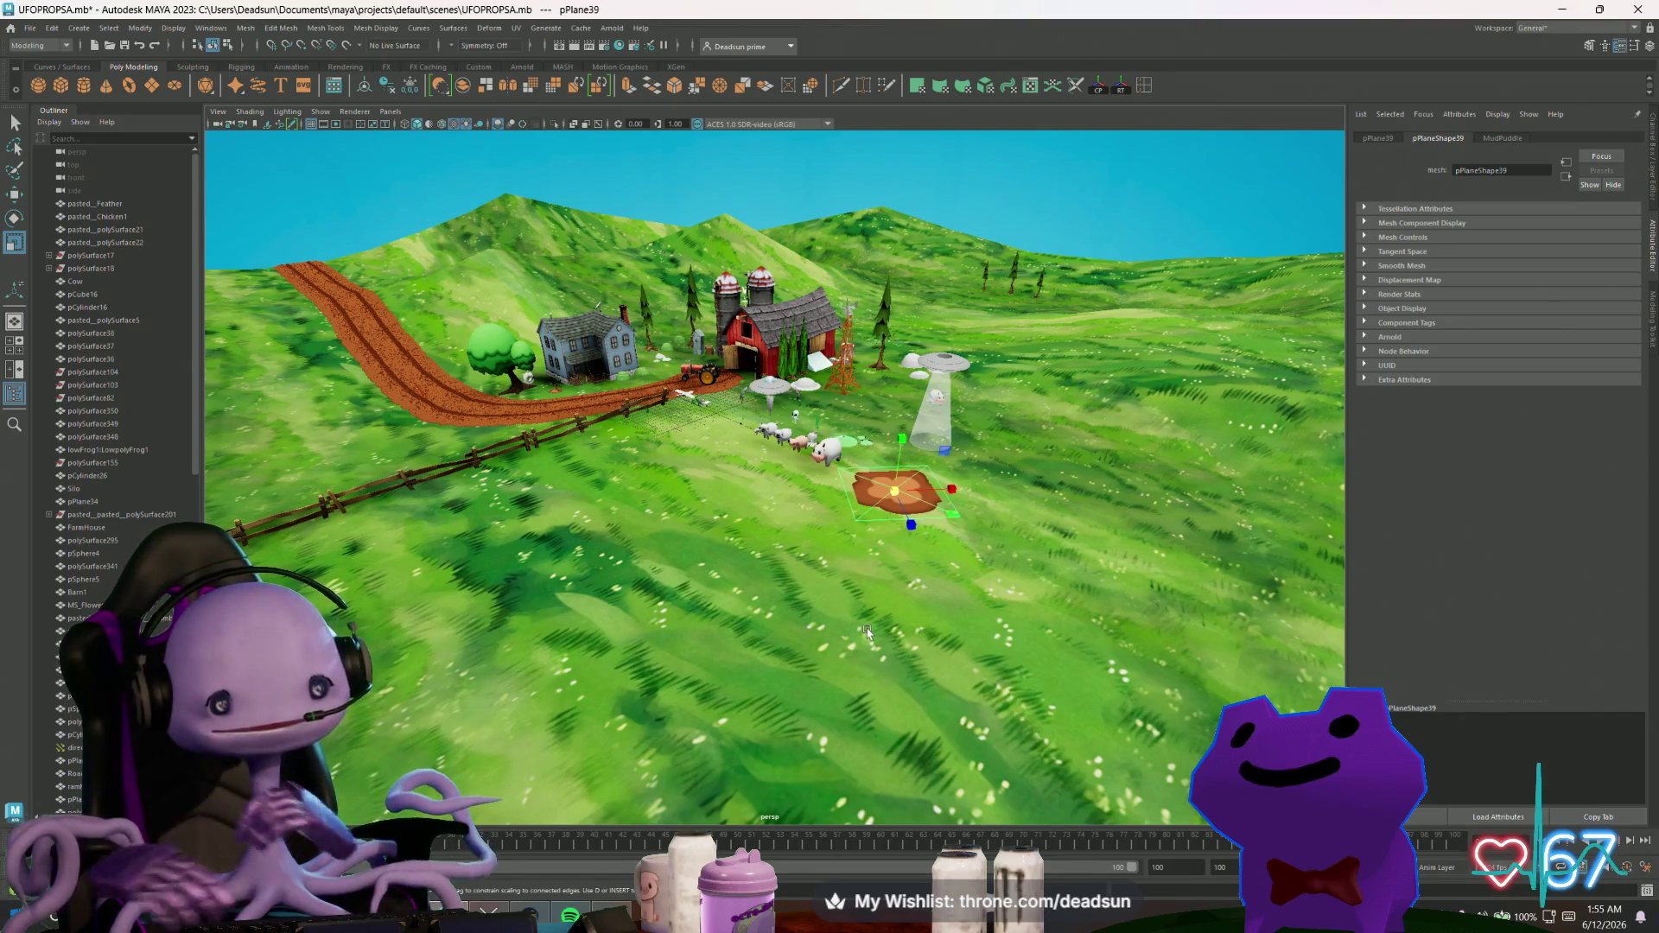
{"action": "mouse_move", "coordinate": [866, 632]}
{"action": "left_mouse_down", "text": "alt"}
{"action": "mouse_move", "coordinate": [802, 582]}
{"action": "mouse_move", "coordinate": [738, 214]}
{"action": "left_mouse_up", "text": "alt"}
{"action": "middle_click_drag", "start_coordinate": [738, 215], "coordinate": [741, 375], "text": "alt"}
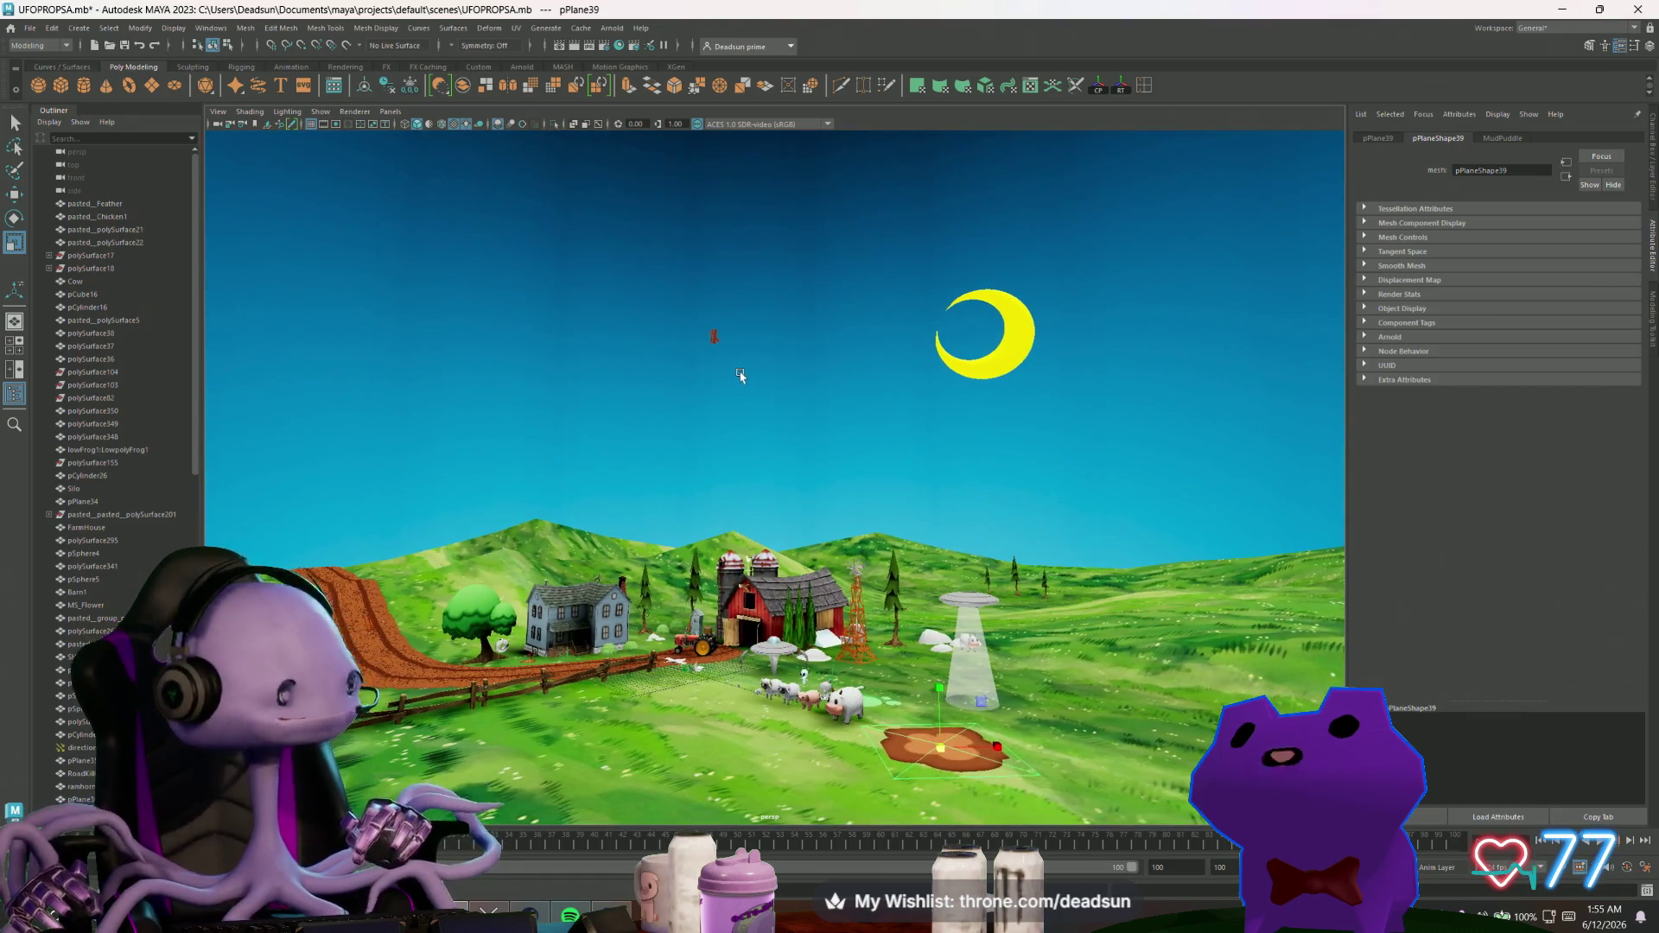
{"action": "right_click_drag", "start_coordinate": [741, 375], "coordinate": [811, 456], "text": "alt"}
{"action": "middle_click_drag", "start_coordinate": [810, 455], "coordinate": [788, 381], "text": "alt"}
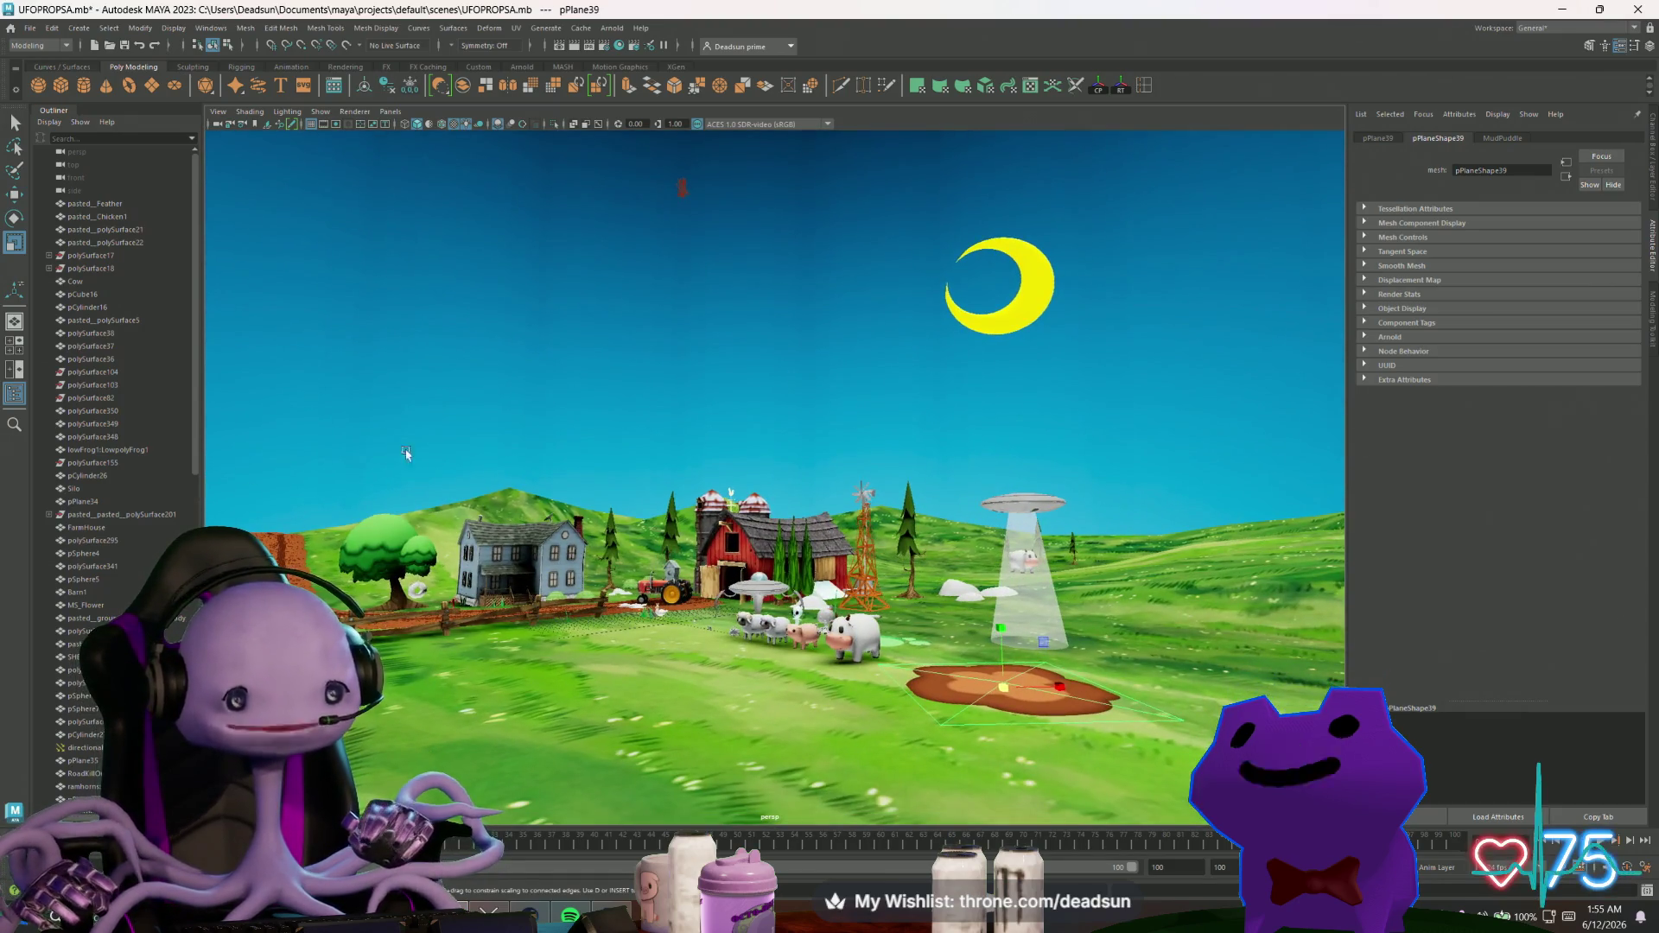
{"action": "left_click_drag", "start_coordinate": [553, 439], "coordinate": [613, 467], "text": "alt"}
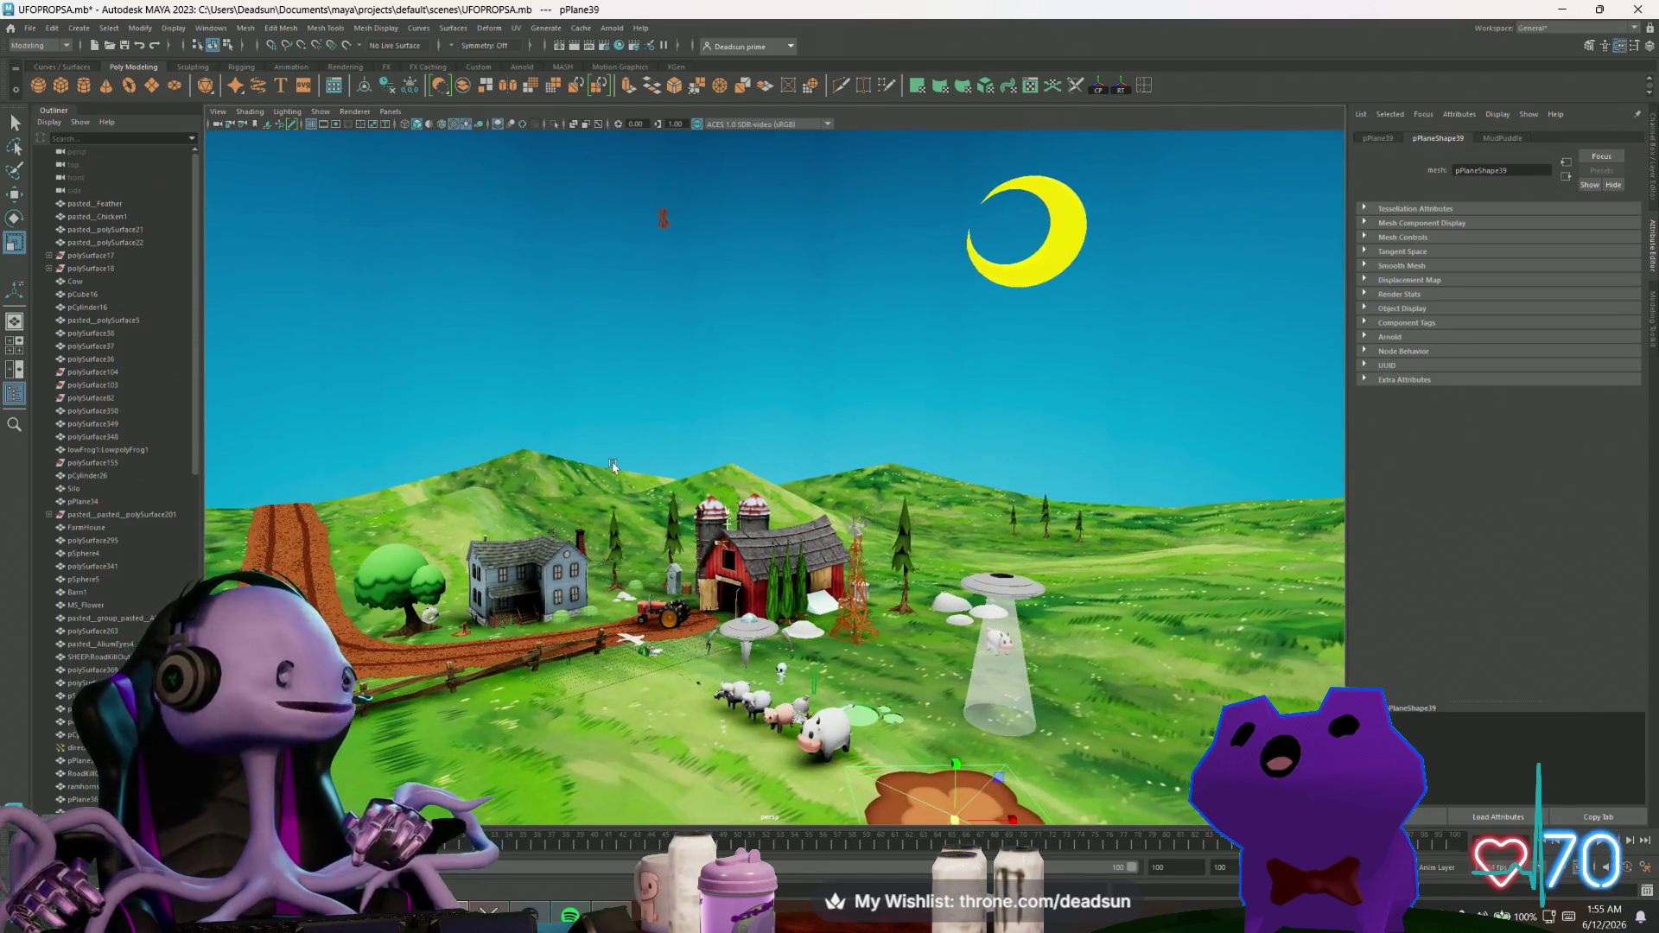
{"action": "mouse_move", "coordinate": [988, 433]}
{"action": "left_mouse_down", "text": "alt"}
{"action": "mouse_move", "coordinate": [407, 483]}
{"action": "mouse_move", "coordinate": [588, 463]}
{"action": "mouse_move", "coordinate": [422, 465]}
{"action": "mouse_move", "coordinate": [467, 168]}
{"action": "mouse_move", "coordinate": [642, 449]}
{"action": "mouse_move", "coordinate": [605, 424]}
{"action": "left_mouse_up", "text": "alt"}
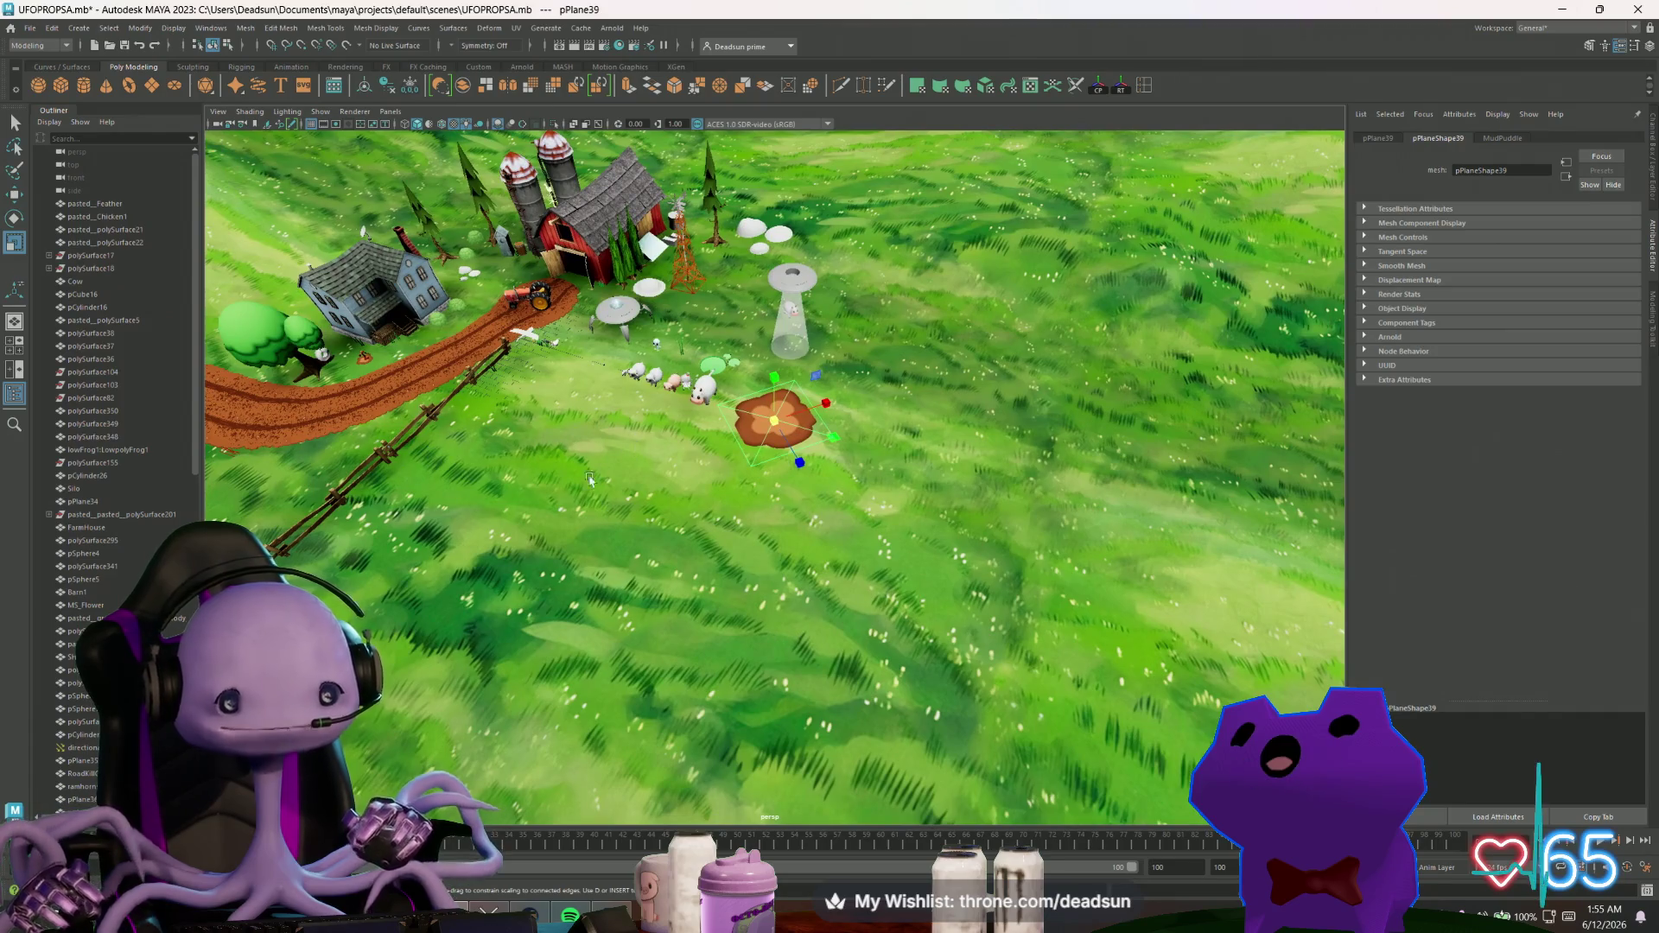
{"action": "mouse_move", "coordinate": [594, 476]}
{"action": "left_mouse_down", "text": "alt"}
{"action": "mouse_move", "coordinate": [636, 464]}
{"action": "mouse_move", "coordinate": [567, 396]}
{"action": "left_mouse_up", "text": "alt"}
{"action": "scroll", "coordinate": [563, 407], "scroll_direction": "up", "scroll_amount": 2}
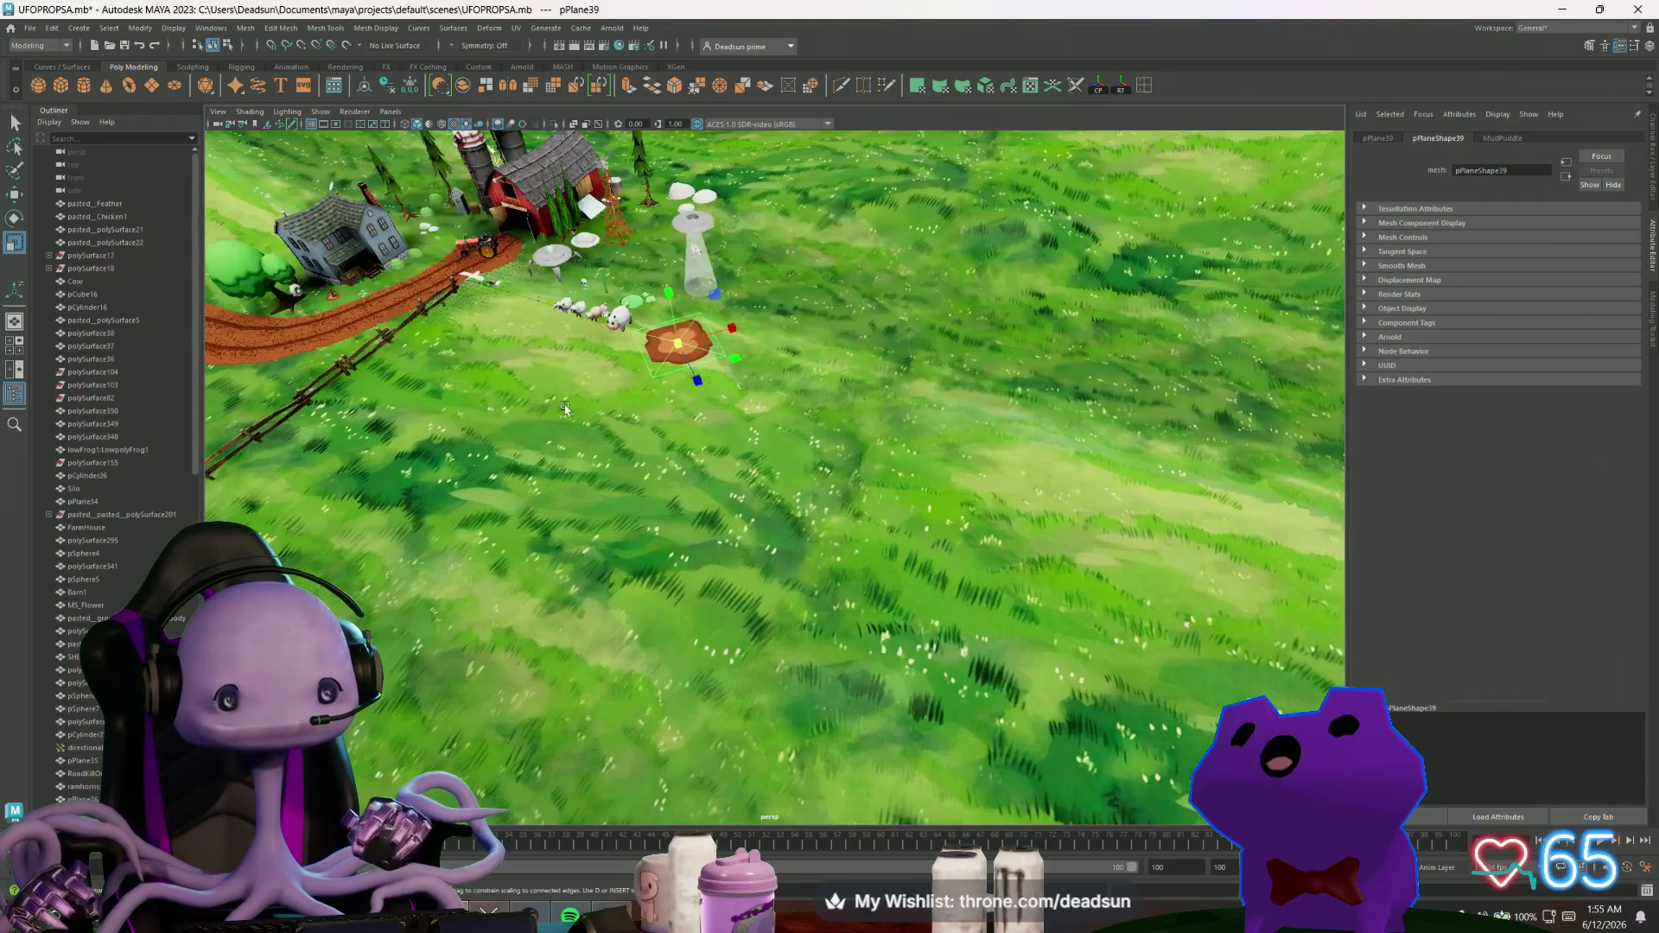
{"action": "mouse_move", "coordinate": [560, 432]}
{"action": "middle_mouse_down", "text": "alt"}
{"action": "mouse_move", "coordinate": [528, 447]}
{"action": "mouse_move", "coordinate": [564, 451]}
{"action": "middle_mouse_up", "text": "alt"}
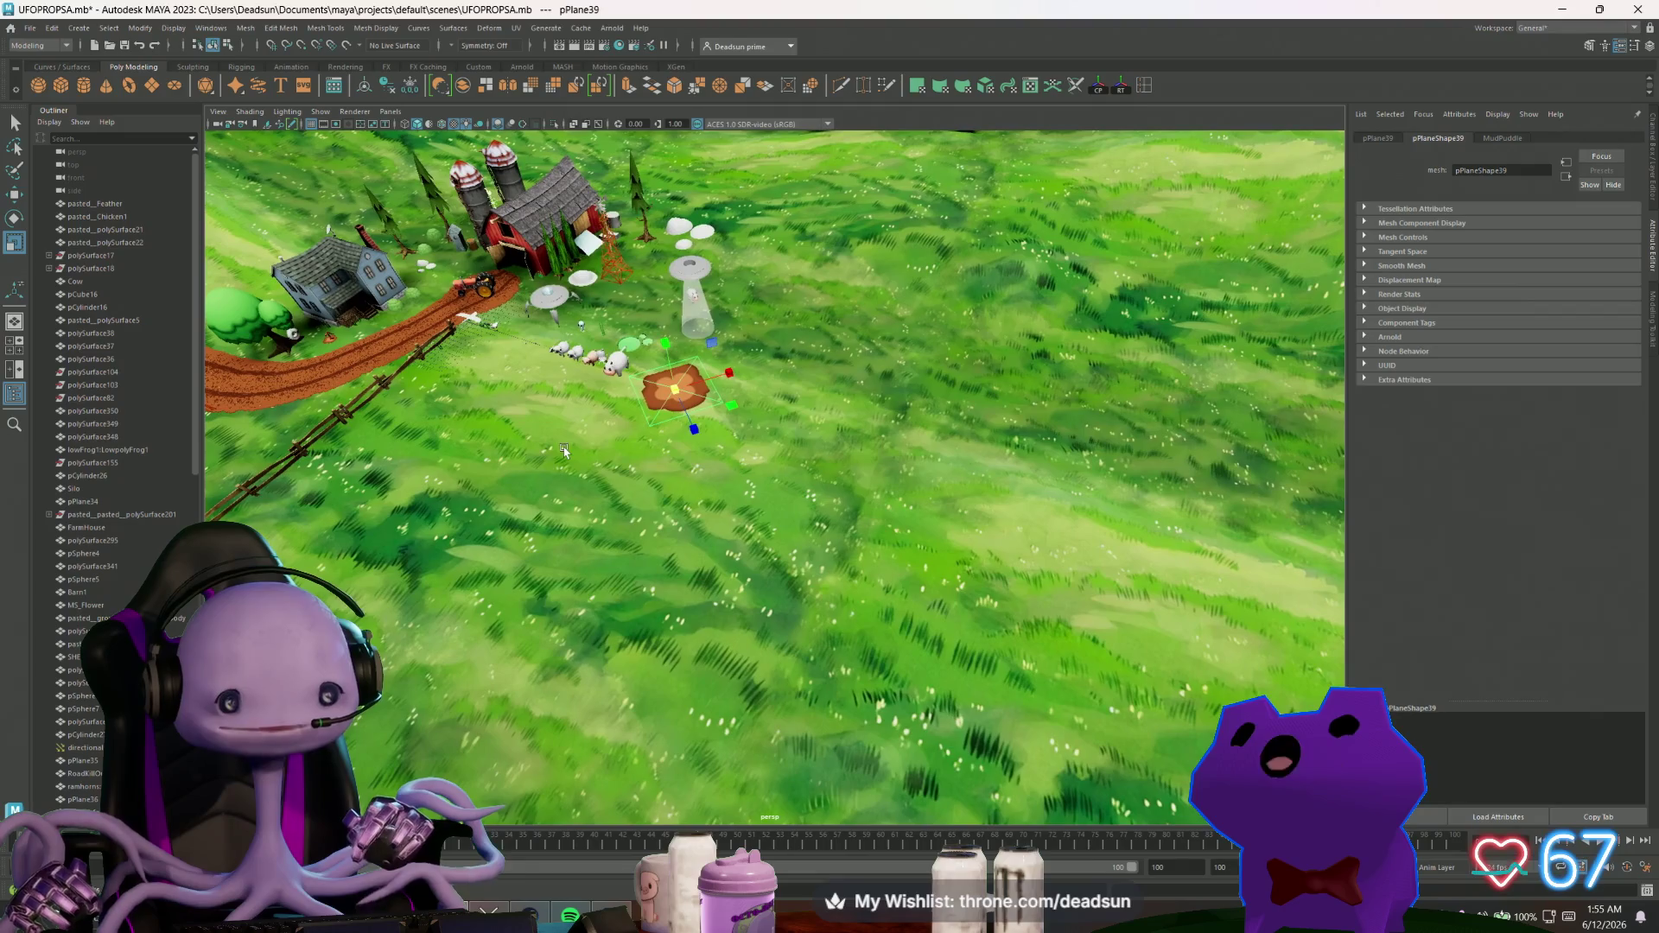